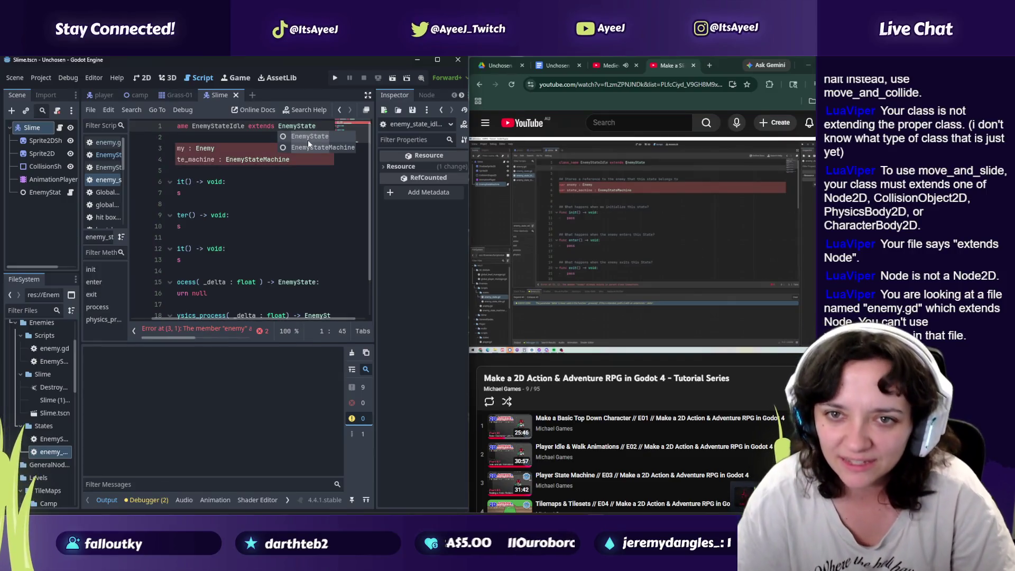
# Check the tutorial video and resize the output panel so the idle script stays in view
pyautogui.press('Escape')
pyautogui.click(559, 244)
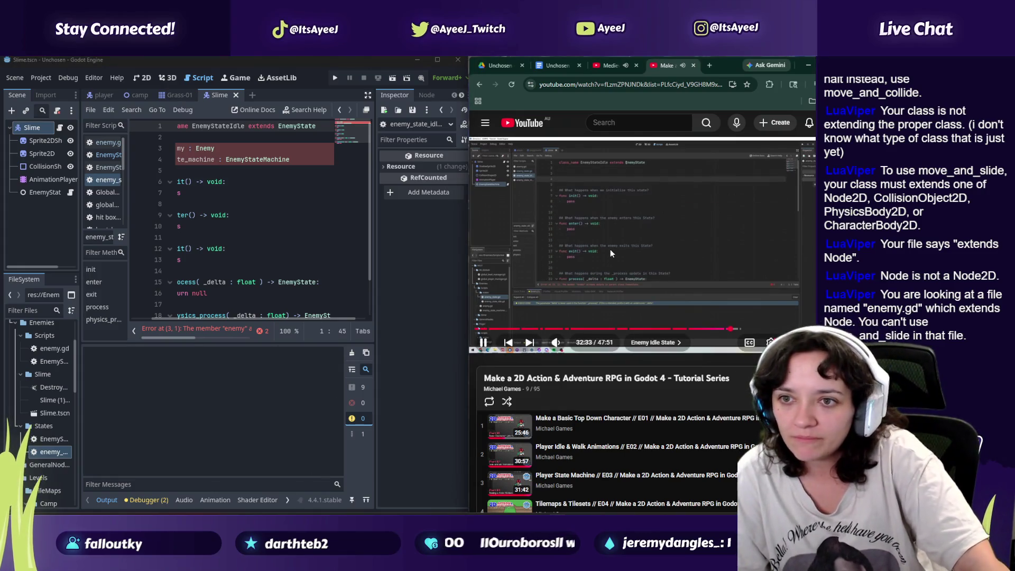
pyautogui.click(610, 249)
pyautogui.hscroll(-3, 221, 308)
pyautogui.moveTo(176, 341); pyautogui.dragTo(177, 460)
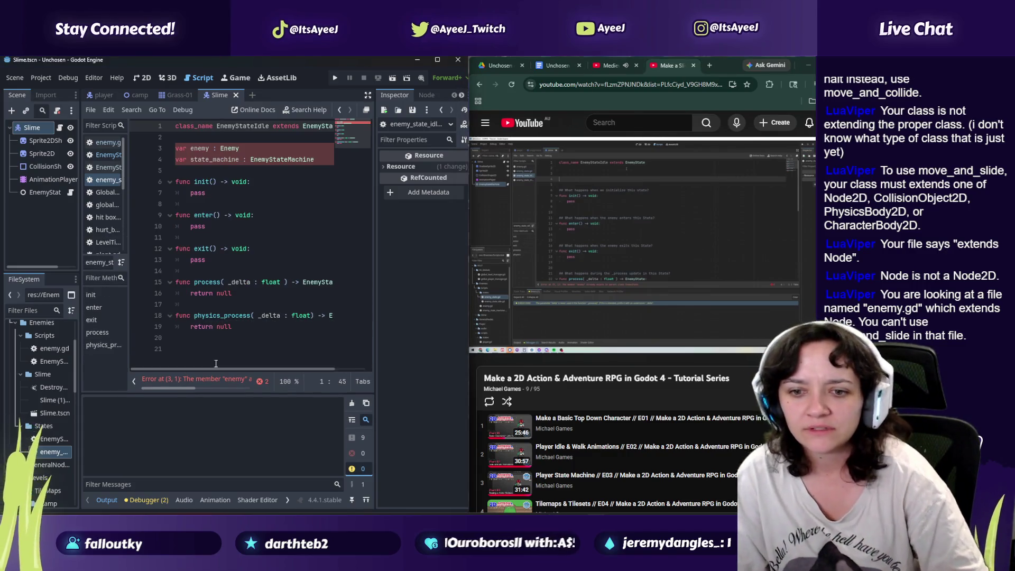
pyautogui.click(365, 499)
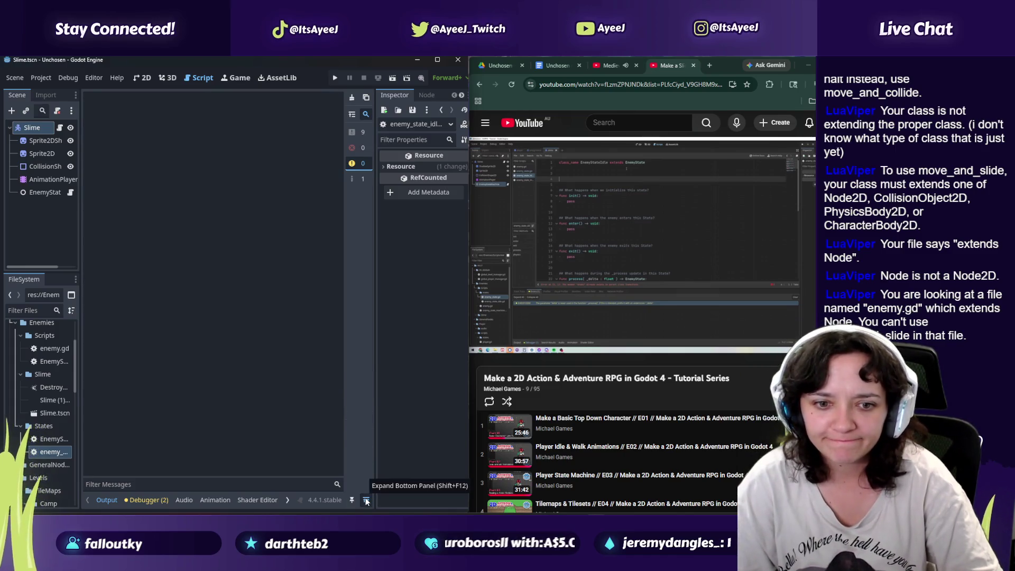
pyautogui.click(366, 499)
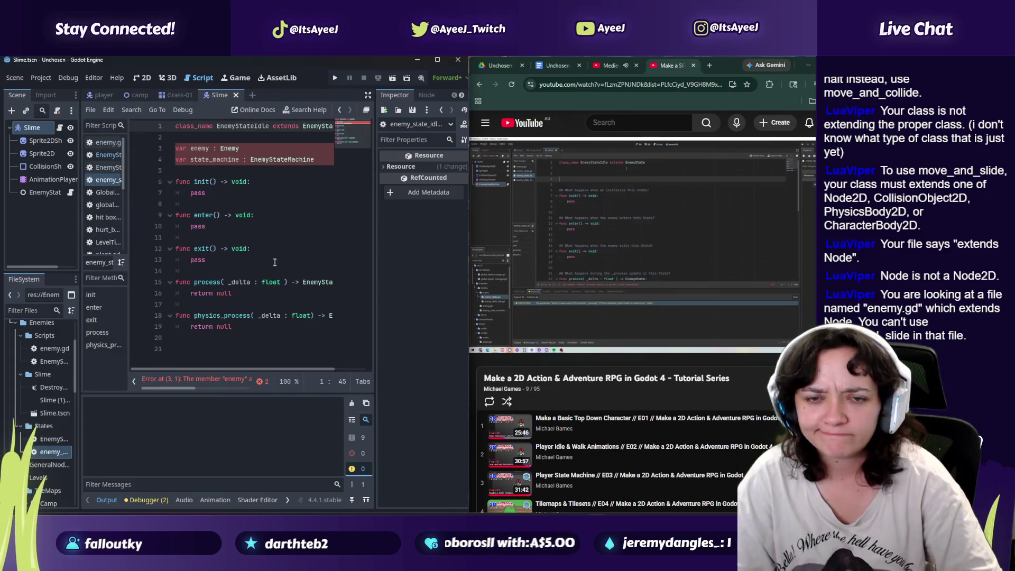
# Delete the var enemy and var state_machine lines and the leftover blank line
pyautogui.moveTo(315, 164); pyautogui.dragTo(176, 148)
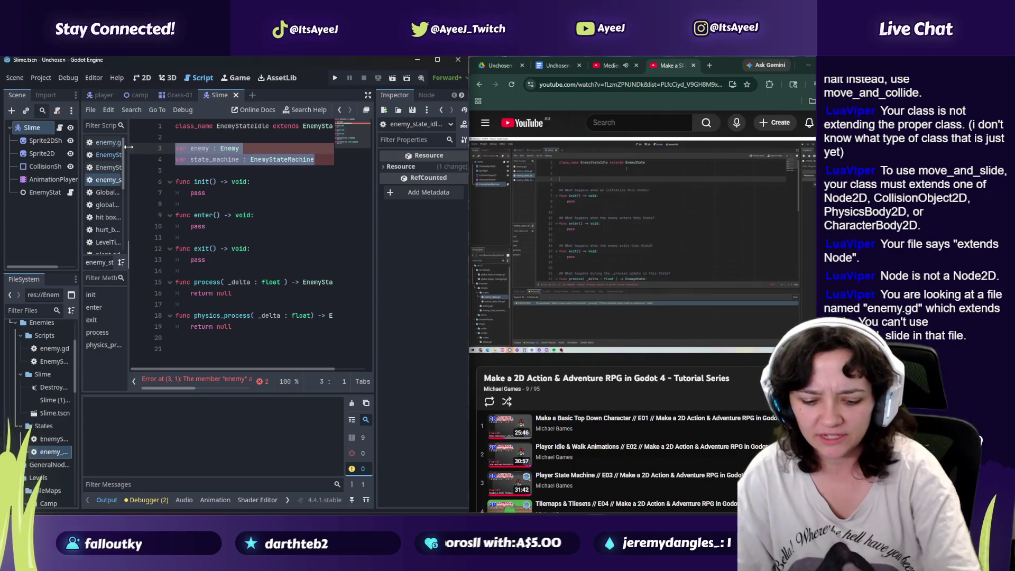
pyautogui.press('BackSpace')
pyautogui.press('Delete')
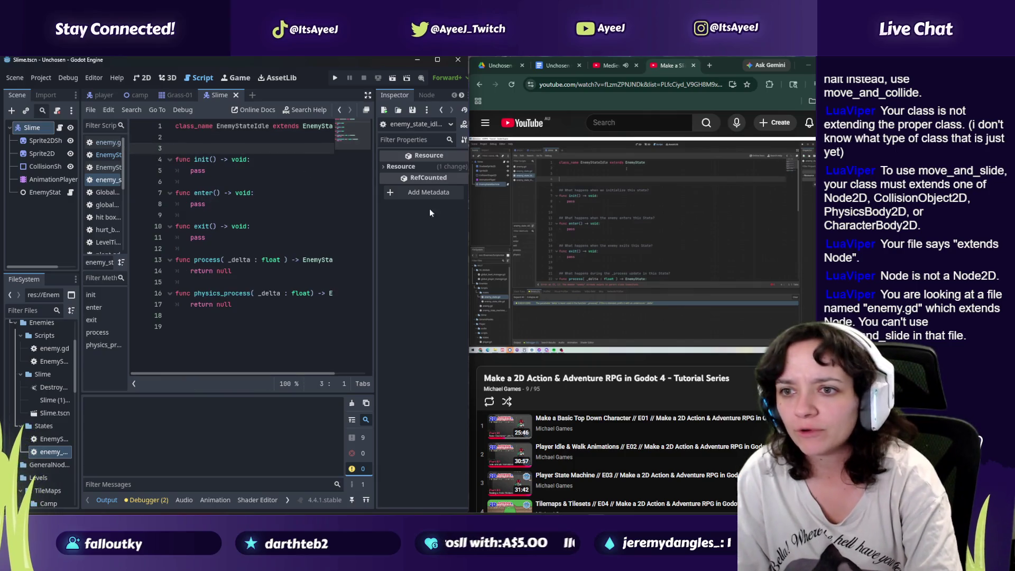
pyautogui.click(577, 252)
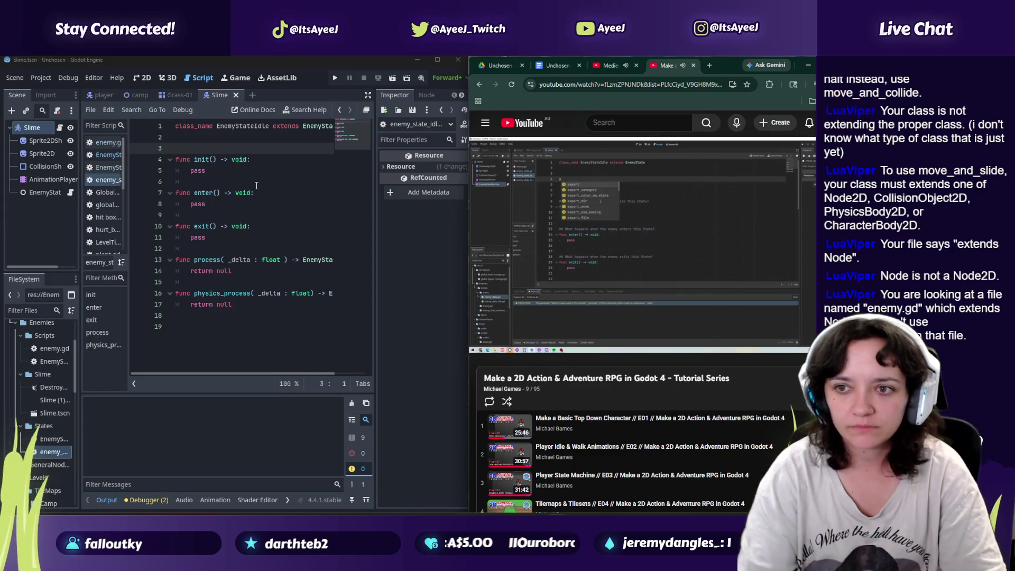
pyautogui.click(198, 149)
pyautogui.press('Return')
pyautogui.press('Up')
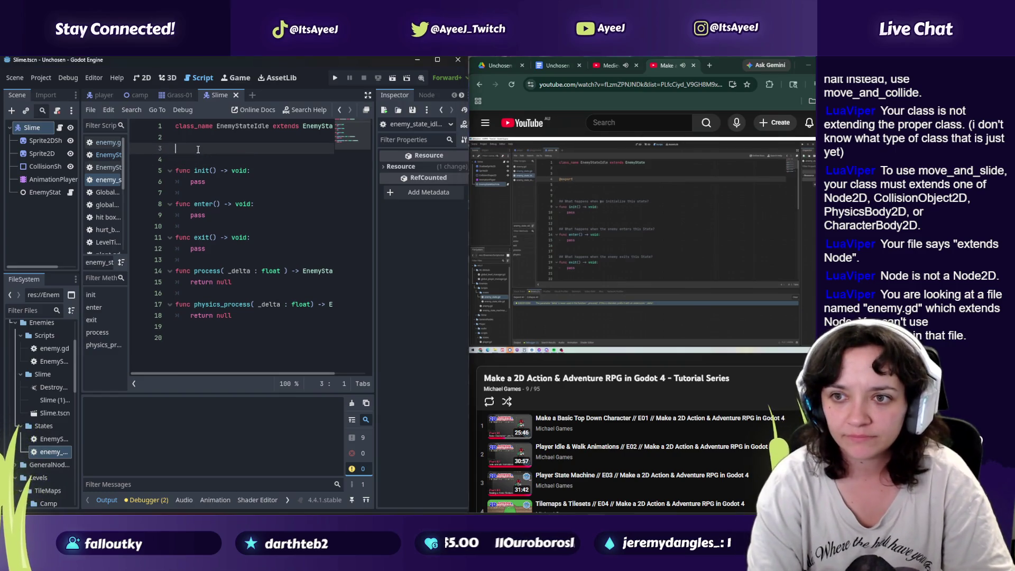
pyautogui.write('@export')
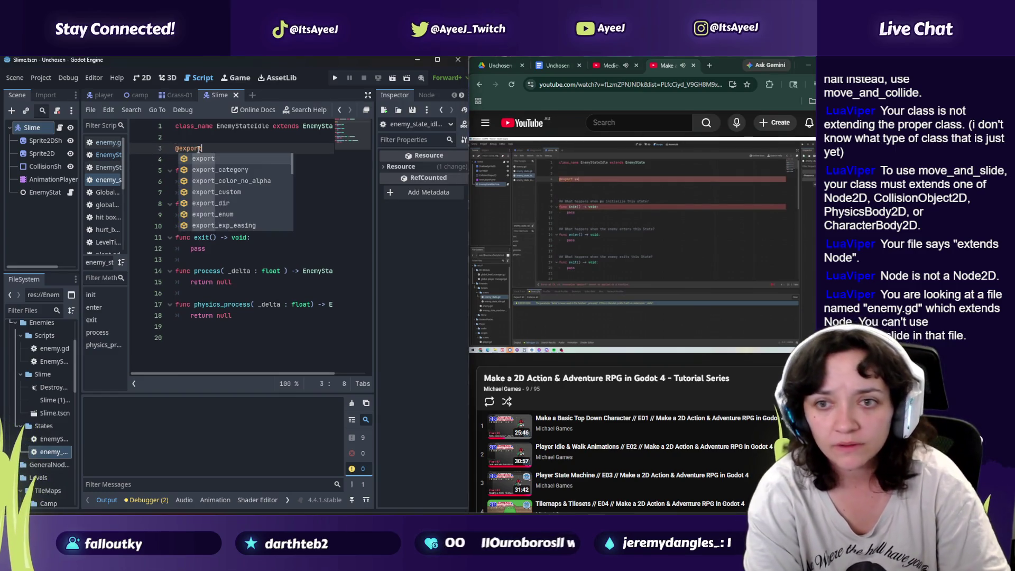
pyautogui.write(' var an')
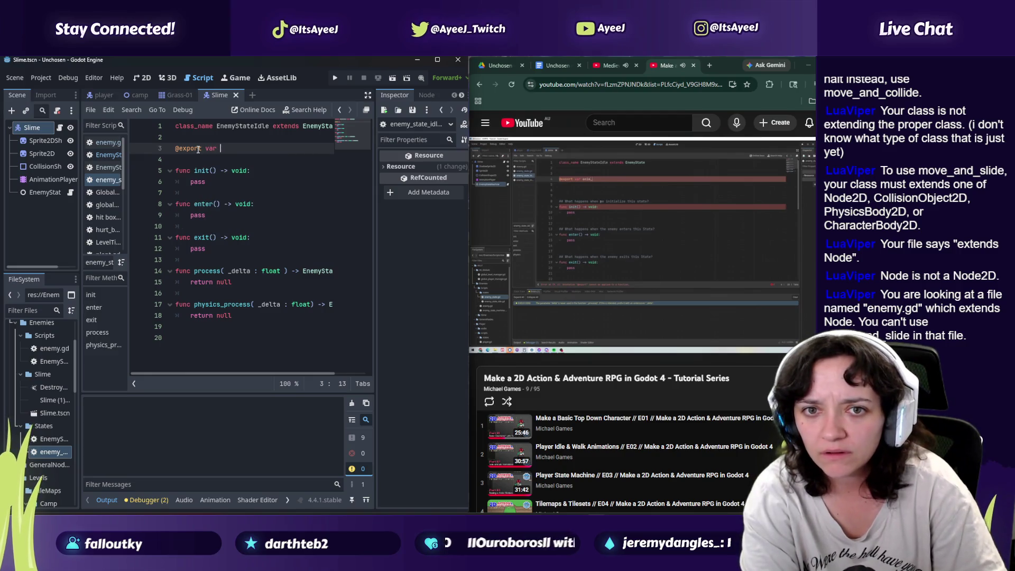
pyautogui.write('im_name')
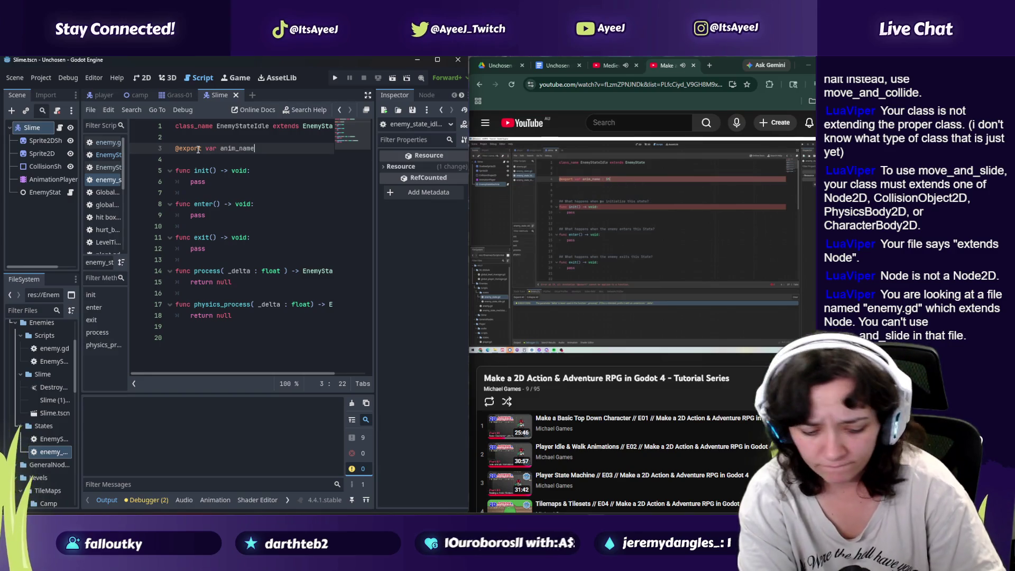
pyautogui.write(' : string')
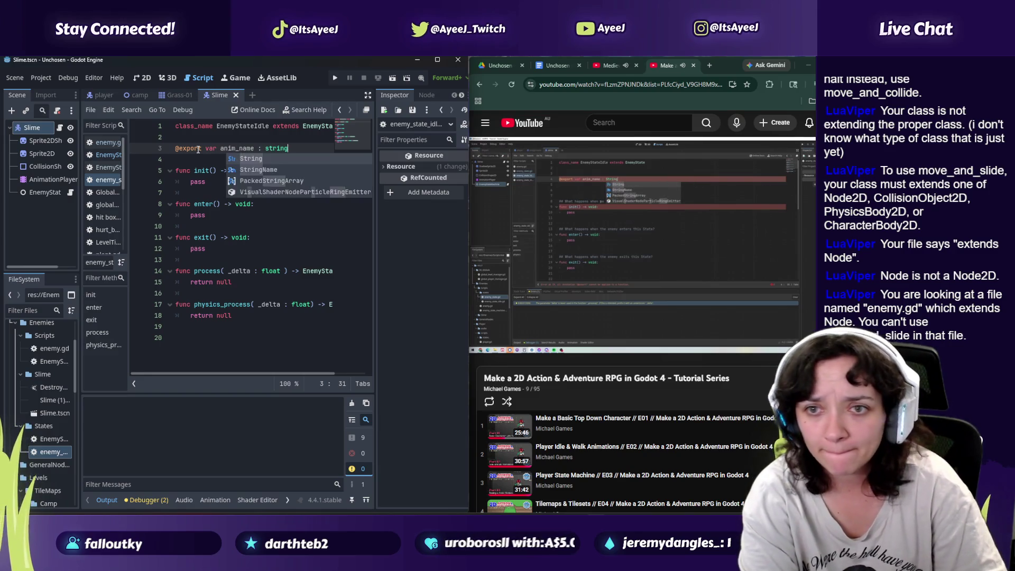
pyautogui.press('BackSpace')
pyautogui.press('BackSpace')
pyautogui.press('BackSpace')
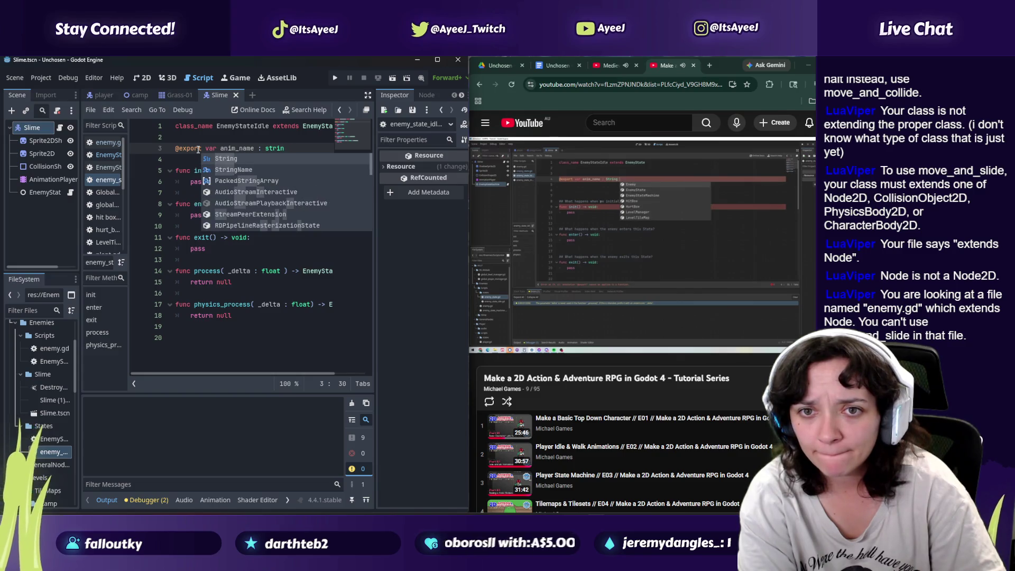
pyautogui.press('BackSpace')
pyautogui.write('String')
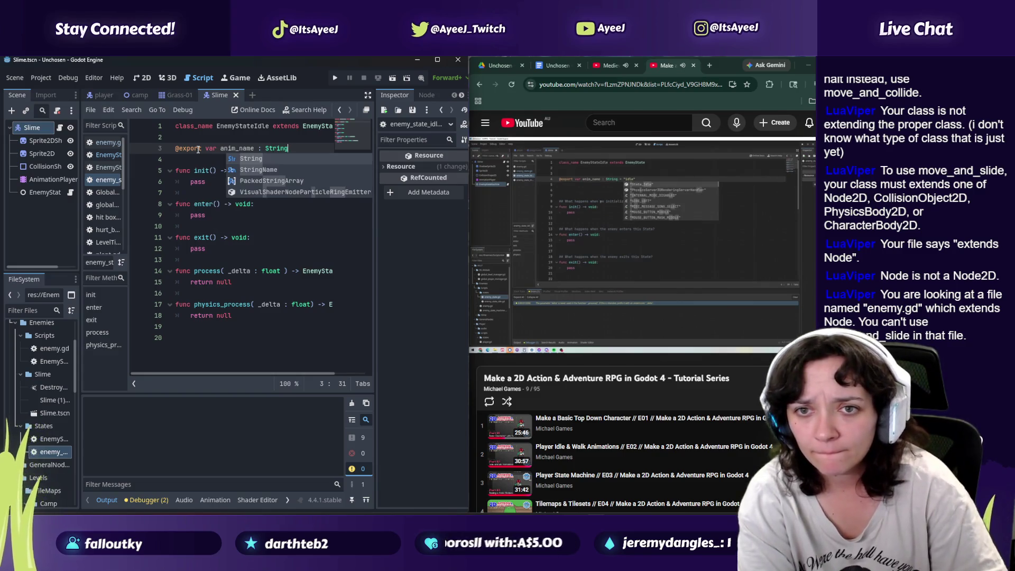
pyautogui.write(' = "idle')
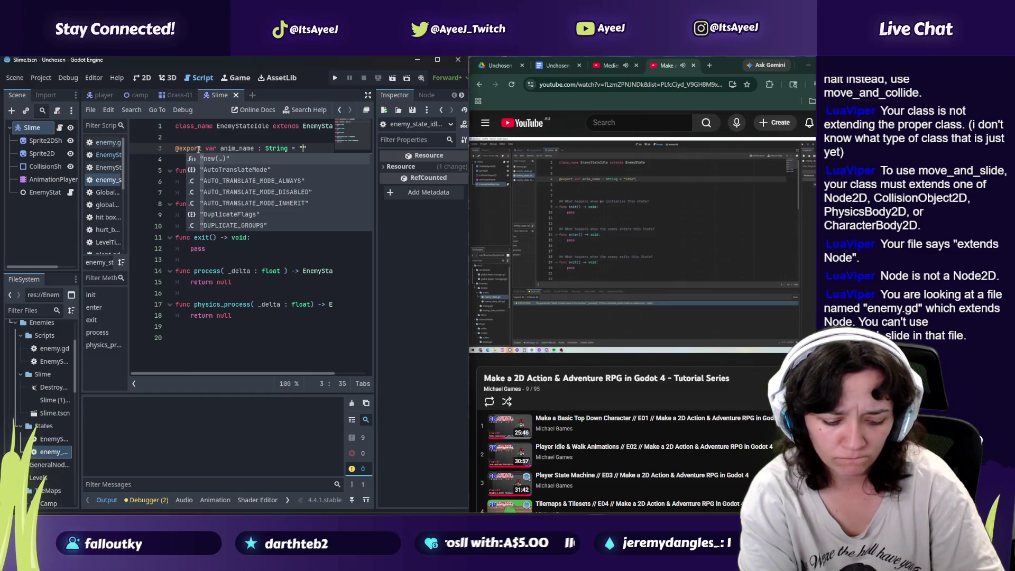
pyautogui.write('"')
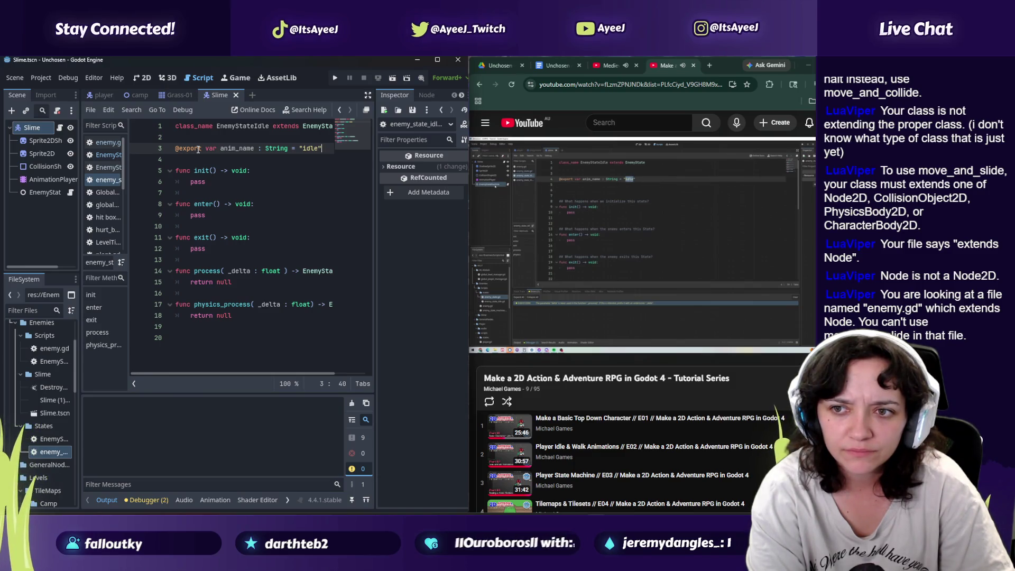
pyautogui.moveTo(199, 149)
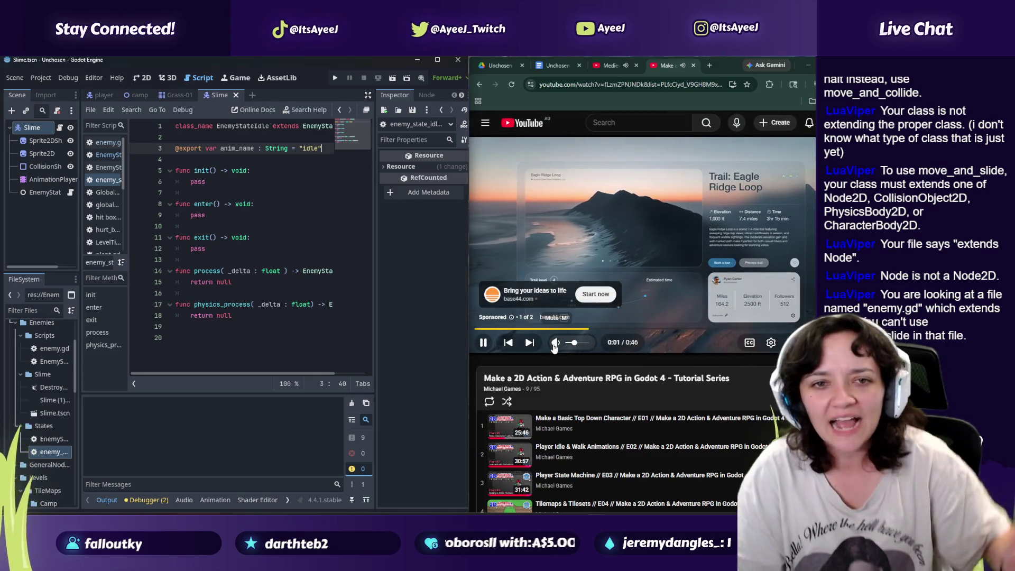
# Add a plain Node as a child of the Slime node
pyautogui.rightClick(33, 128)
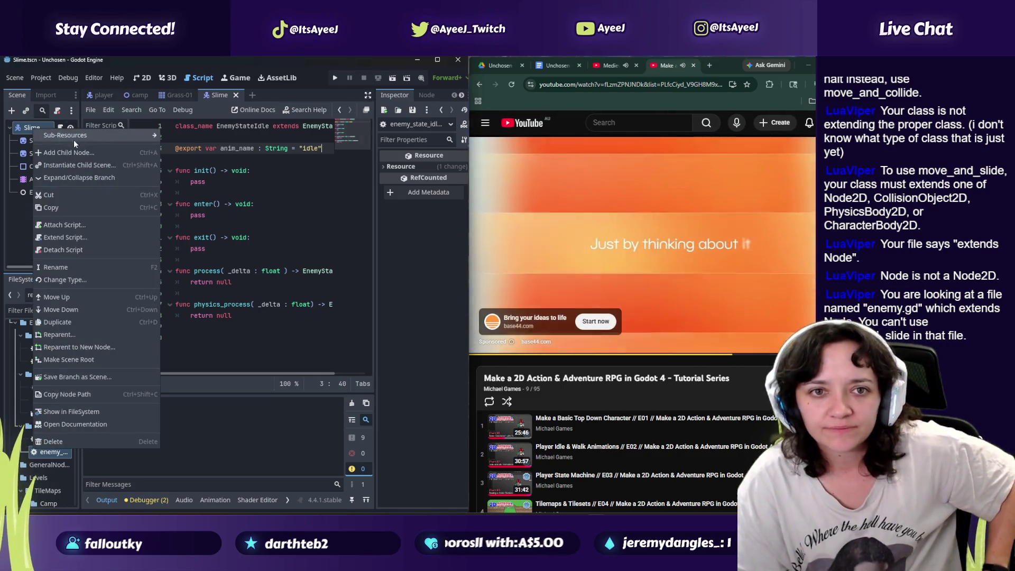
pyautogui.click(79, 149)
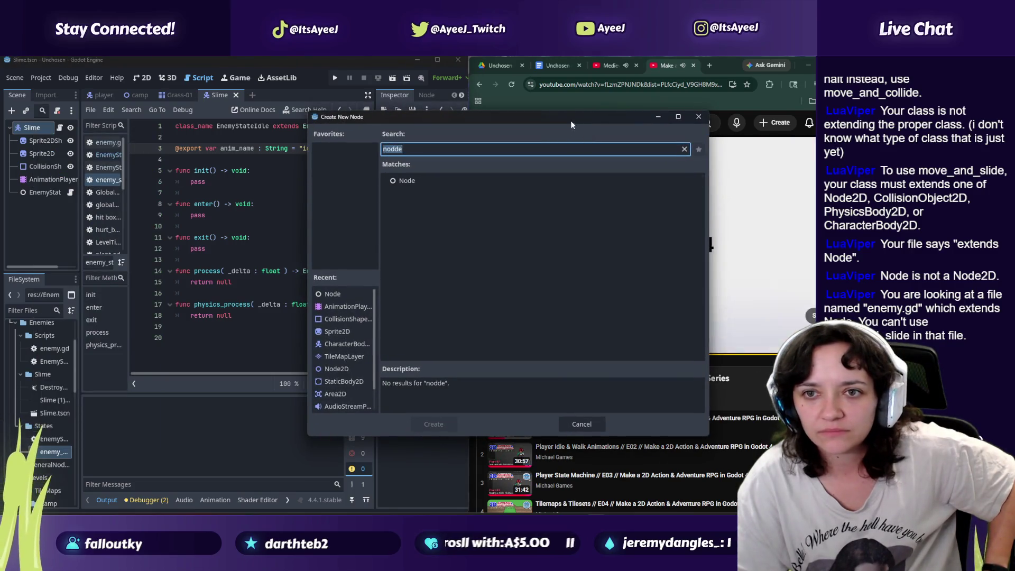
pyautogui.moveTo(570, 121); pyautogui.dragTo(333, 119)
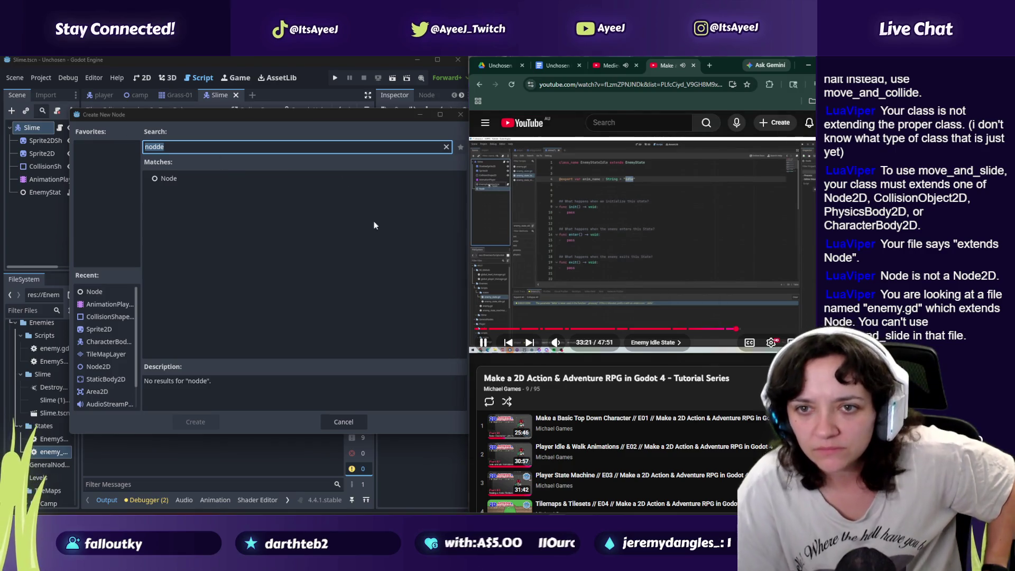
pyautogui.click(169, 178)
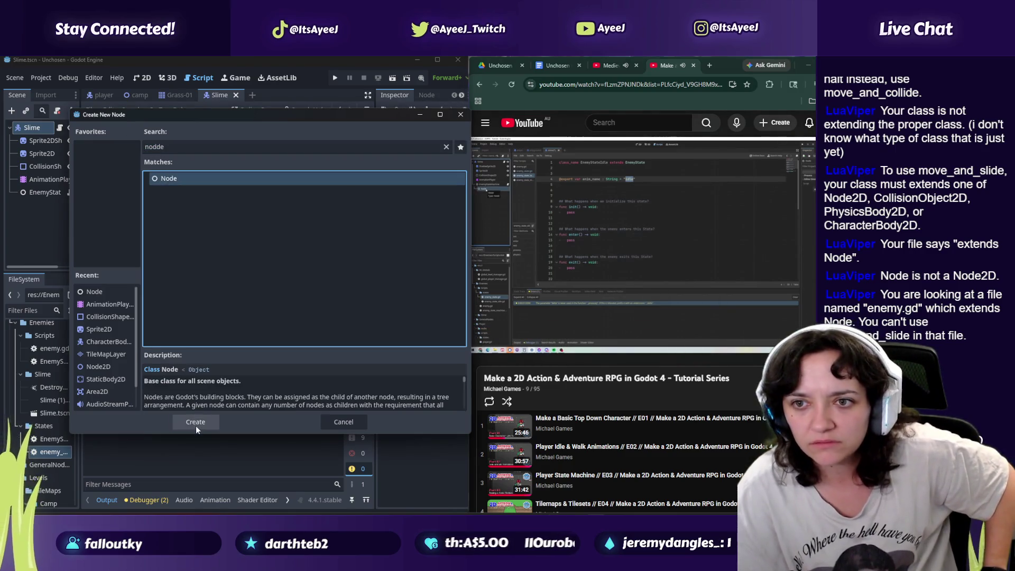
pyautogui.click(196, 423)
# Move the new node under EnemyStateMachine, name it Idle, and attach enemy_state_idle.gd
pyautogui.moveTo(41, 207); pyautogui.dragTo(46, 193)
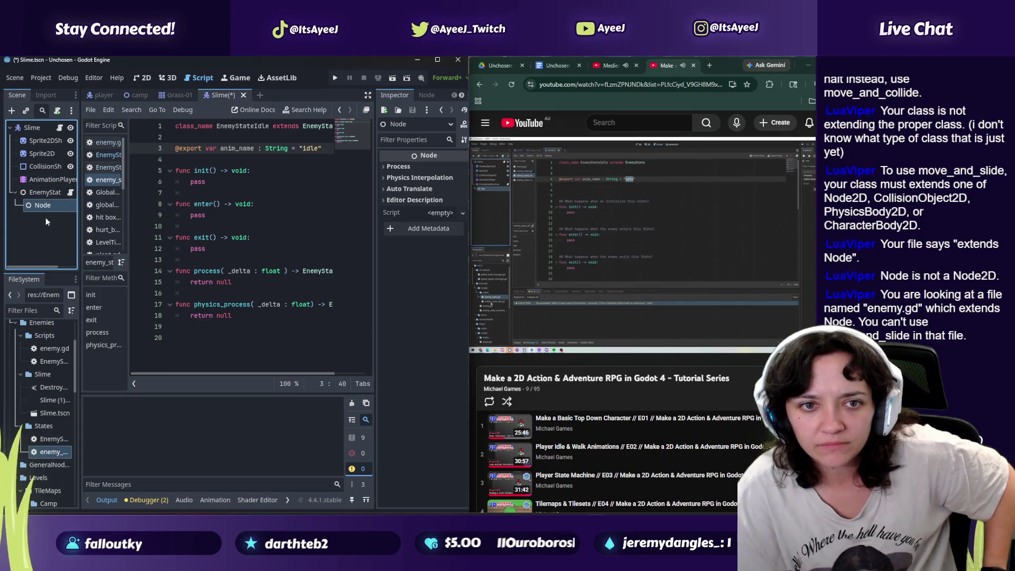
pyautogui.doubleClick(47, 206)
pyautogui.write('Idle')
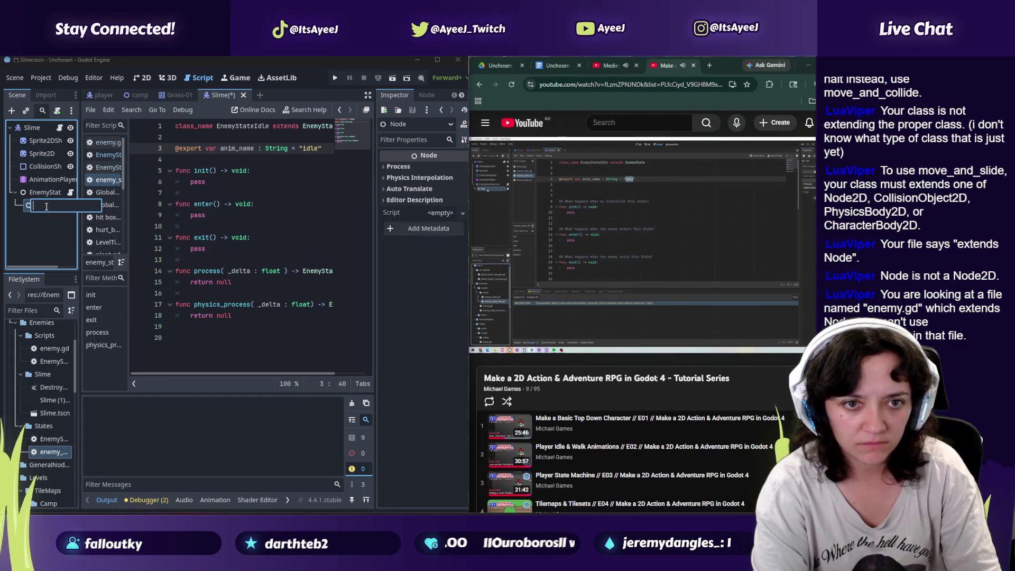
pyautogui.press('Return')
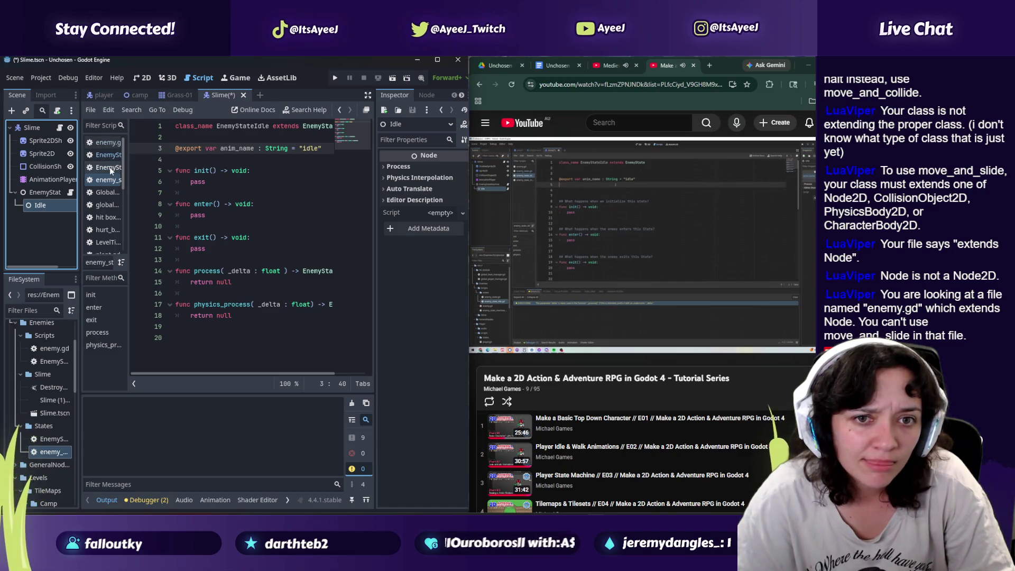
pyautogui.moveTo(111, 183); pyautogui.dragTo(52, 208)
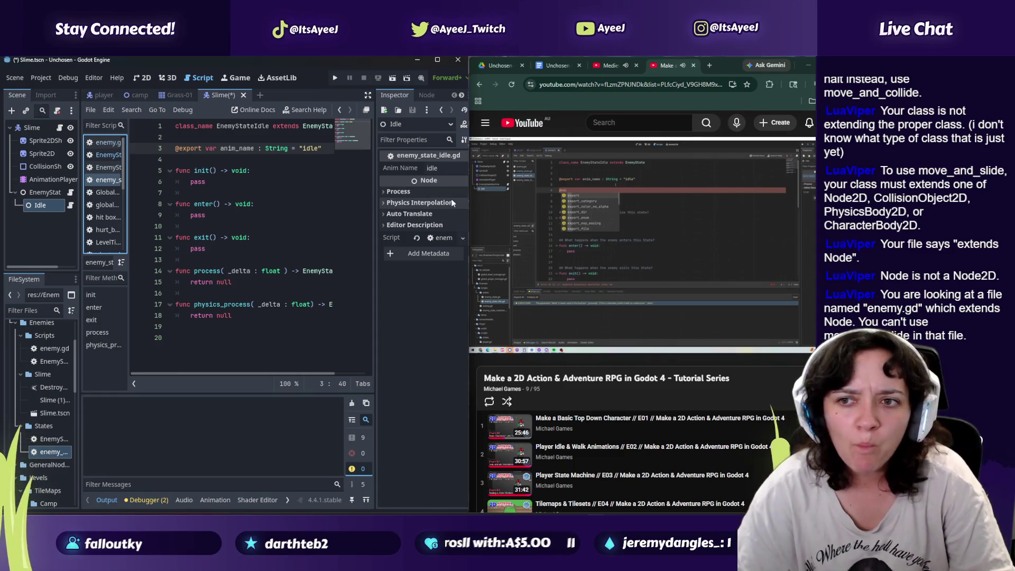
pyautogui.click(177, 158)
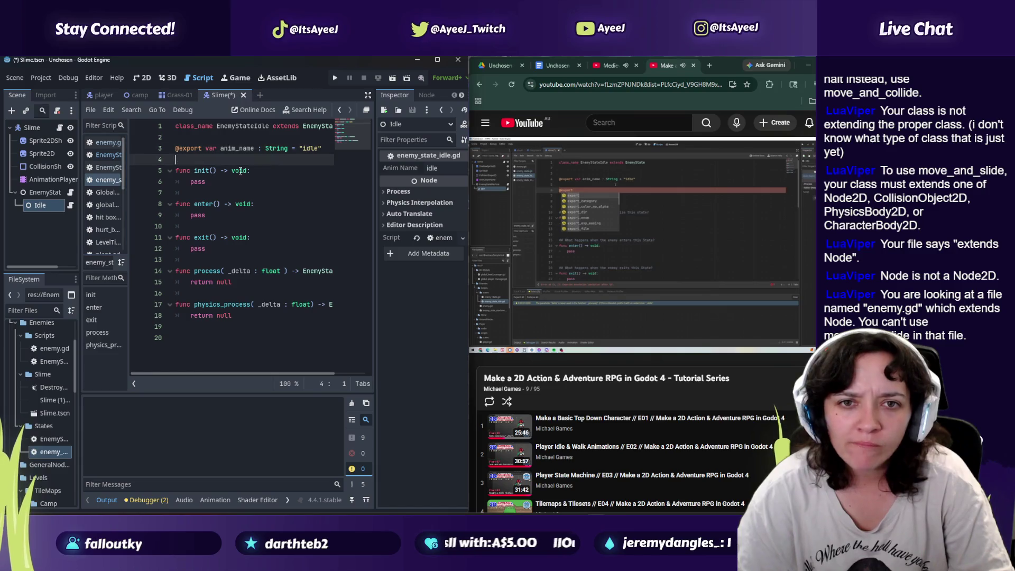
pyautogui.write('export')
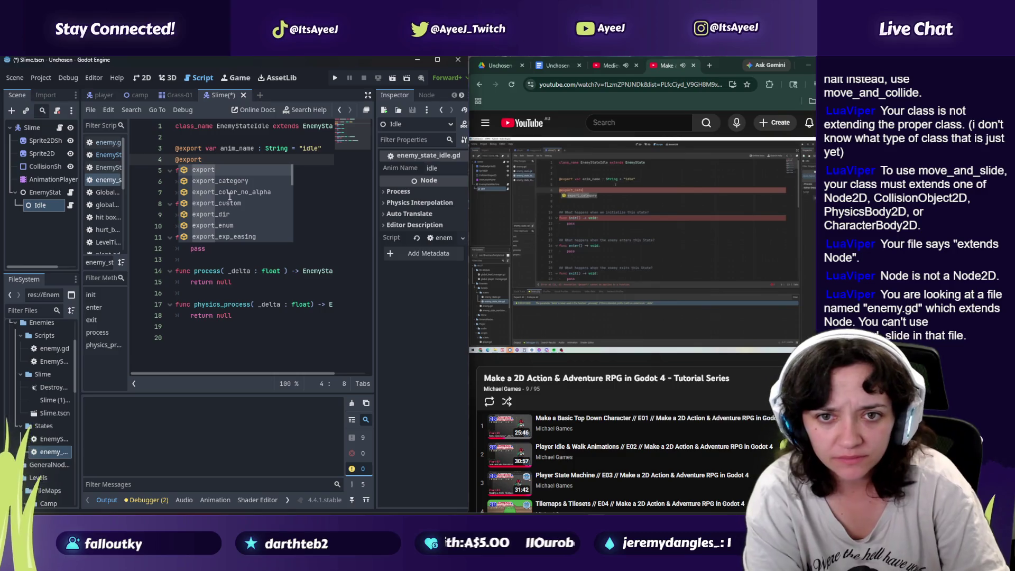
pyautogui.press('Down')
pyautogui.press('Return')
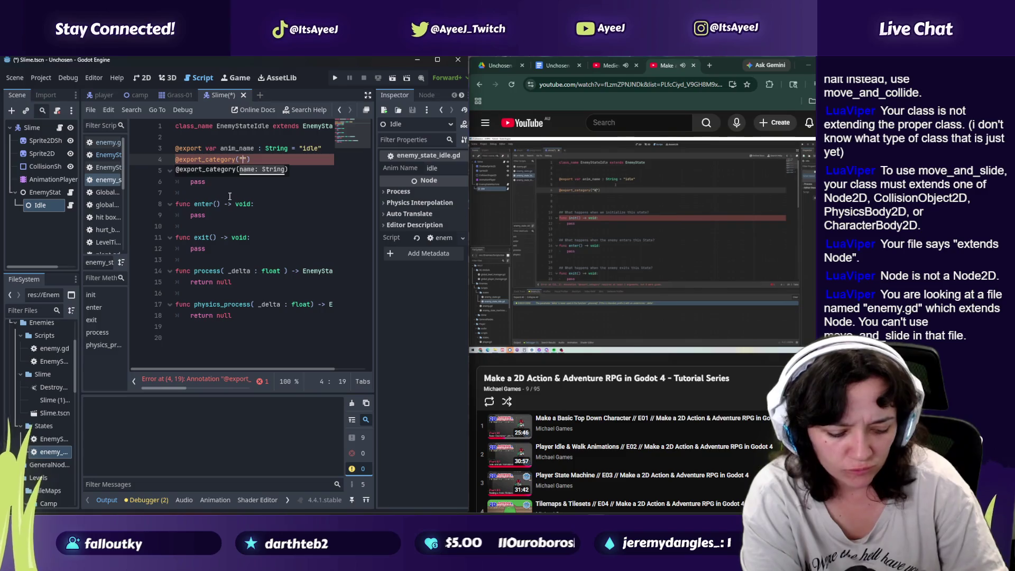
pyautogui.write('"AI"')
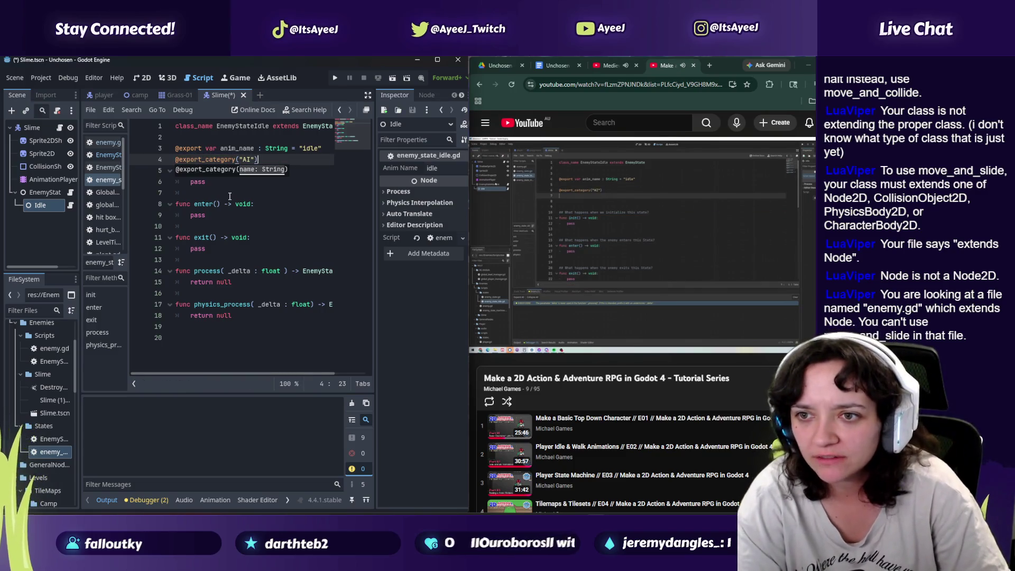
pyautogui.hotkey('ctrl', 's')
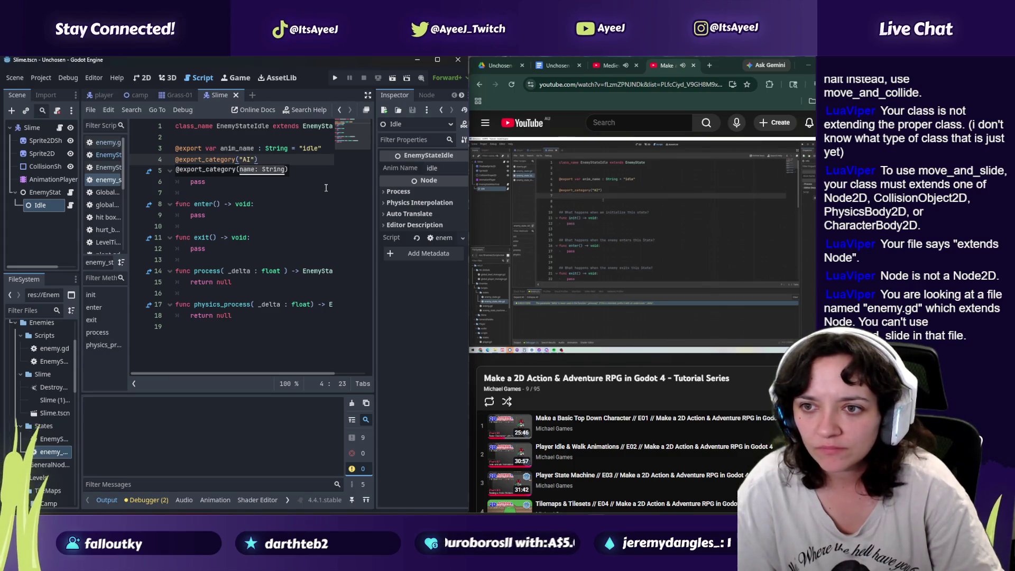
pyautogui.press('Return')
pyautogui.write('@')
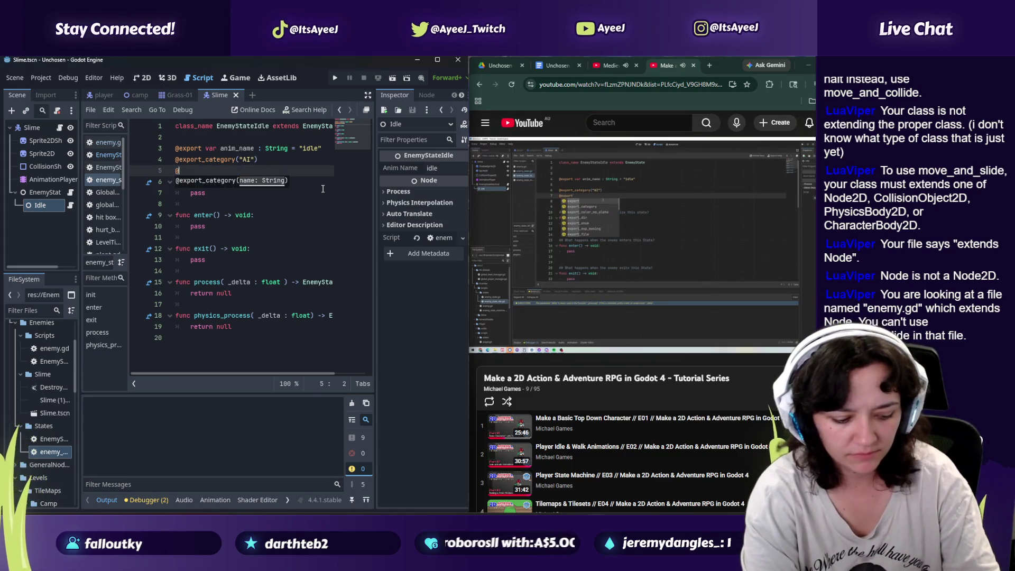
pyautogui.write('export')
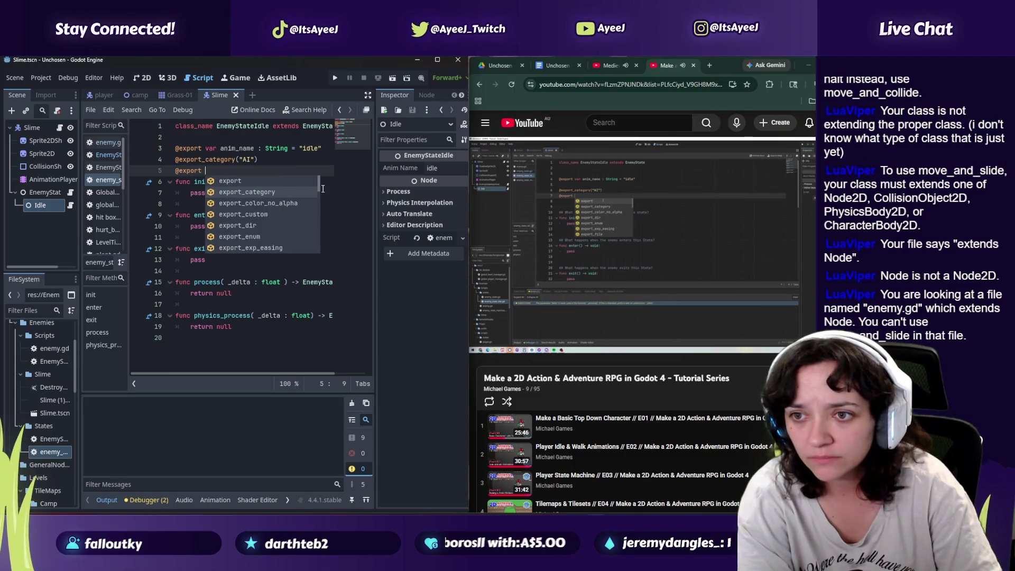
pyautogui.write(' var')
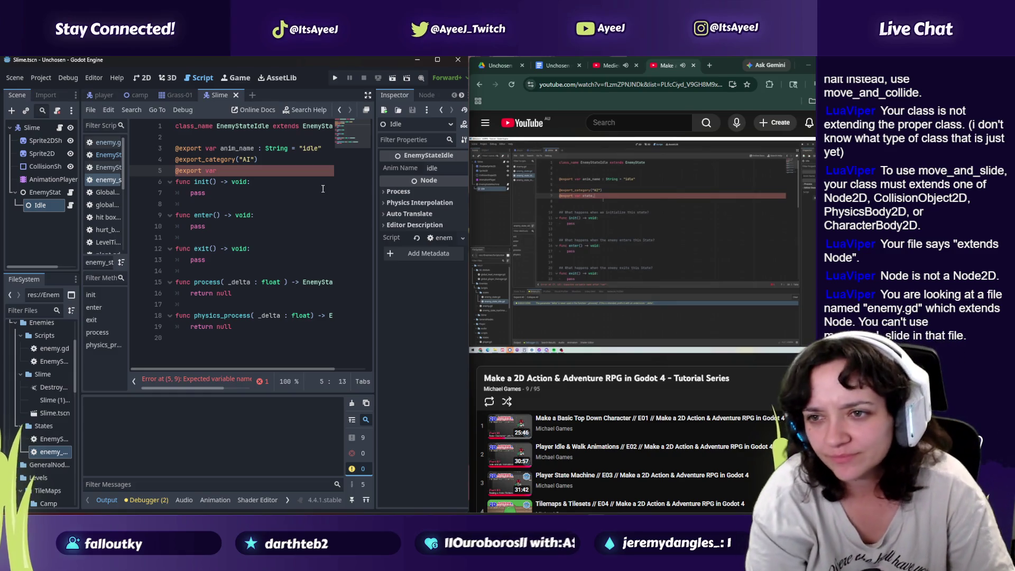
# Declare state_duration_min : float = 0.5 on line 5
pyautogui.write('state')
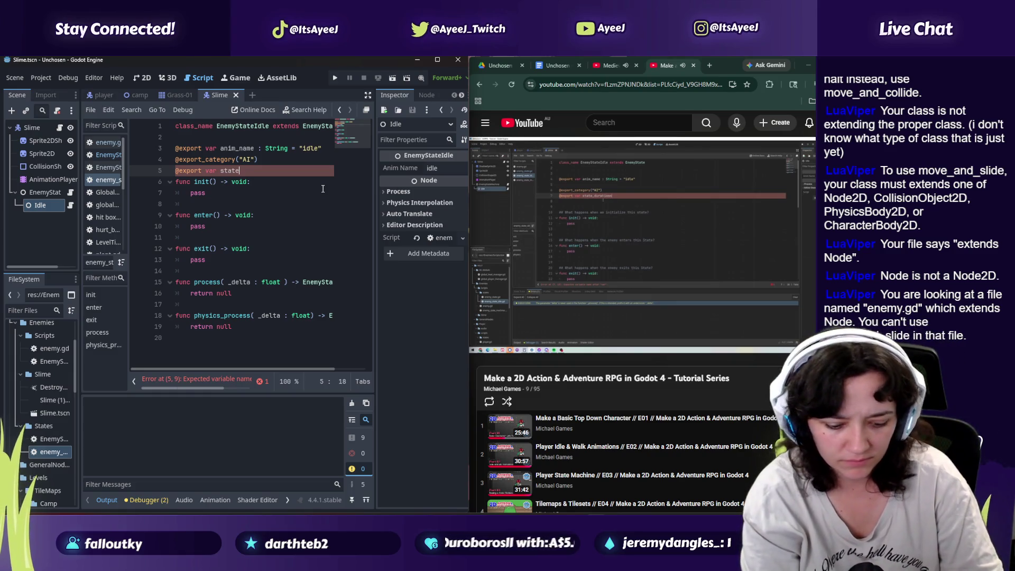
pyautogui.write('_duration_')
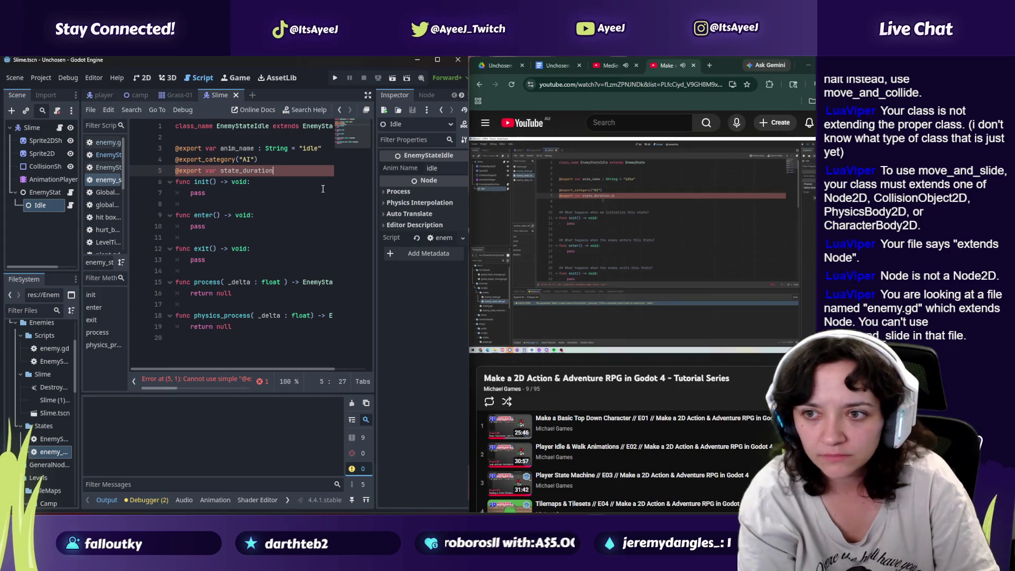
pyautogui.write('min ')
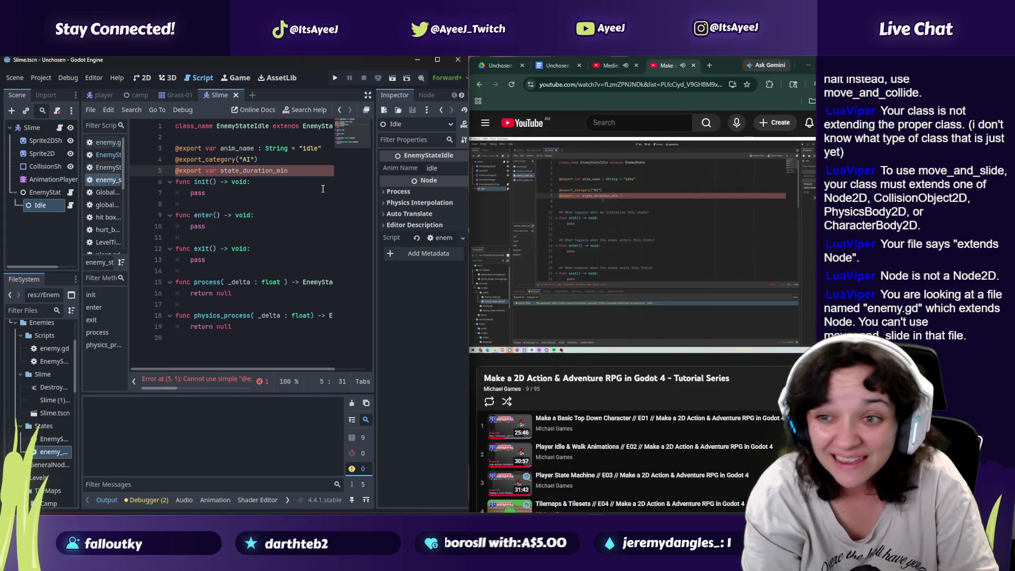
pyautogui.write(': float')
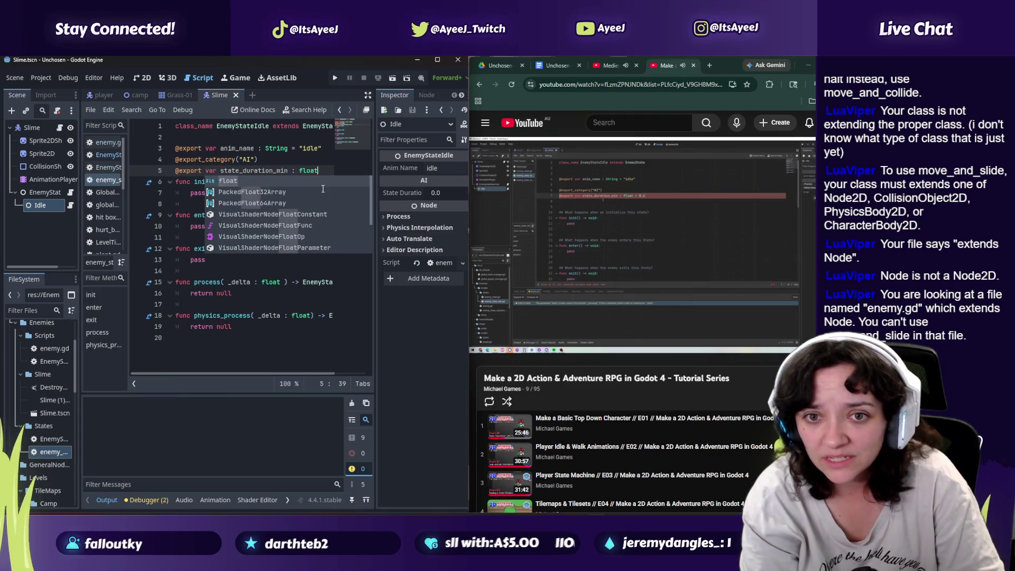
pyautogui.press('Escape')
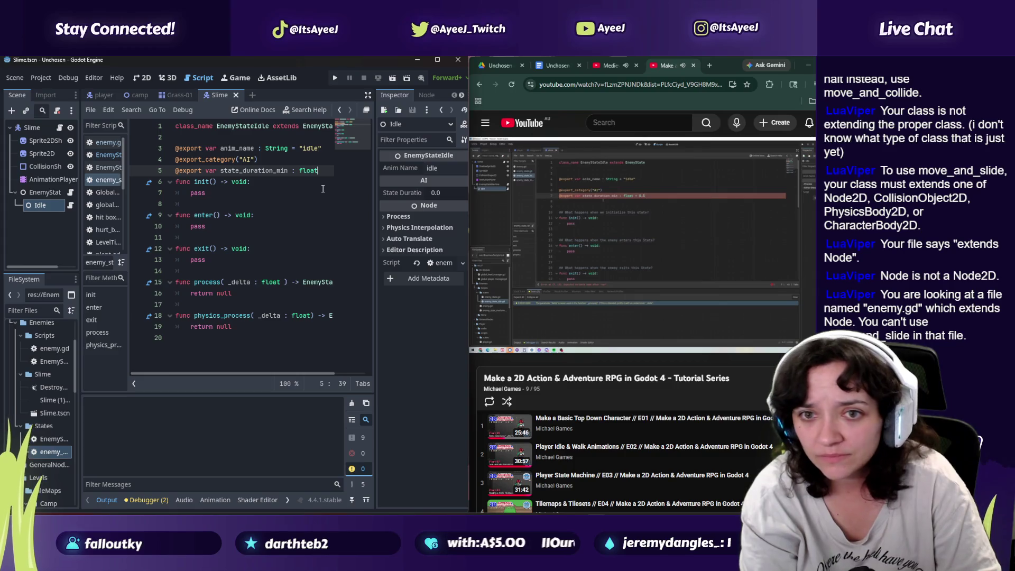
pyautogui.write('= 0.5')
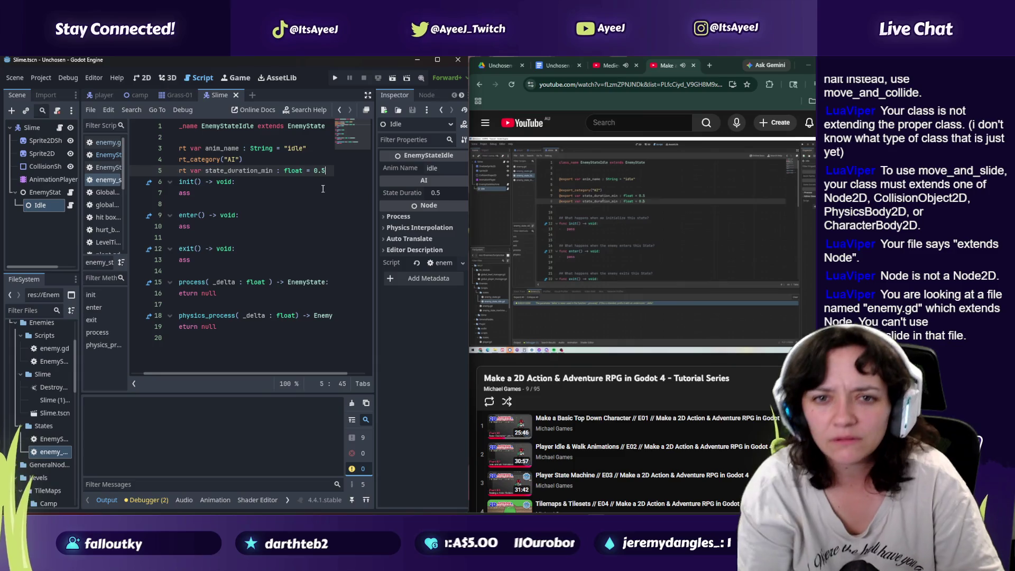
pyautogui.click(642, 244)
# Duplicate the line onto line 6 and rename the copy to state_duration_max
pyautogui.moveTo(303, 171); pyautogui.dragTo(172, 173)
pyautogui.moveTo(320, 170)
pyautogui.mouseDown()
pyautogui.moveTo(332, 171)
pyautogui.moveTo(177, 170)
pyautogui.mouseUp()
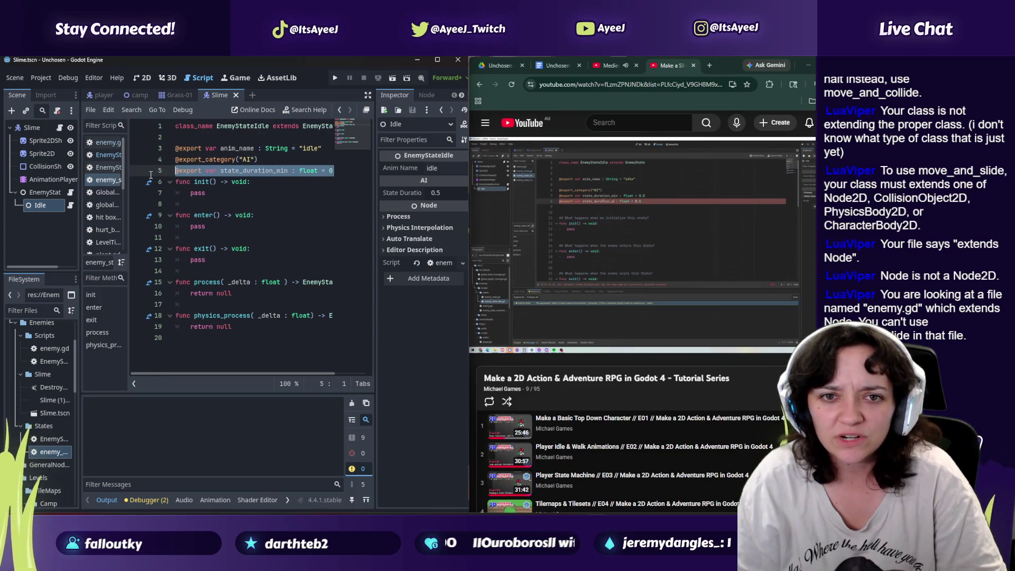
pyautogui.click(310, 169)
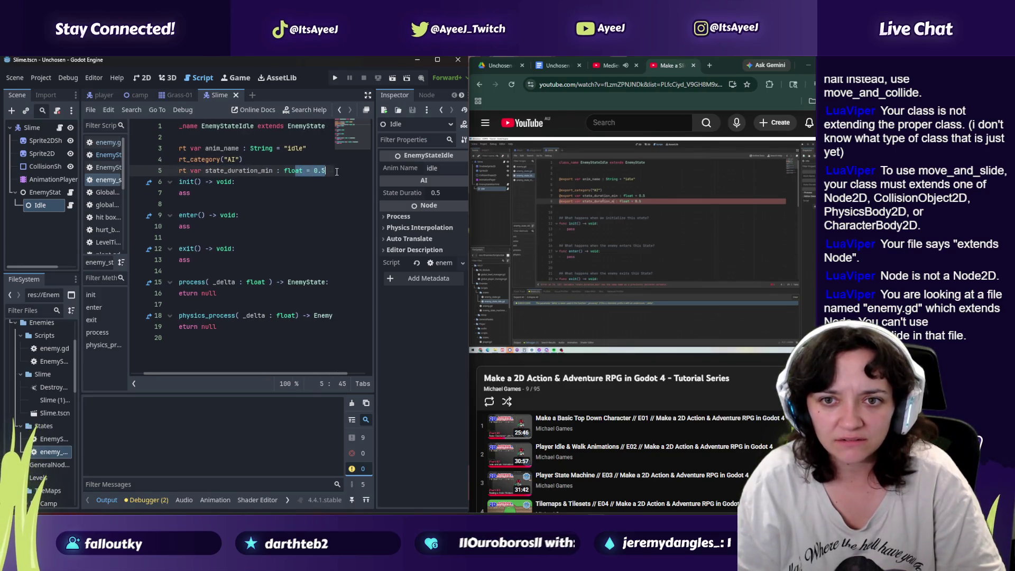
pyautogui.press('Return')
pyautogui.write('@export var state_duration_min : float = 0.5')
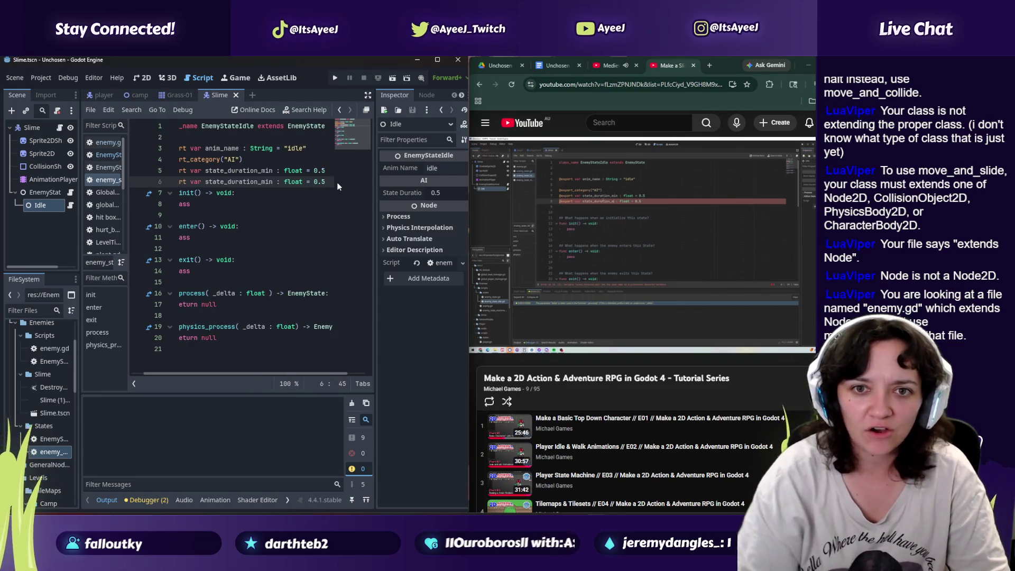
pyautogui.click(270, 182)
pyautogui.moveTo(270, 182); pyautogui.dragTo(267, 182)
pyautogui.write('ax')
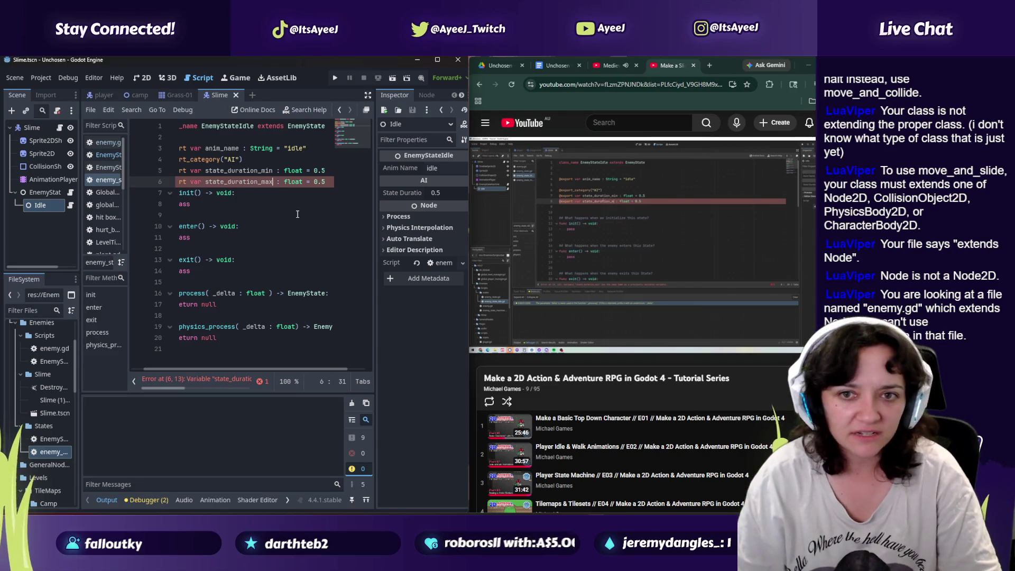
pyautogui.click(587, 223)
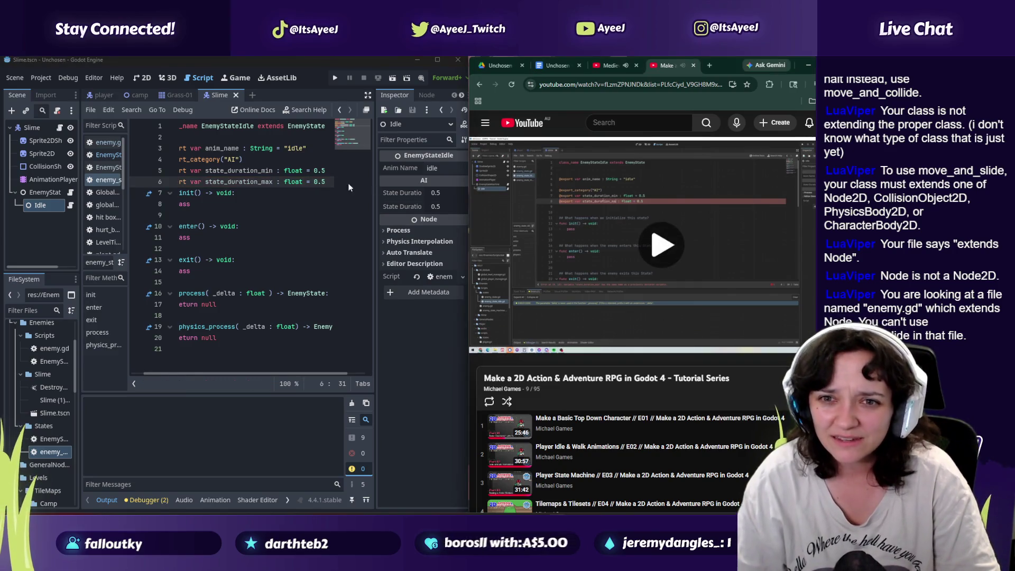
# Set state_duration_max to 1.5 and add blank lines below the duration variables
pyautogui.moveTo(320, 182); pyautogui.dragTo(315, 183)
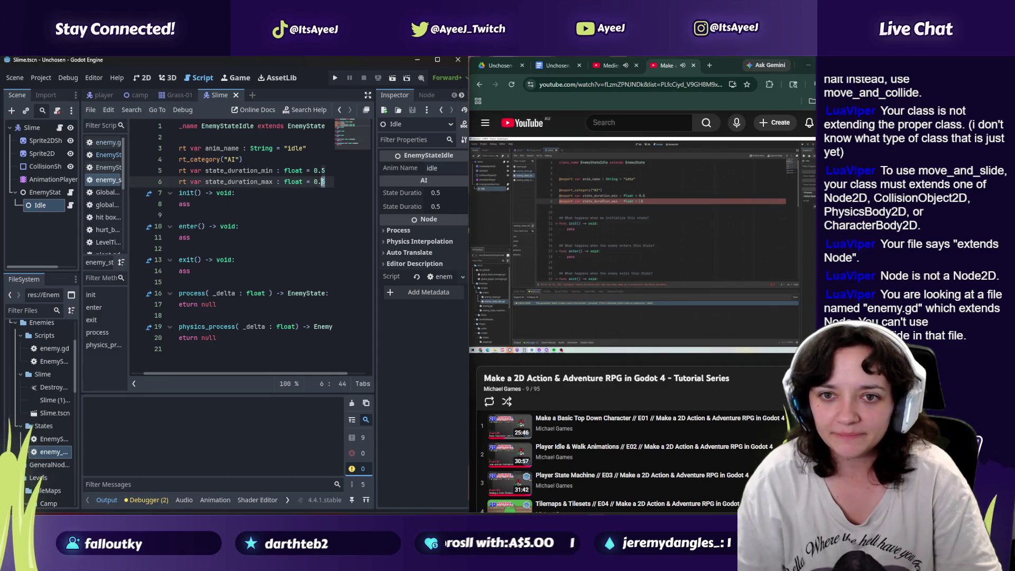
pyautogui.write('1.5')
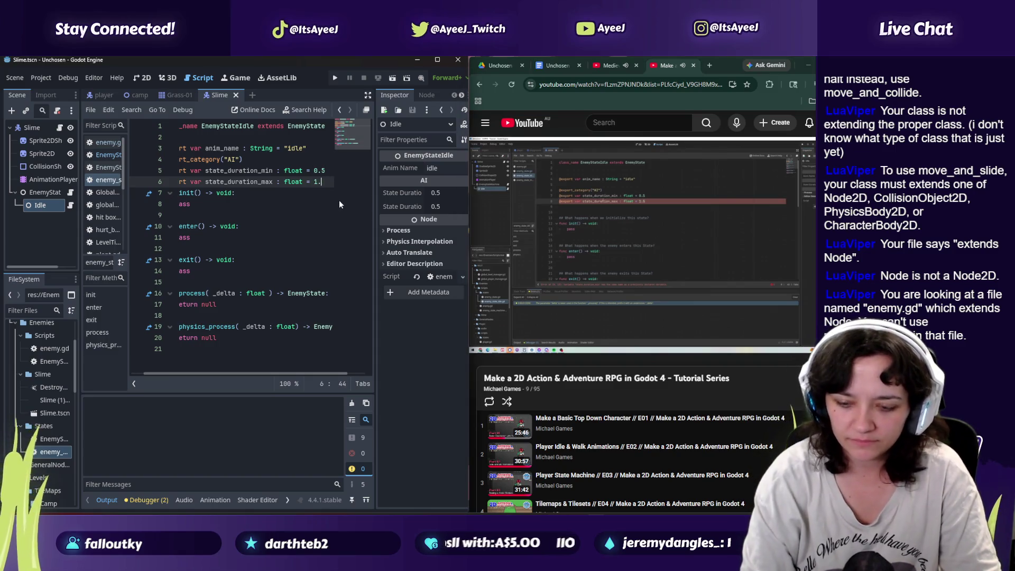
pyautogui.press('Return')
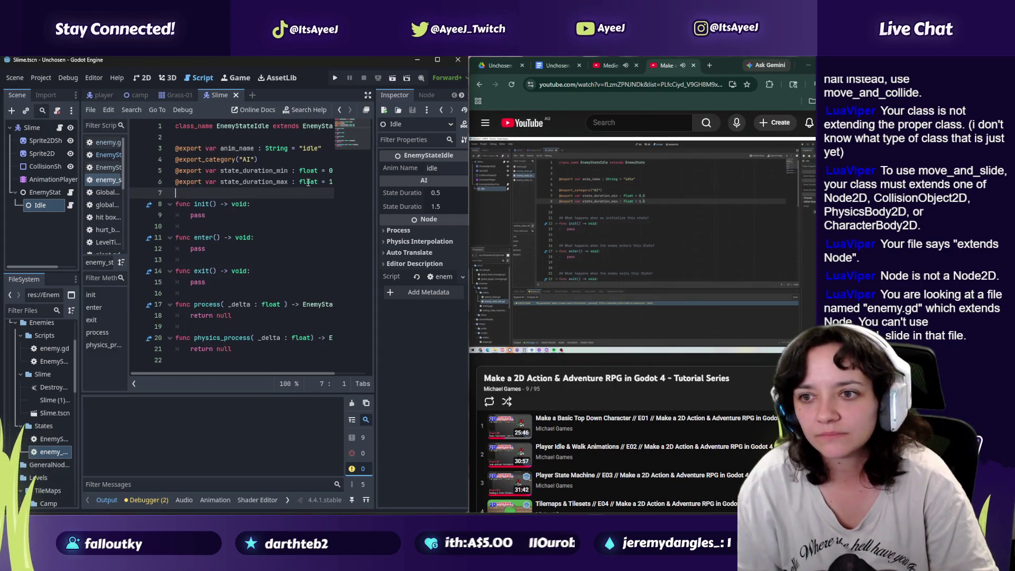
pyautogui.moveTo(316, 177)
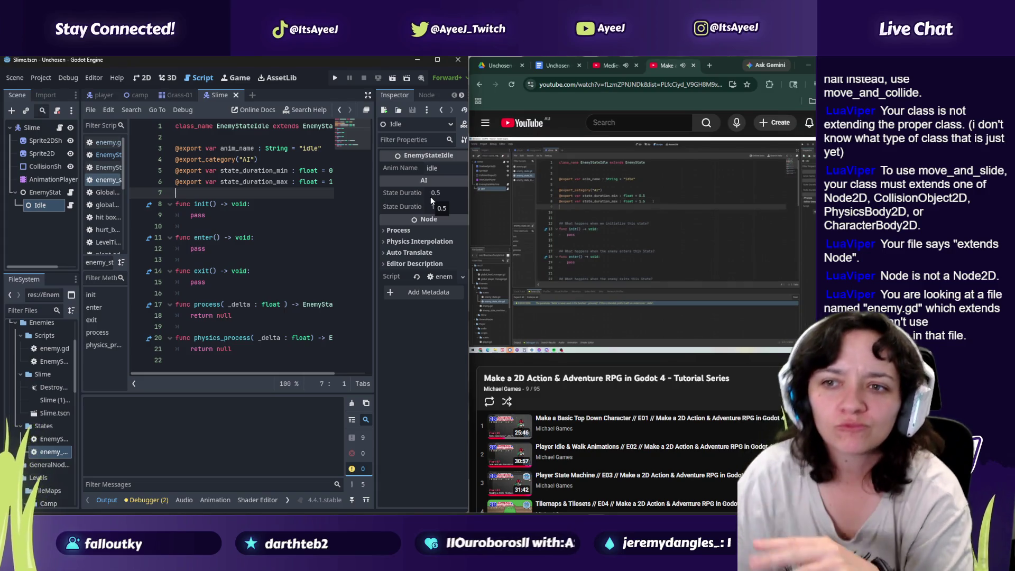
pyautogui.press('Return')
pyautogui.press('Up')
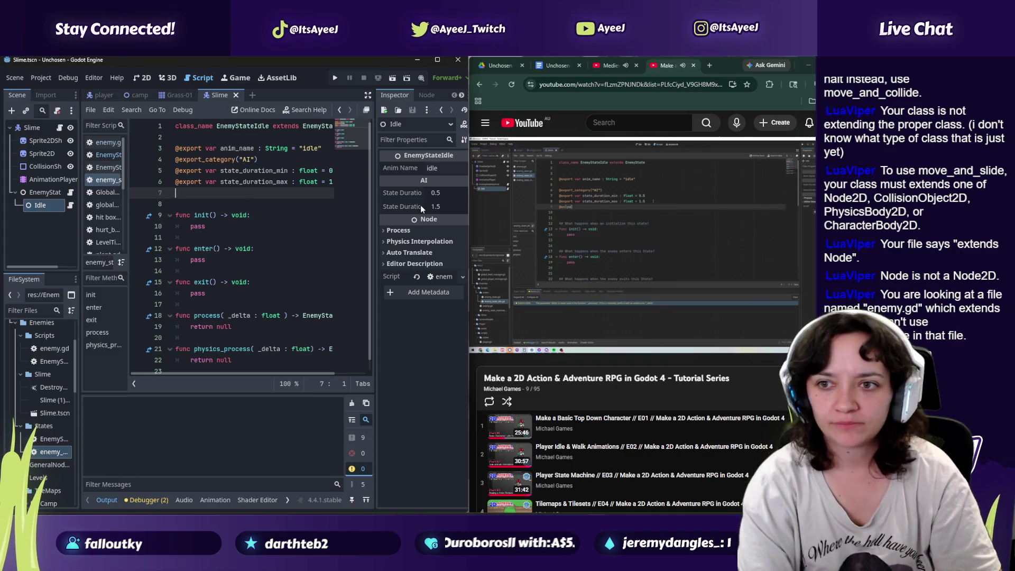
pyautogui.write('@export var')
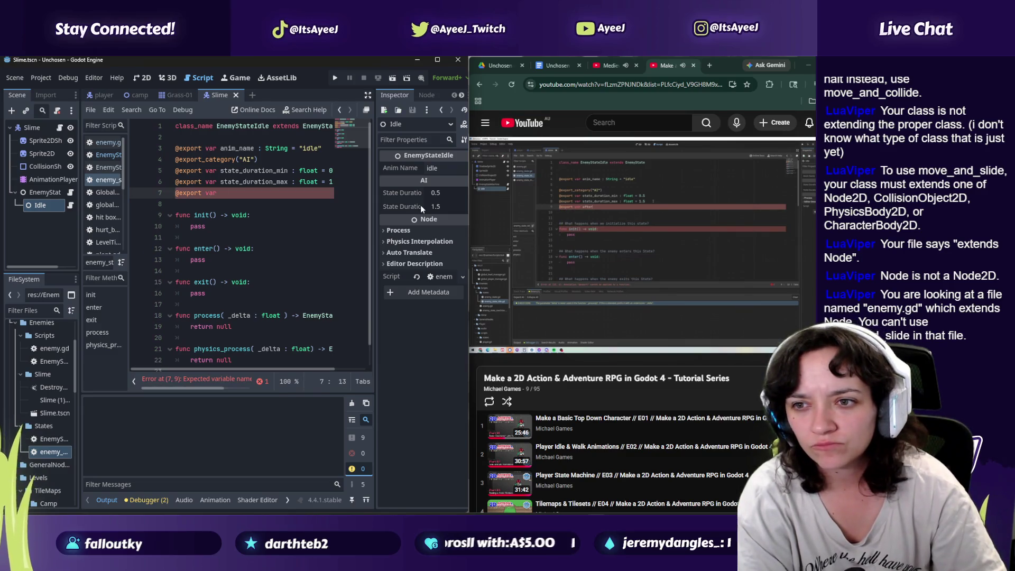
pyautogui.write('ad')
pyautogui.write('ter')
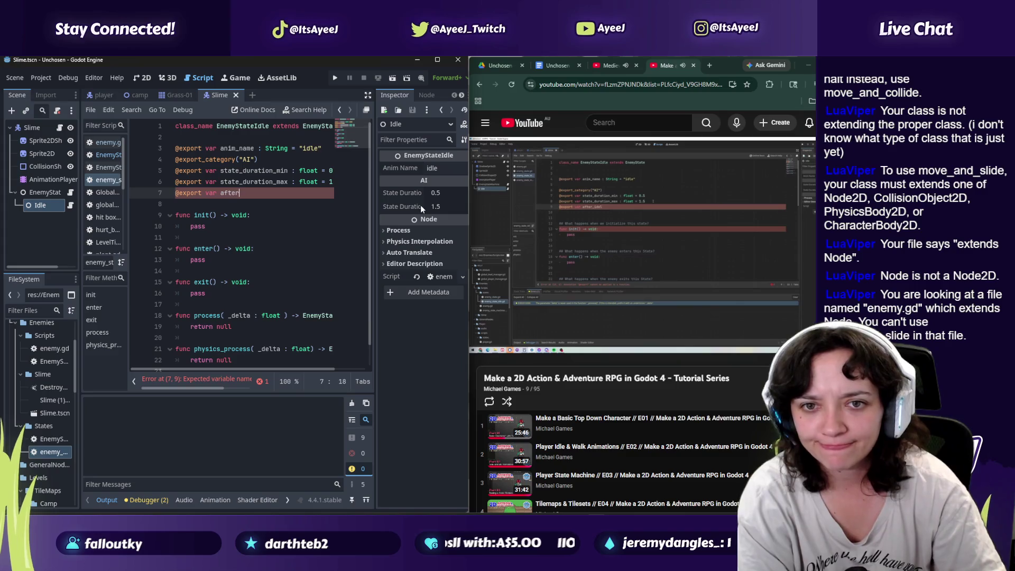
pyautogui.write('_idle')
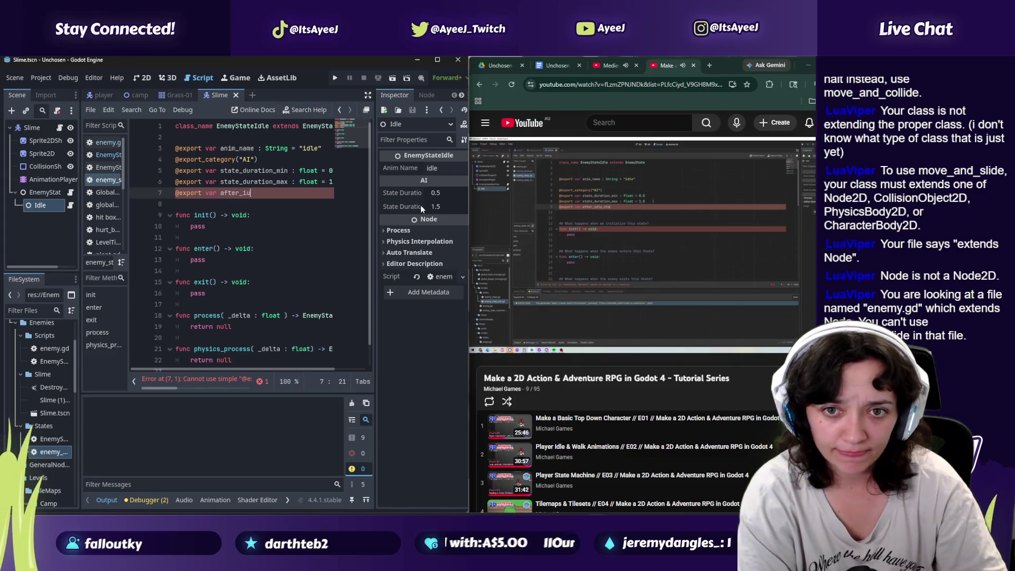
pyautogui.write('_state')
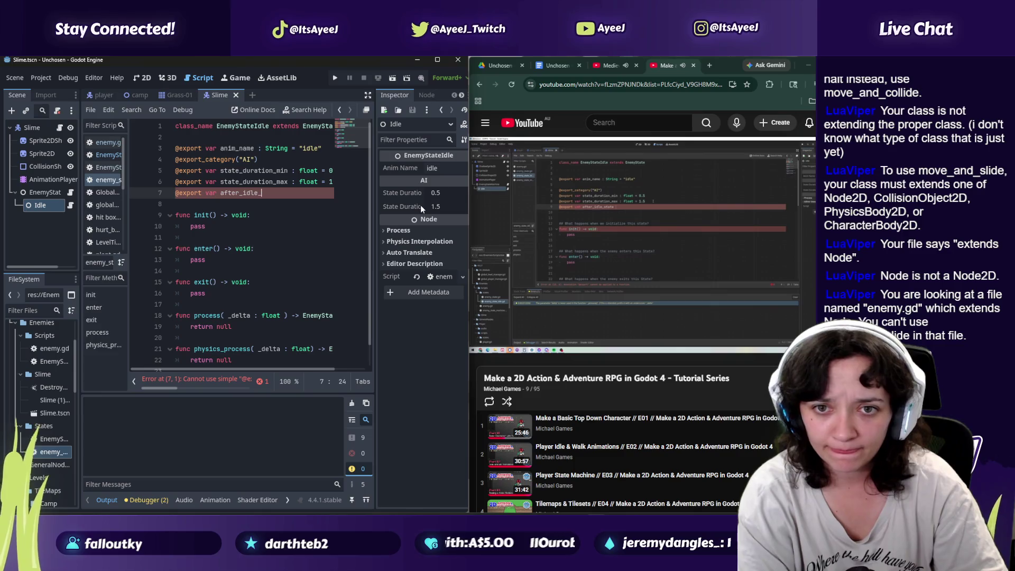
pyautogui.write(' : Enemyt')
pyautogui.press('BackSpace')
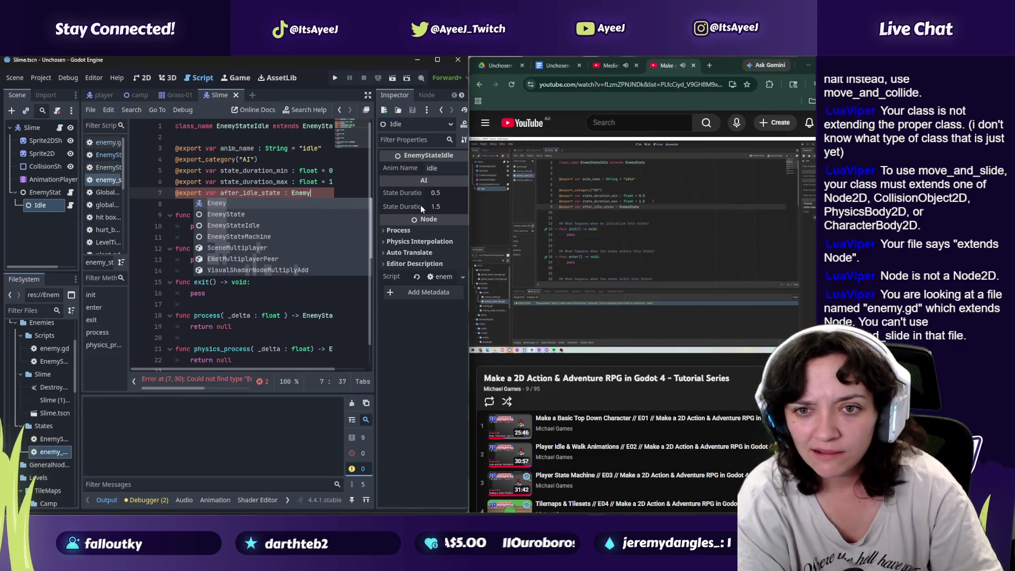
pyautogui.write('State')
pyautogui.press('Return')
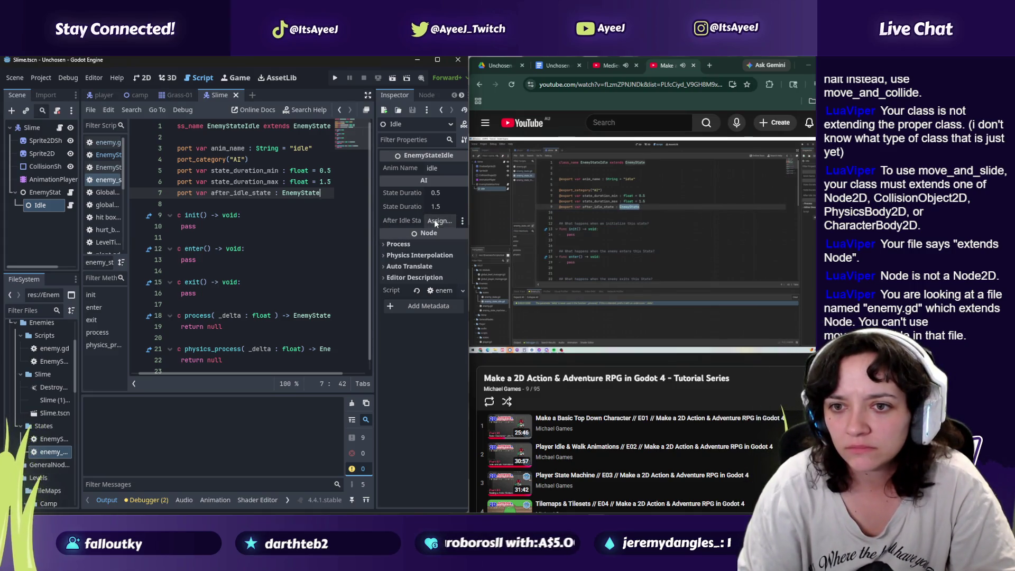
# Open and close the After Idle State node picker in the Inspector, leaving it unassigned
pyautogui.click(434, 222)
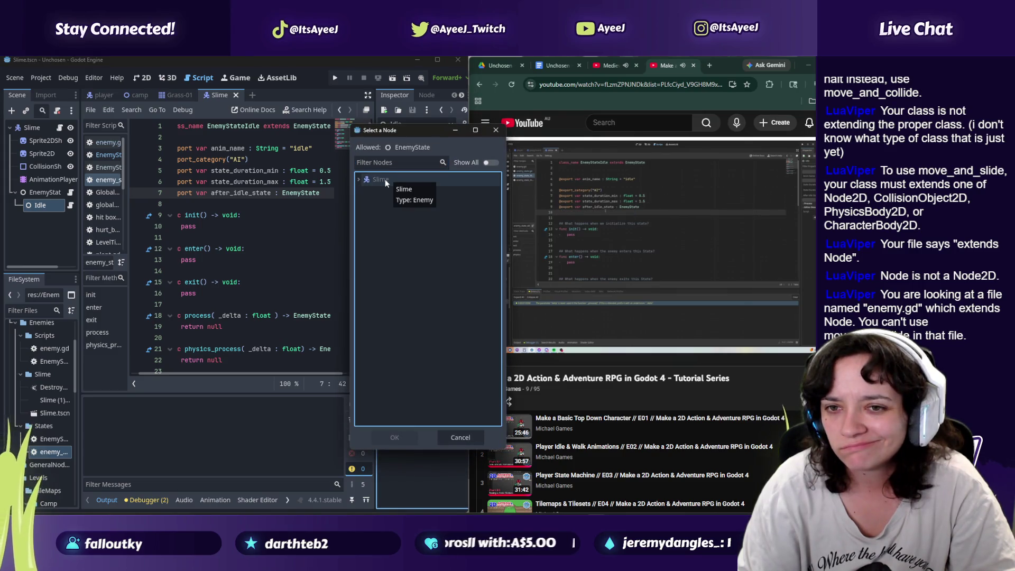
pyautogui.click(494, 130)
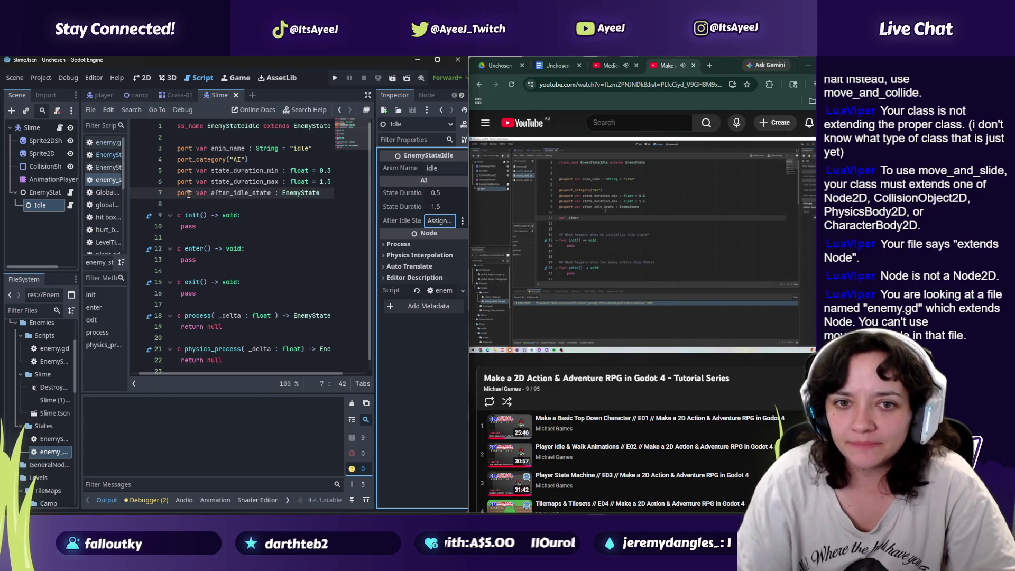
pyautogui.click(440, 221)
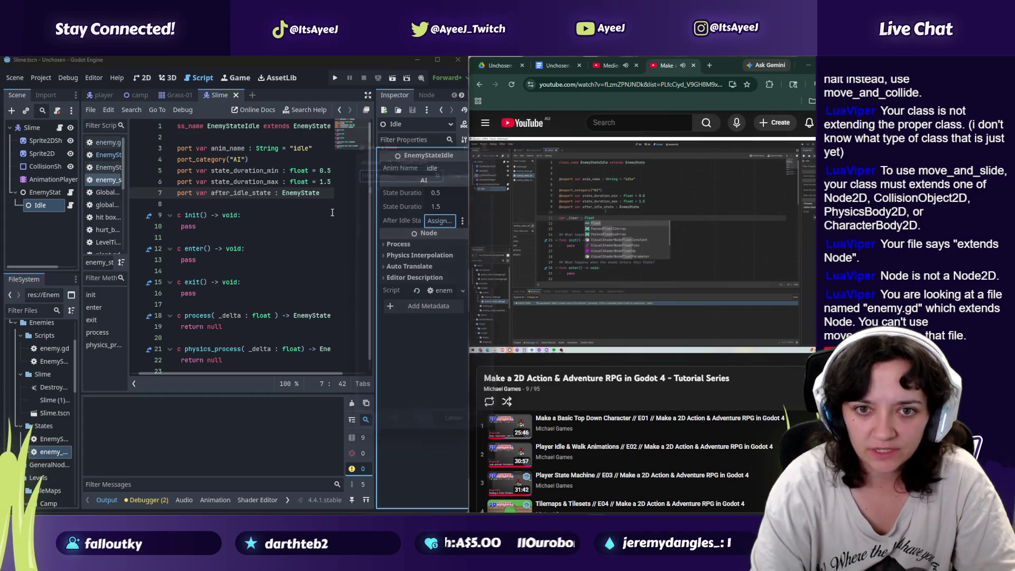
pyautogui.click(496, 131)
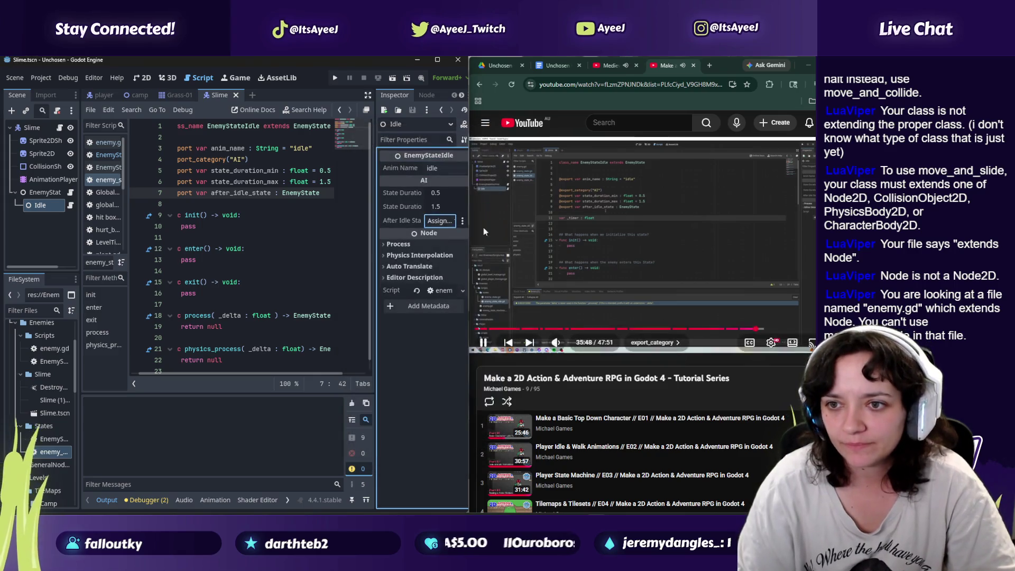
pyautogui.click(338, 192)
pyautogui.press('Return')
pyautogui.press('Return')
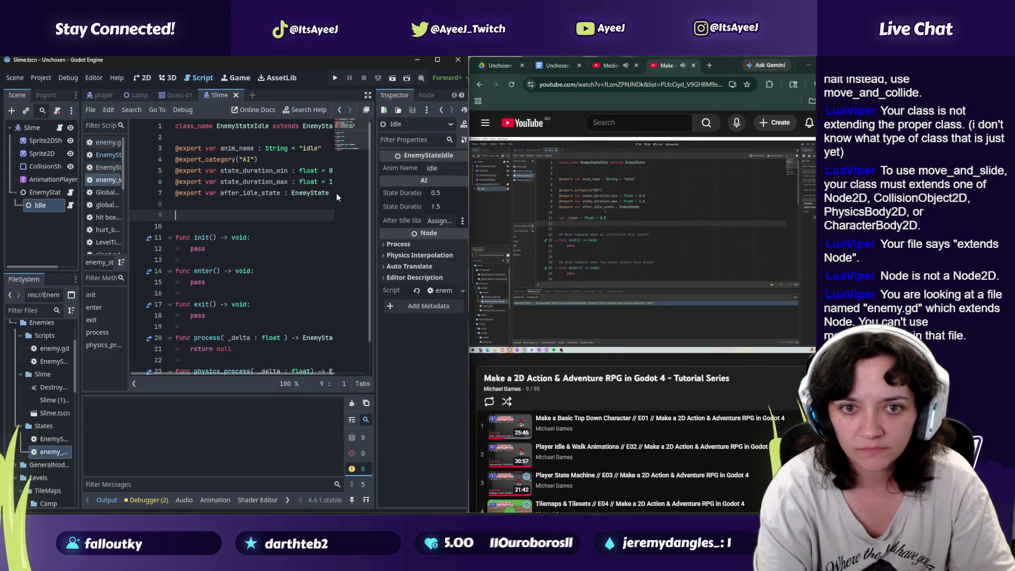
# Declare var _timer : float = 0.0 and set enemy.velocity = Vector2.ZERO in enter()
pyautogui.write('var ti')
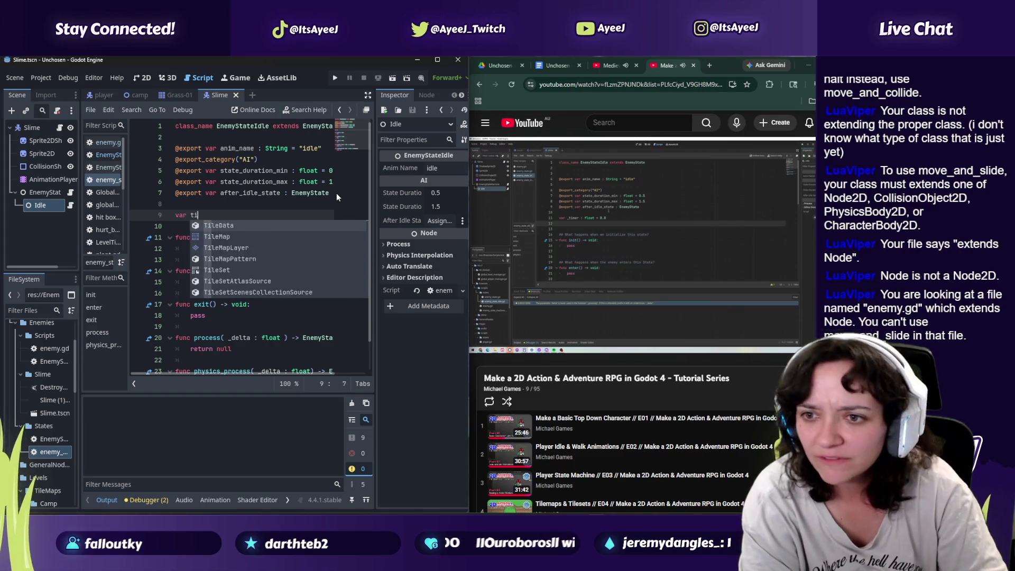
pyautogui.write('_timer :')
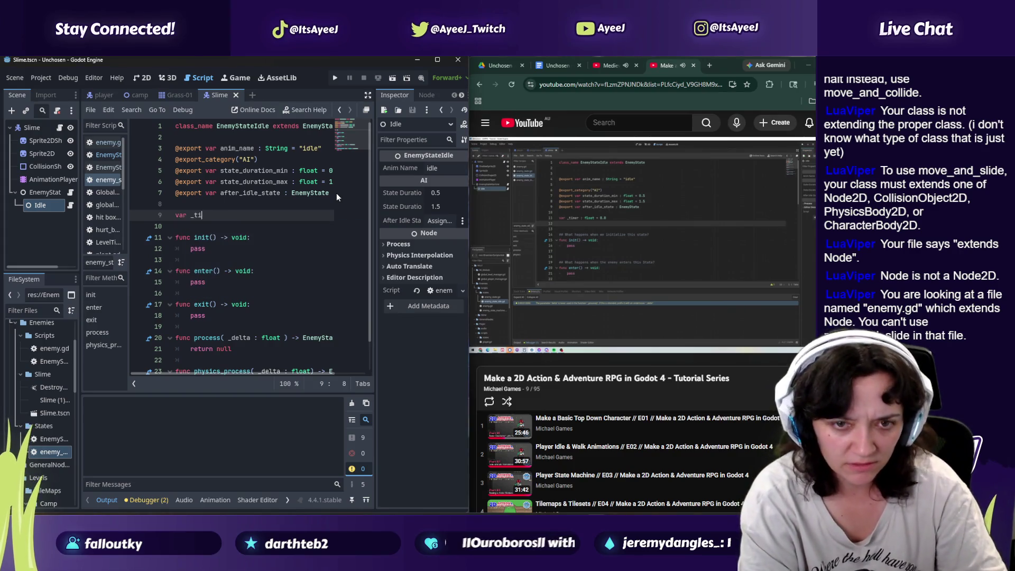
pyautogui.write(' float')
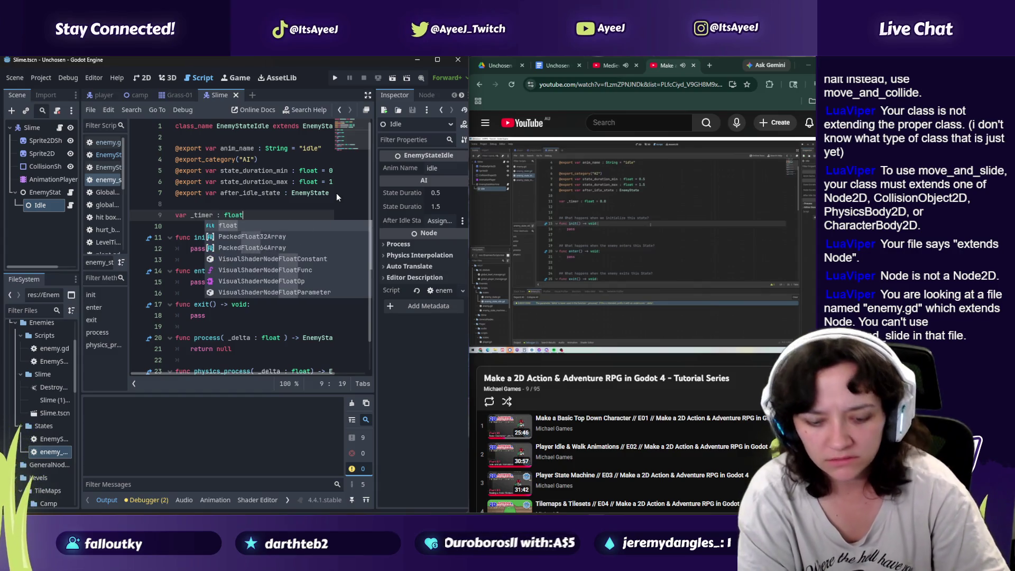
pyautogui.write(' = 0.0')
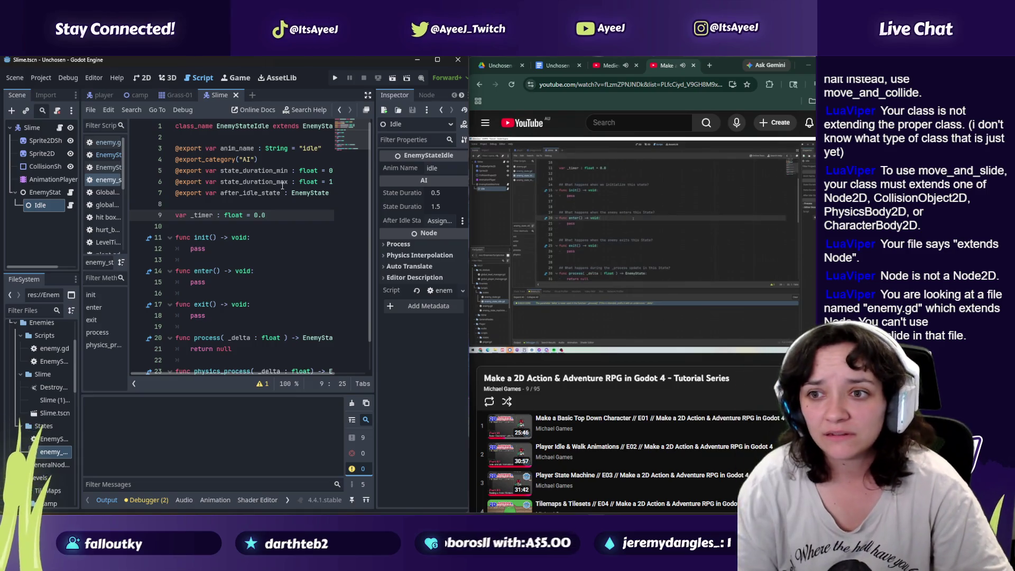
pyautogui.click(267, 283)
pyautogui.click(265, 272)
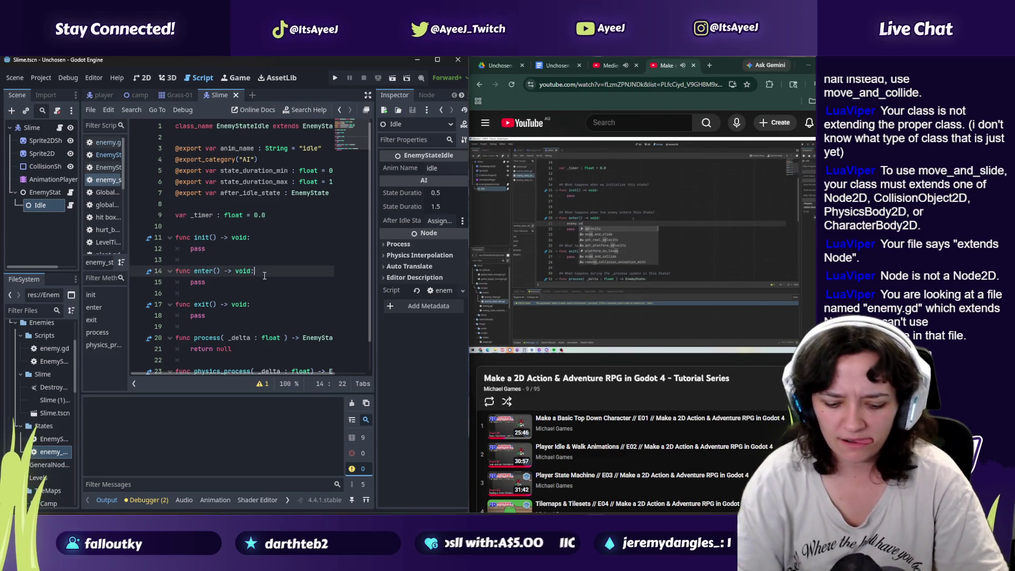
pyautogui.press('Return')
pyautogui.write('enemy.')
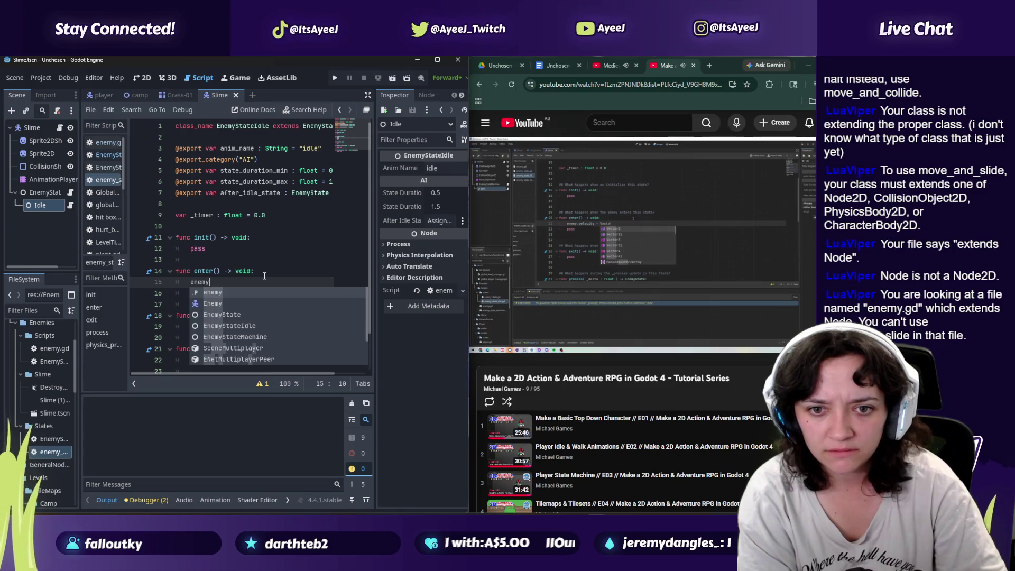
pyautogui.write('velo')
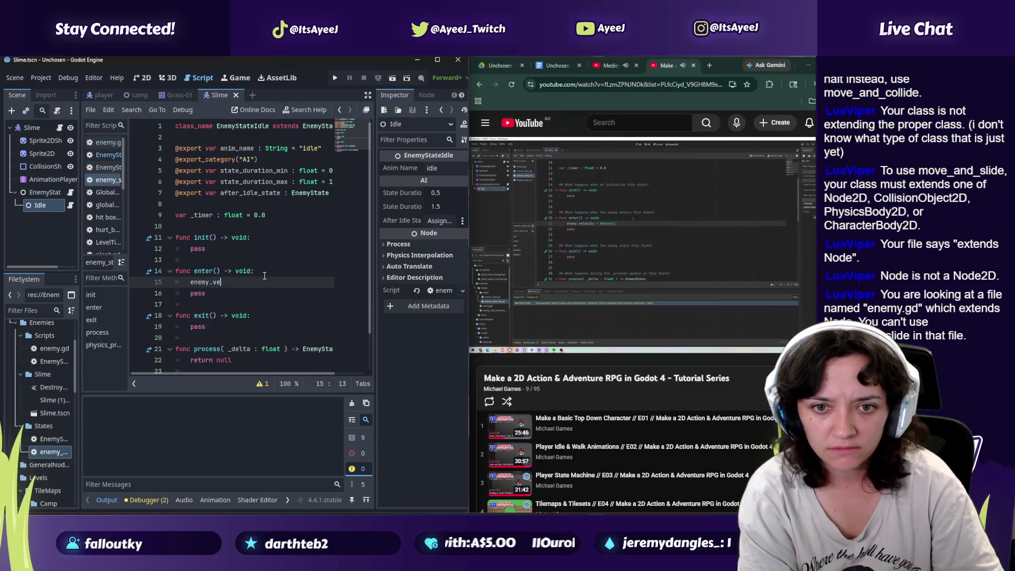
pyautogui.write('city')
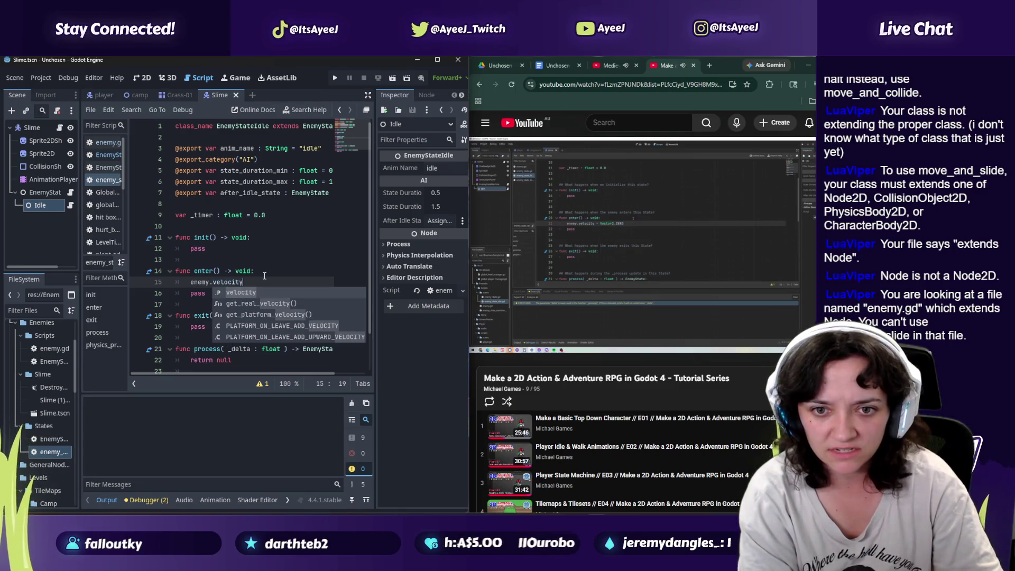
pyautogui.write(' = Vector')
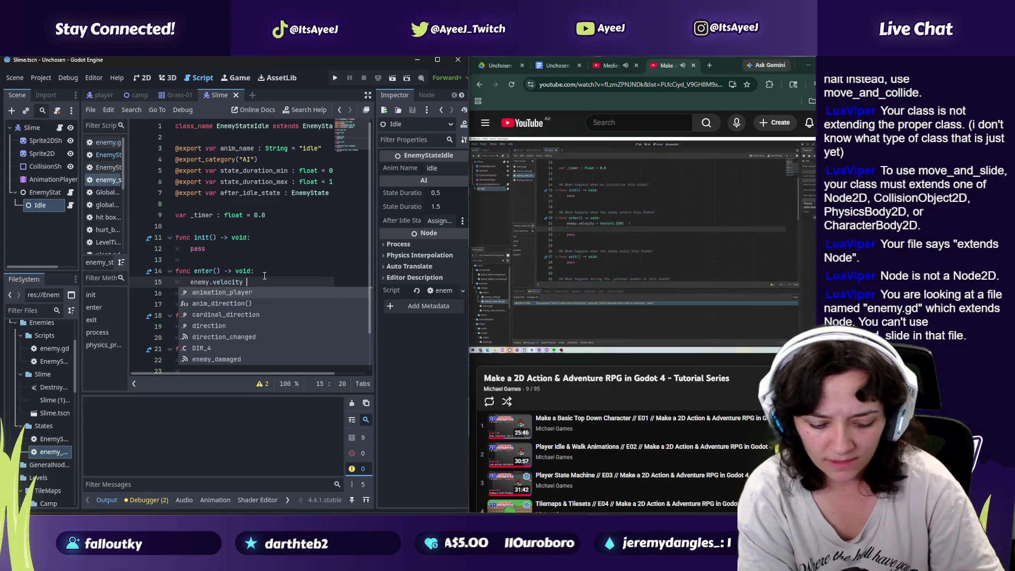
pyautogui.press('Return')
pyautogui.write('ZERO')
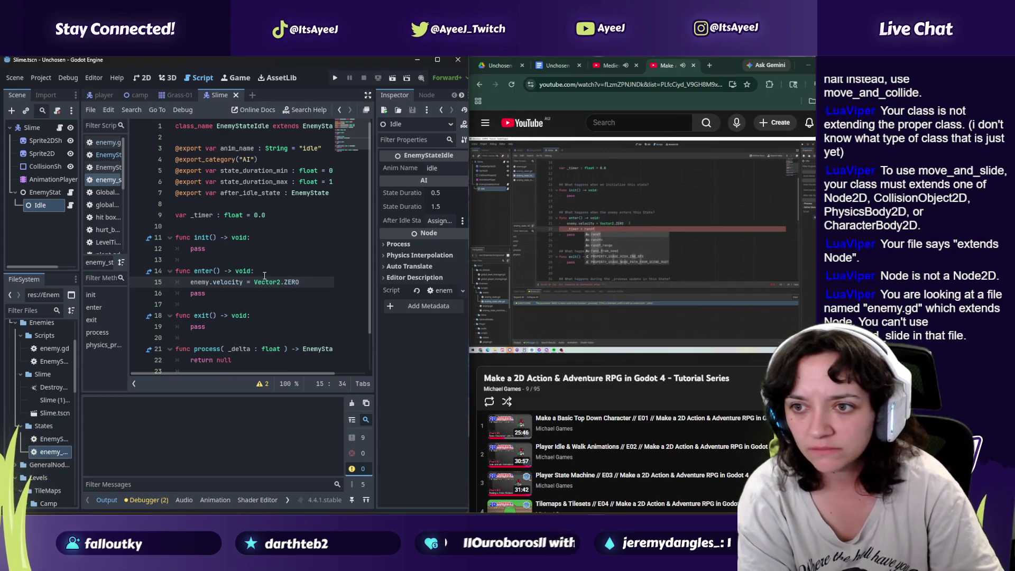
pyautogui.press('Return')
# Set _timer = randf_range(state_duration_min, state_duration_max) in enter()
pyautogui.write('_timer')
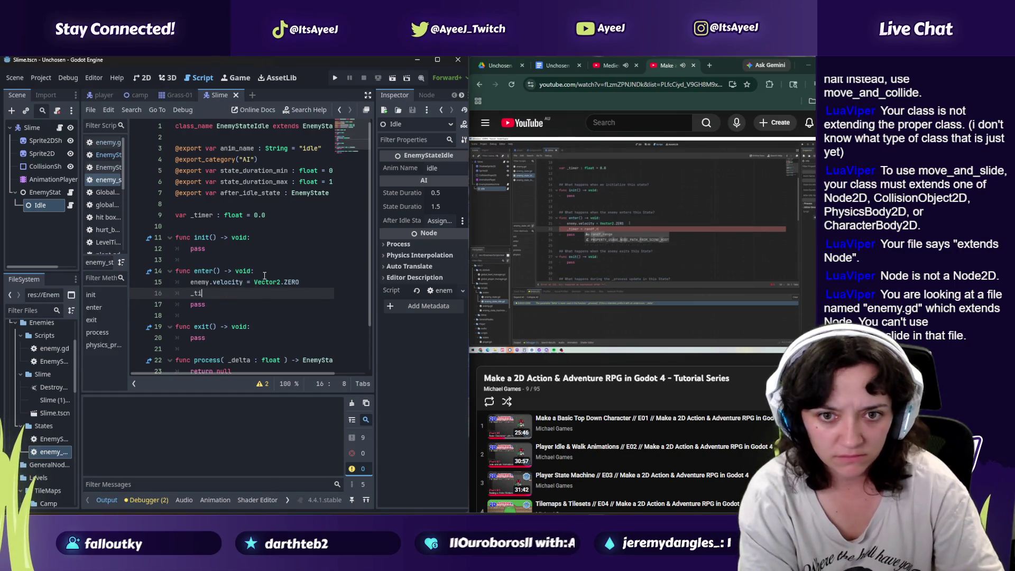
pyautogui.write(' = random')
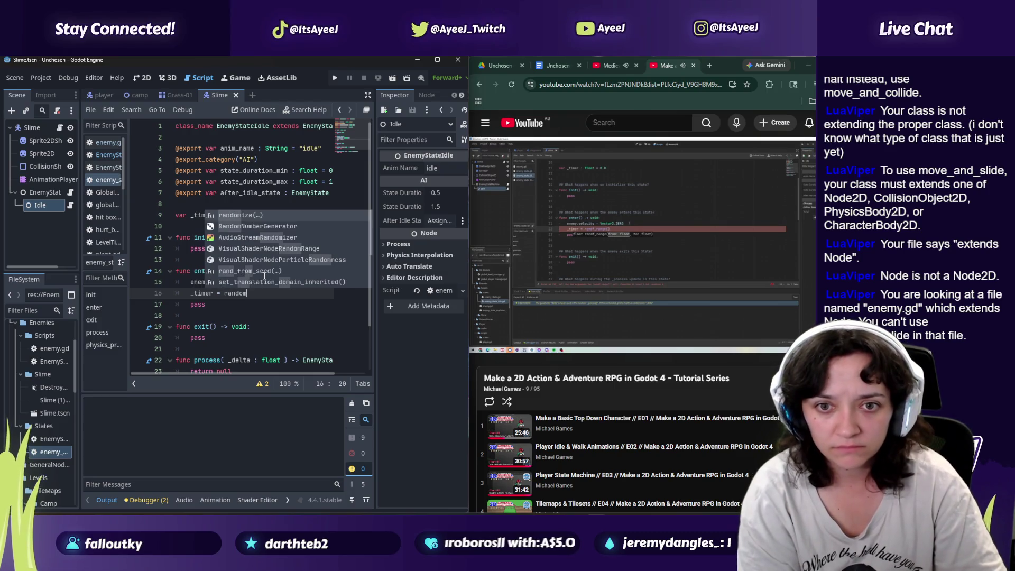
pyautogui.write('f')
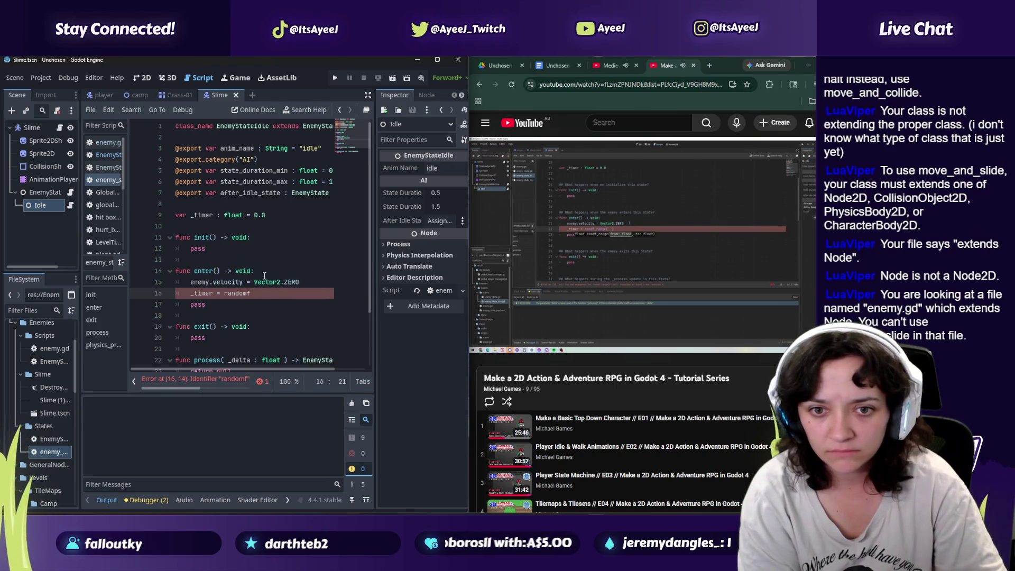
pyautogui.press('BackSpace')
pyautogui.press('BackSpace')
pyautogui.press('BackSpace')
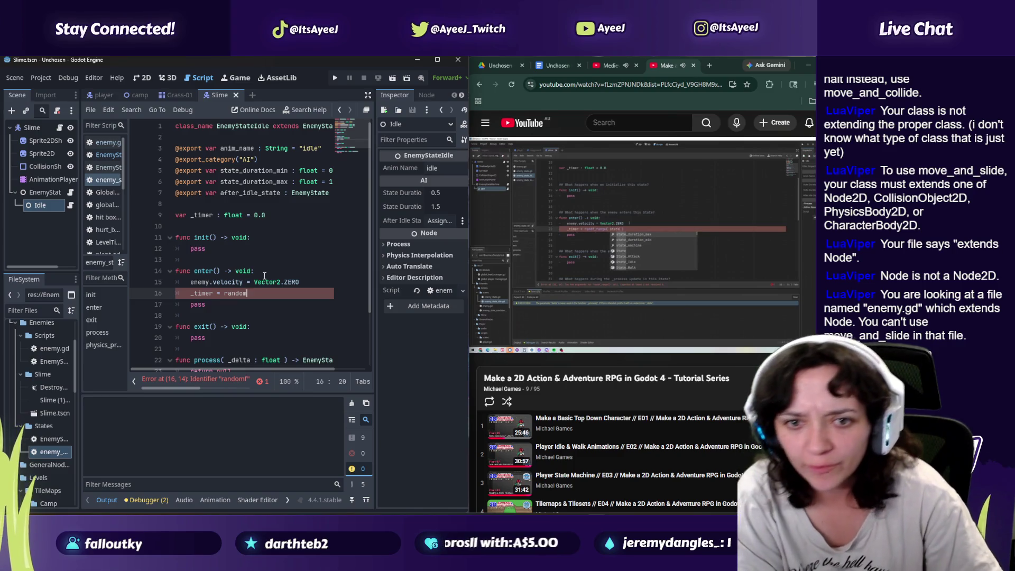
pyautogui.write('f')
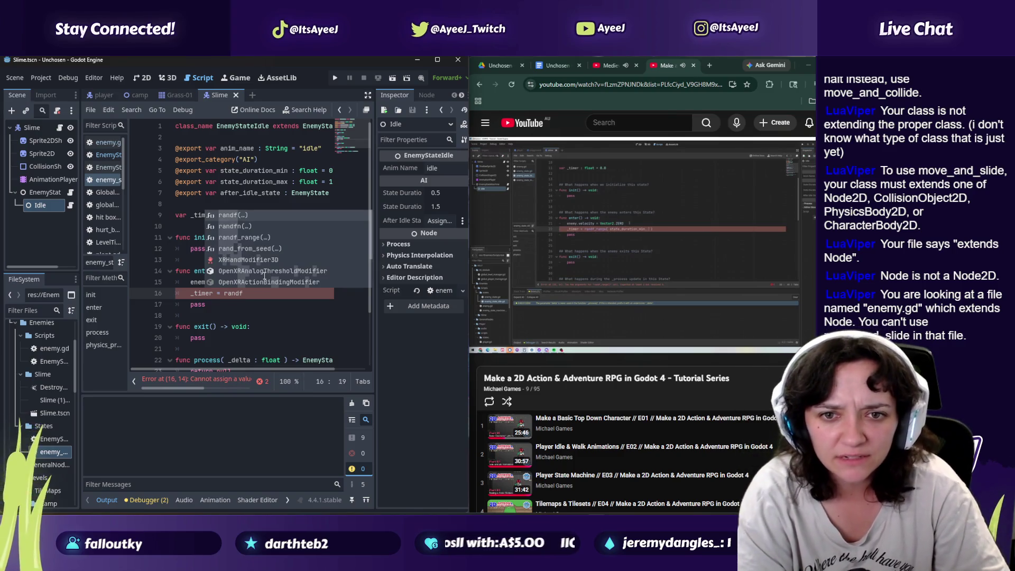
pyautogui.press('Down')
pyautogui.press('Down')
pyautogui.press('Return')
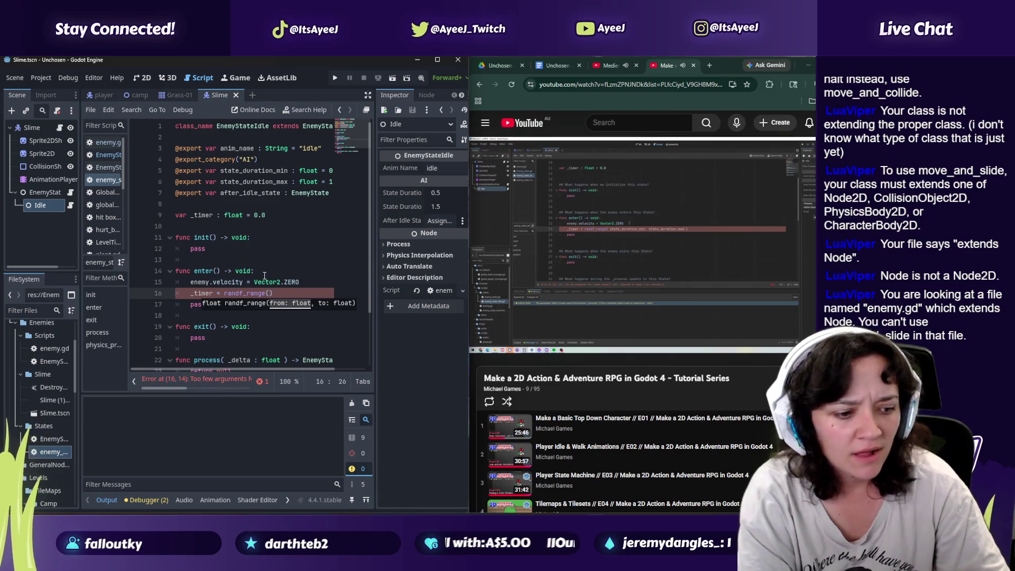
pyautogui.write('state')
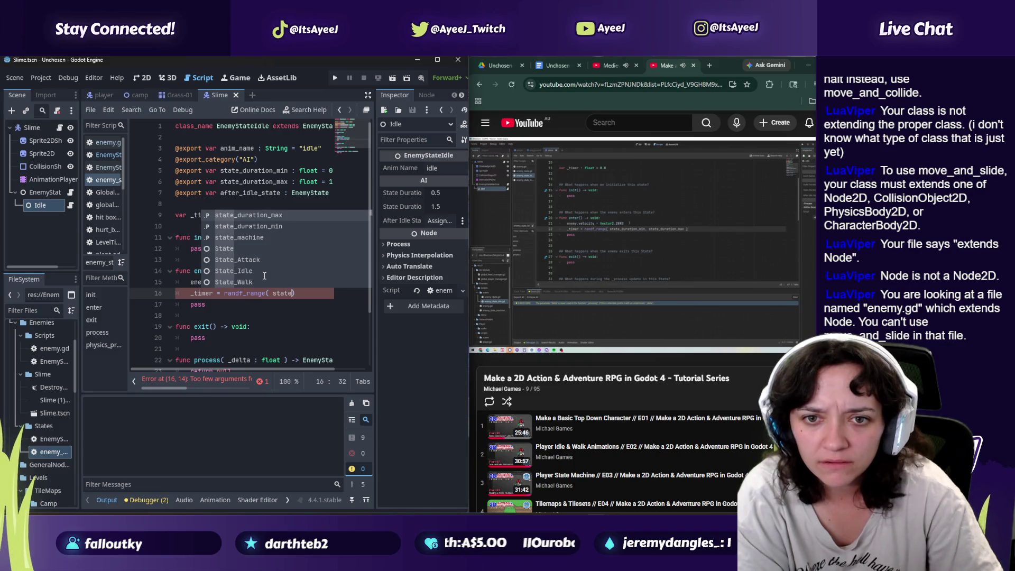
pyautogui.press('Return')
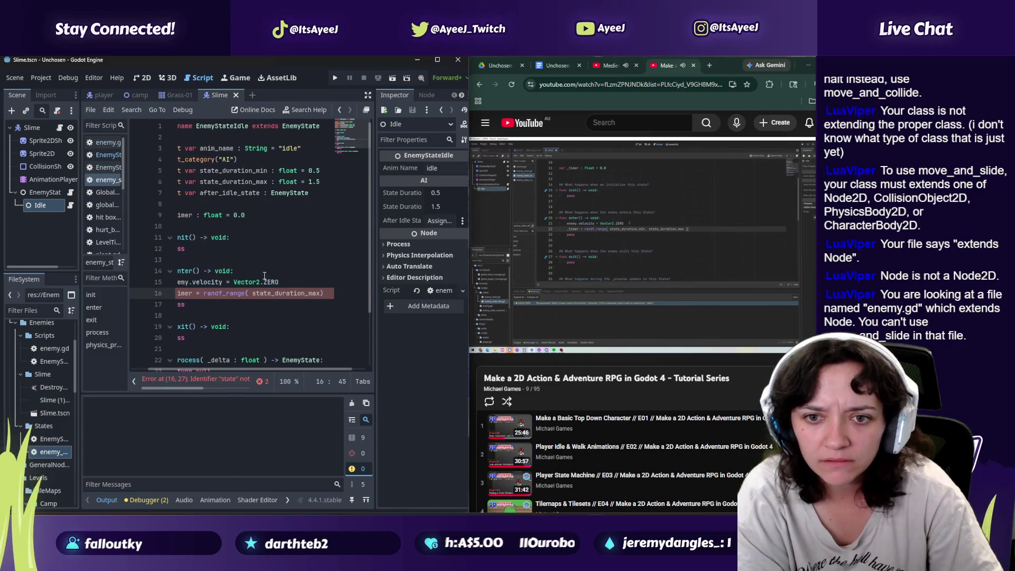
pyautogui.click(248, 293)
pyautogui.write(', ')
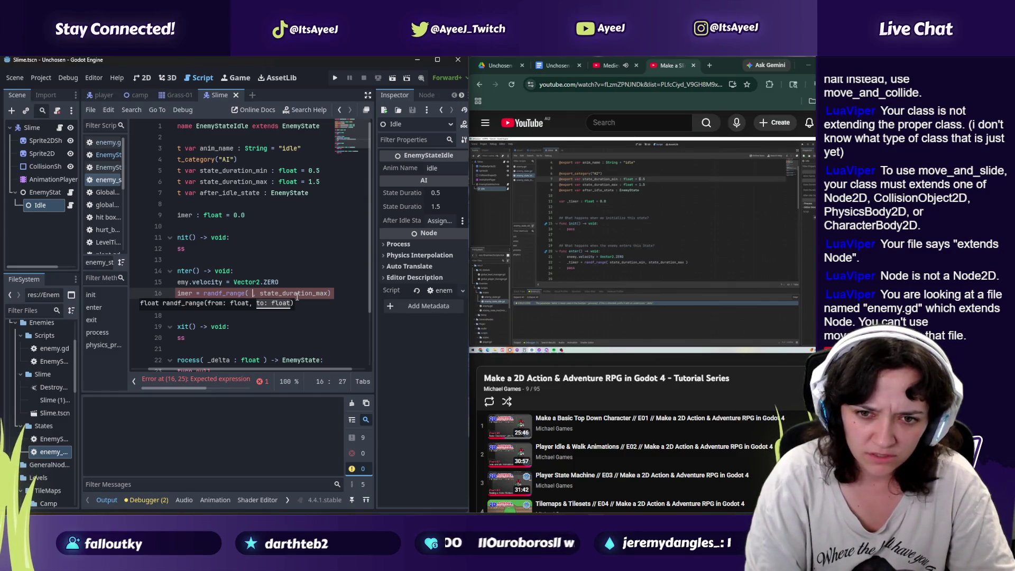
pyautogui.write('state')
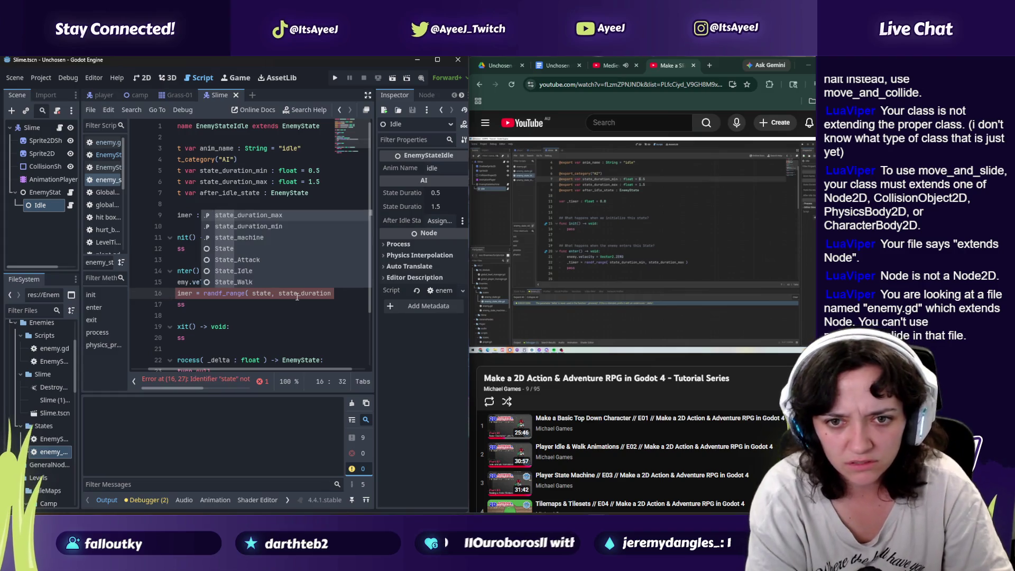
pyautogui.press('Down')
pyautogui.press('Return')
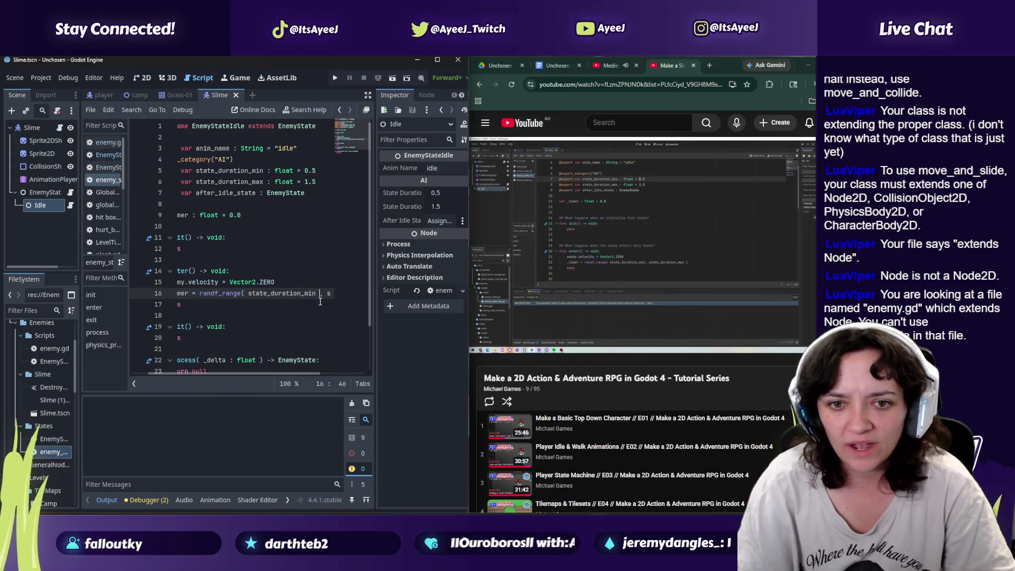
pyautogui.write('state_duration_max)')
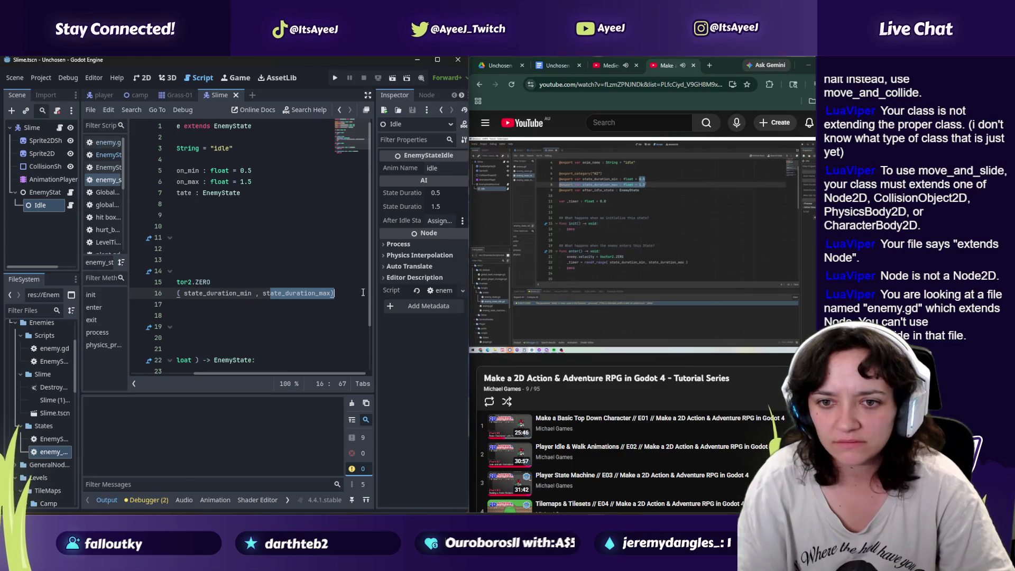
pyautogui.click(334, 294)
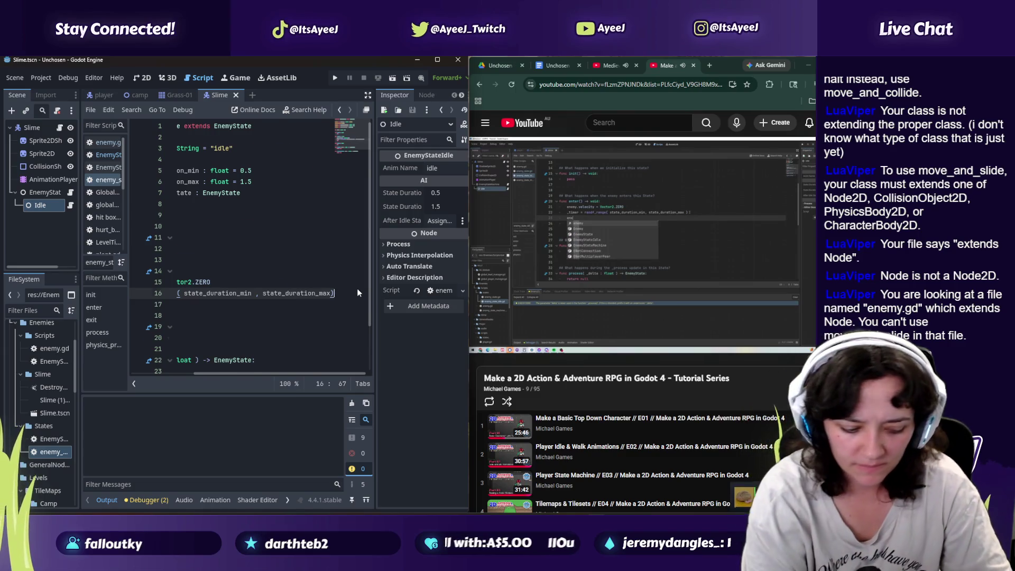
# Call enemy.update_animation(anim_name) at the end of enter()
pyautogui.press('Return')
pyautogui.write('enemy')
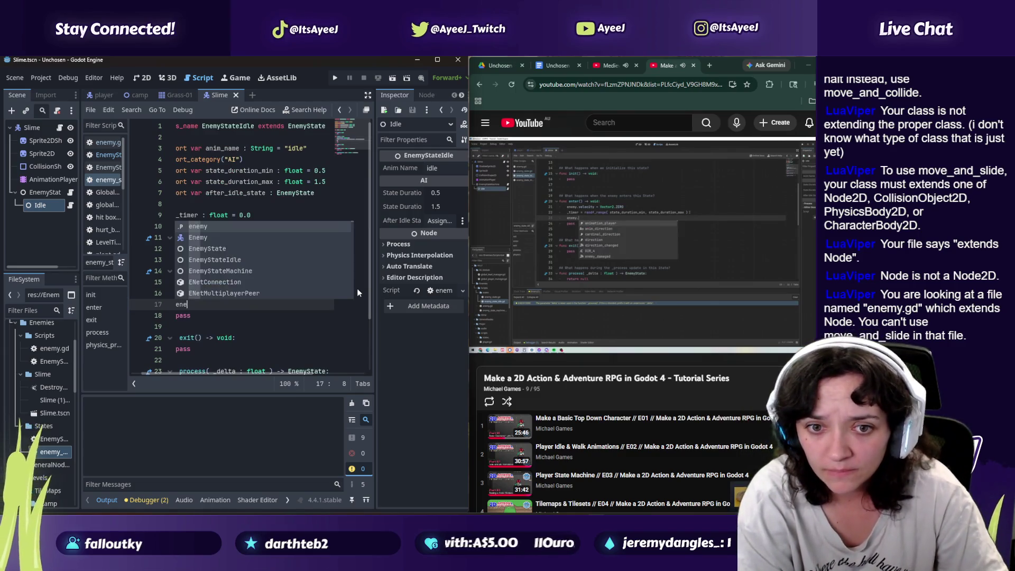
pyautogui.write('.updat')
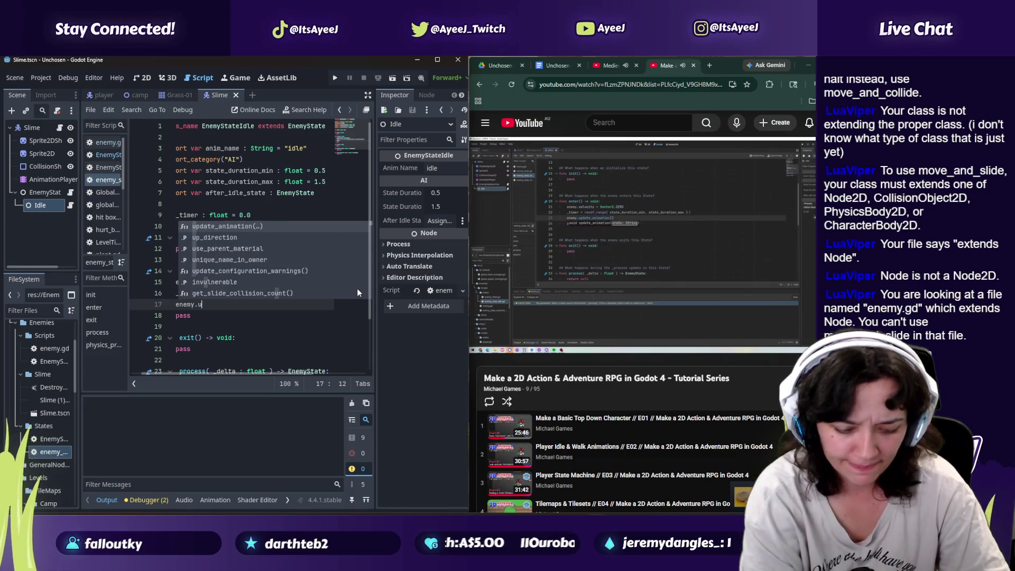
pyautogui.press('Return')
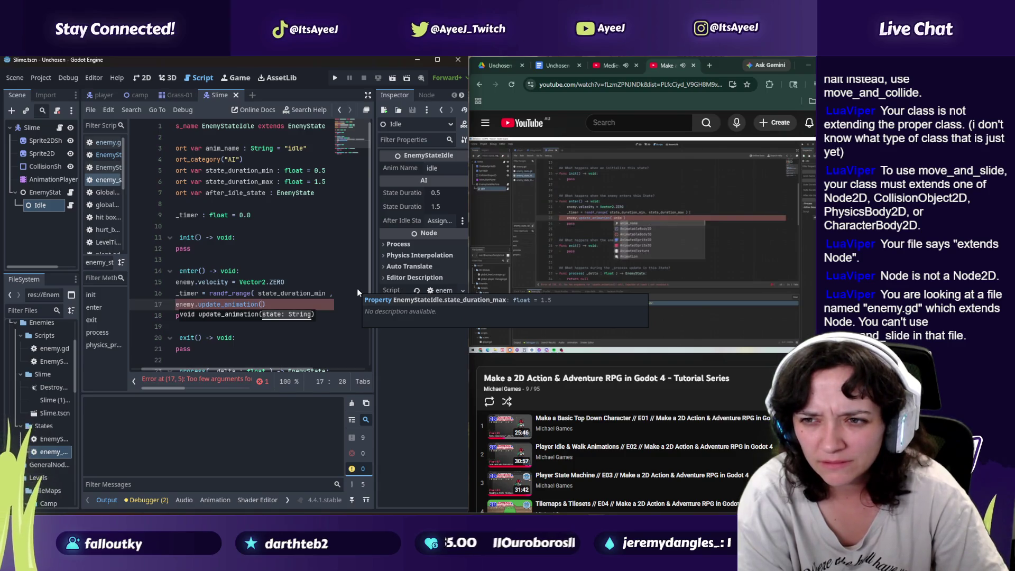
pyautogui.write('anim')
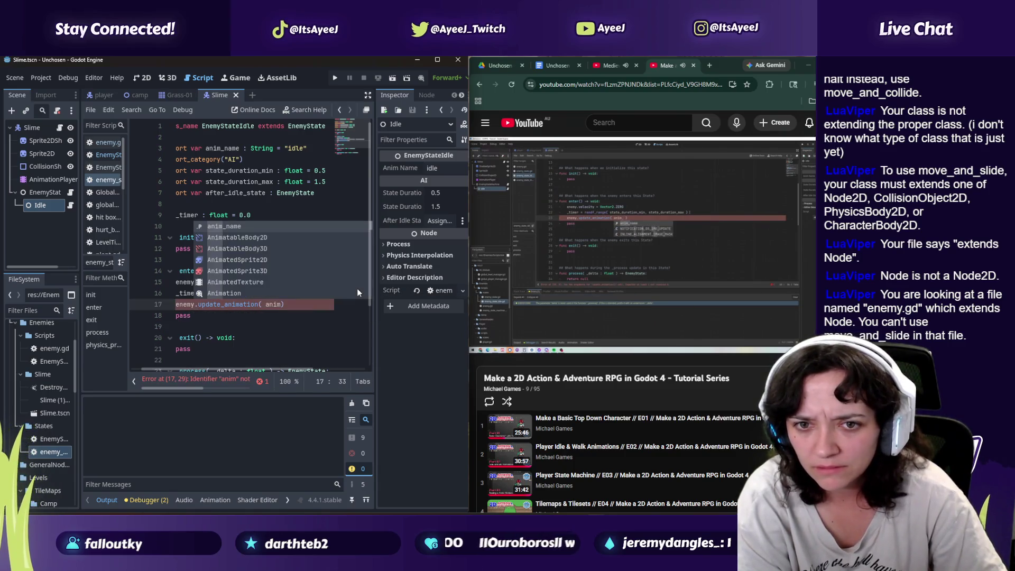
pyautogui.press('Return')
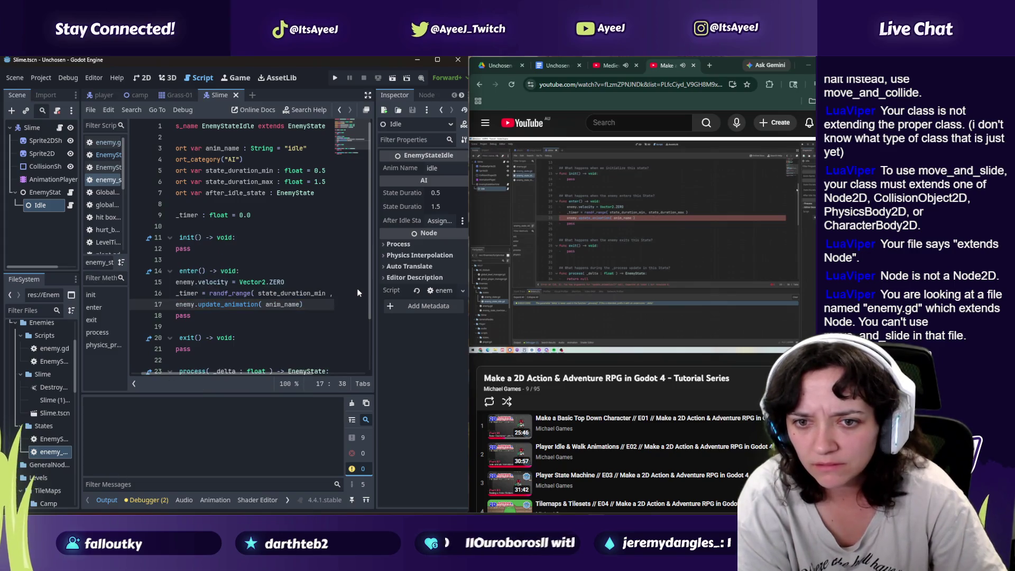
pyautogui.press('Down')
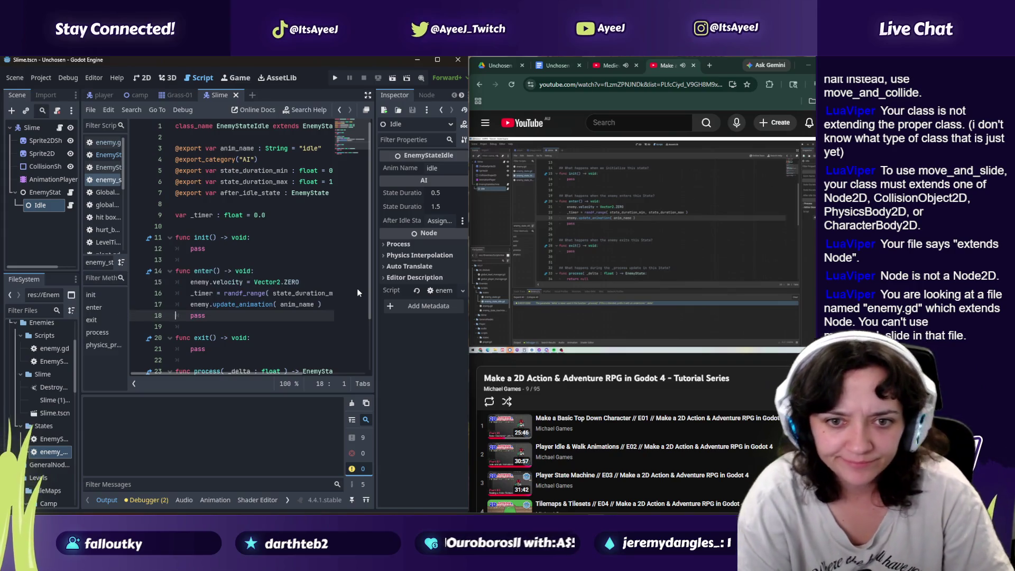
pyautogui.click(326, 306)
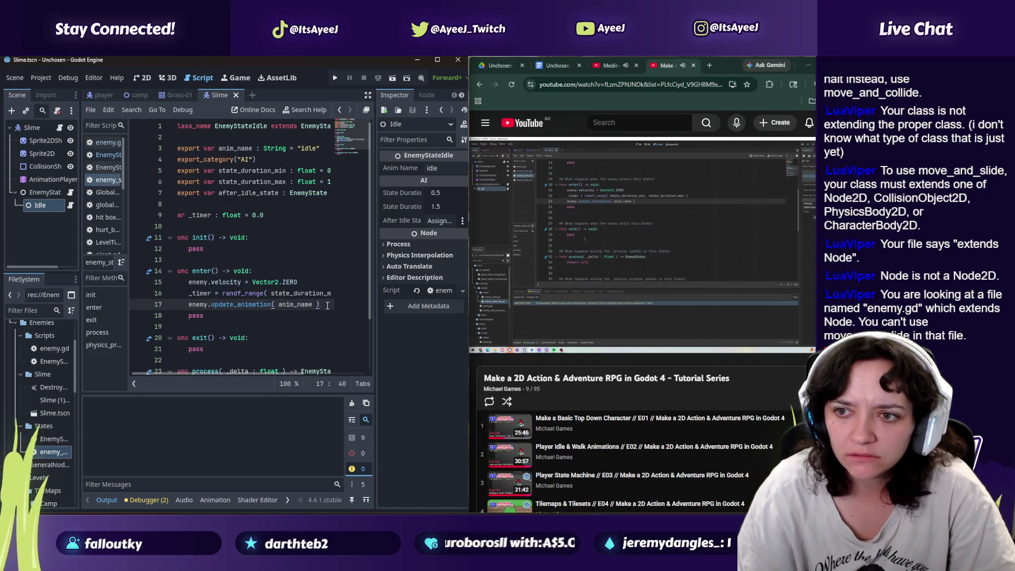
# Add _timer -= _delta on line 24 of process(), above return null
pyautogui.click(249, 337)
pyautogui.click(221, 351)
pyautogui.moveTo(222, 353)
pyautogui.mouseDown()
pyautogui.moveTo(222, 373)
pyautogui.moveTo(219, 350)
pyautogui.mouseUp()
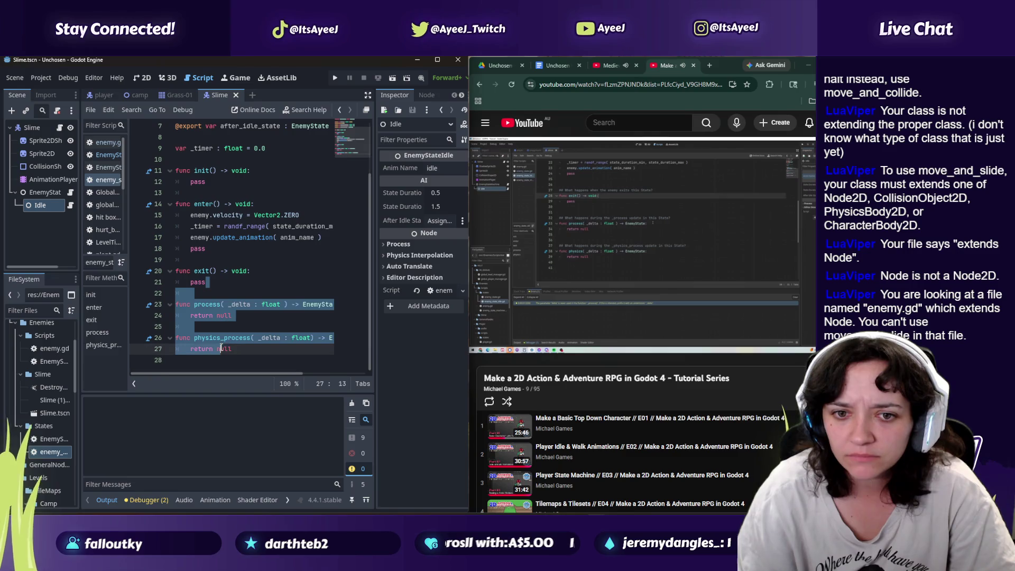
pyautogui.click(190, 315)
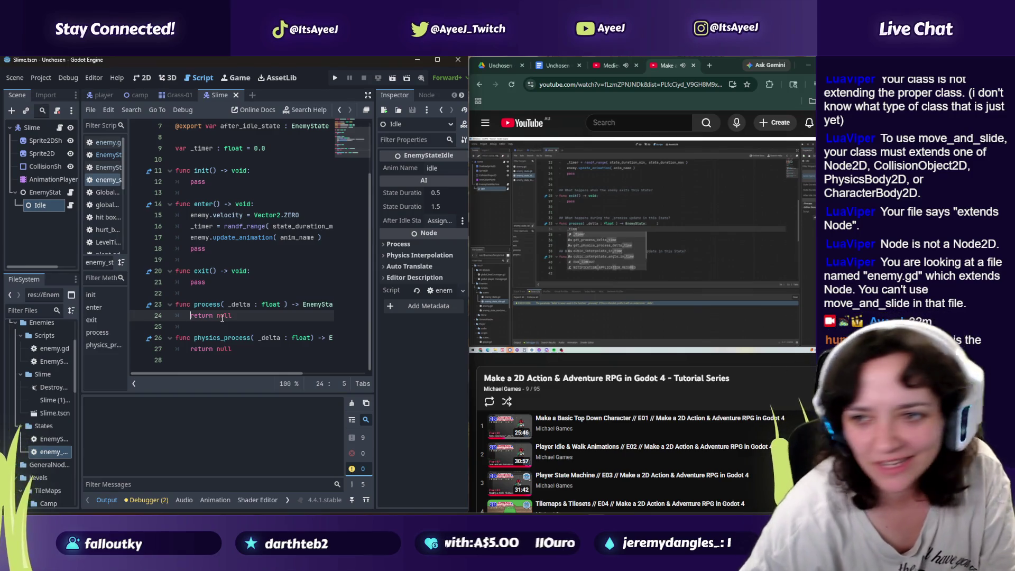
pyautogui.press('Return')
pyautogui.press('Up')
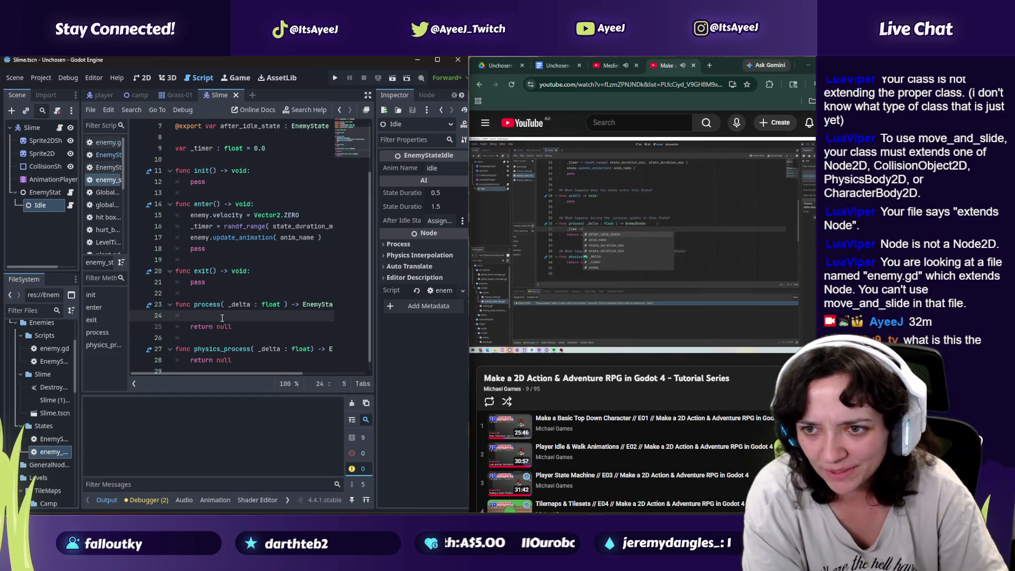
pyautogui.write('_tiumer')
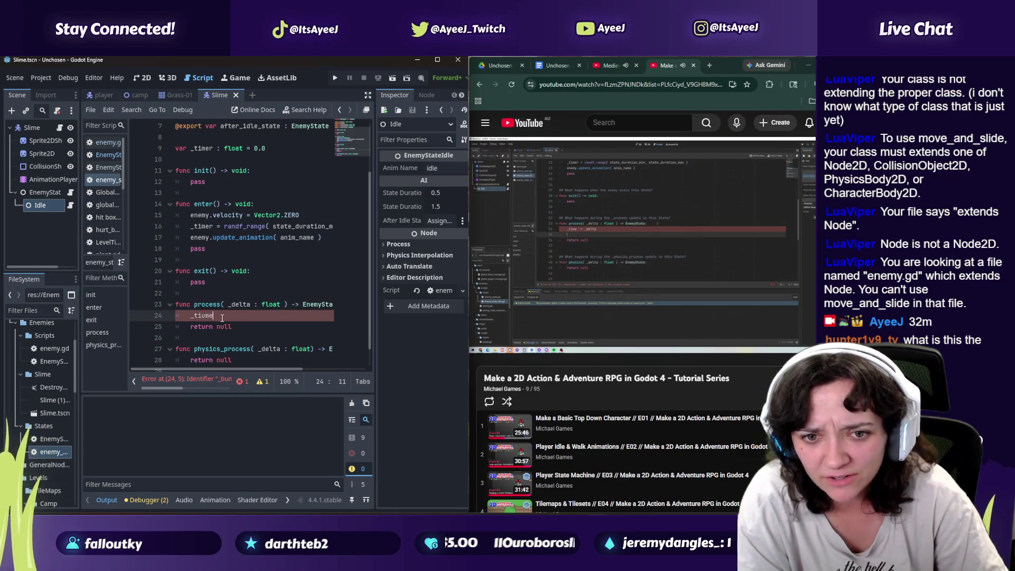
pyautogui.press('BackSpace')
pyautogui.press('BackSpace')
pyautogui.press('BackSpace')
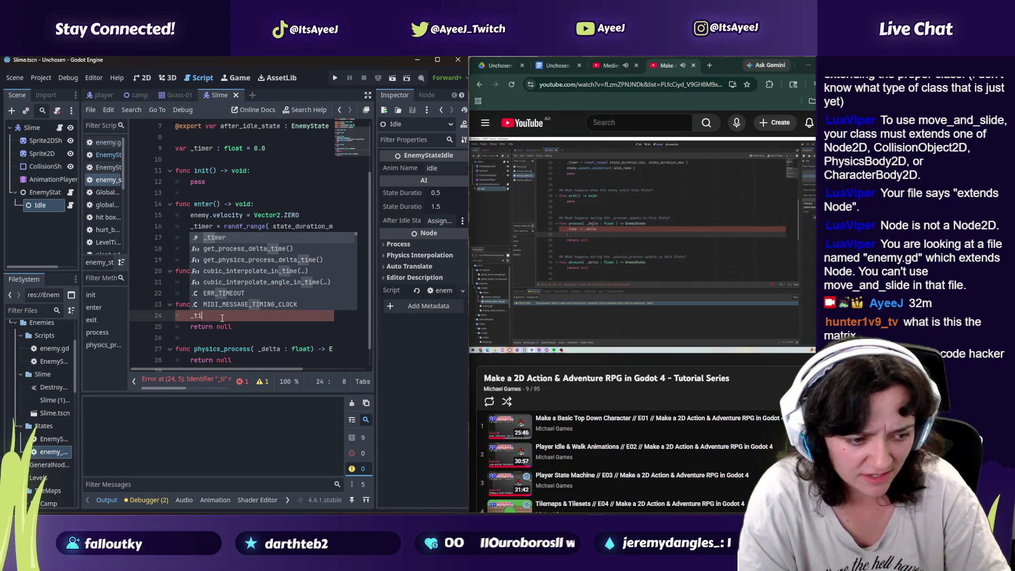
pyautogui.write('mer')
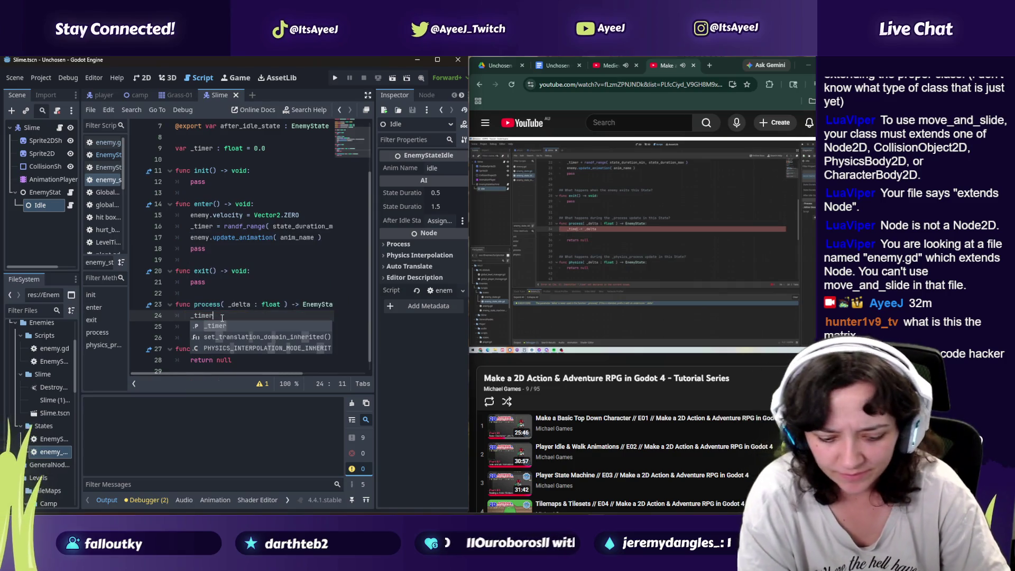
pyautogui.write(' -= ')
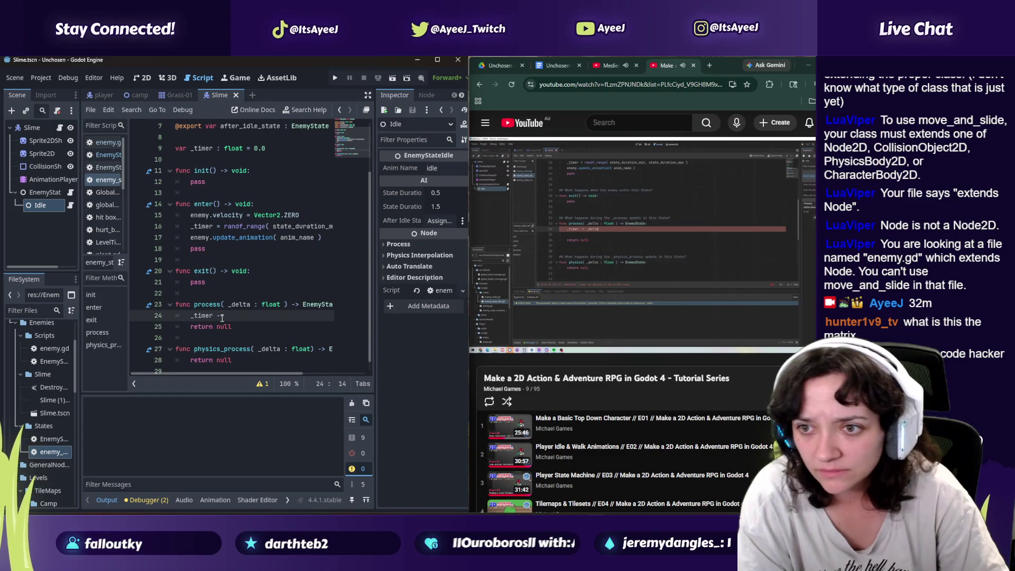
pyautogui.write('_delta')
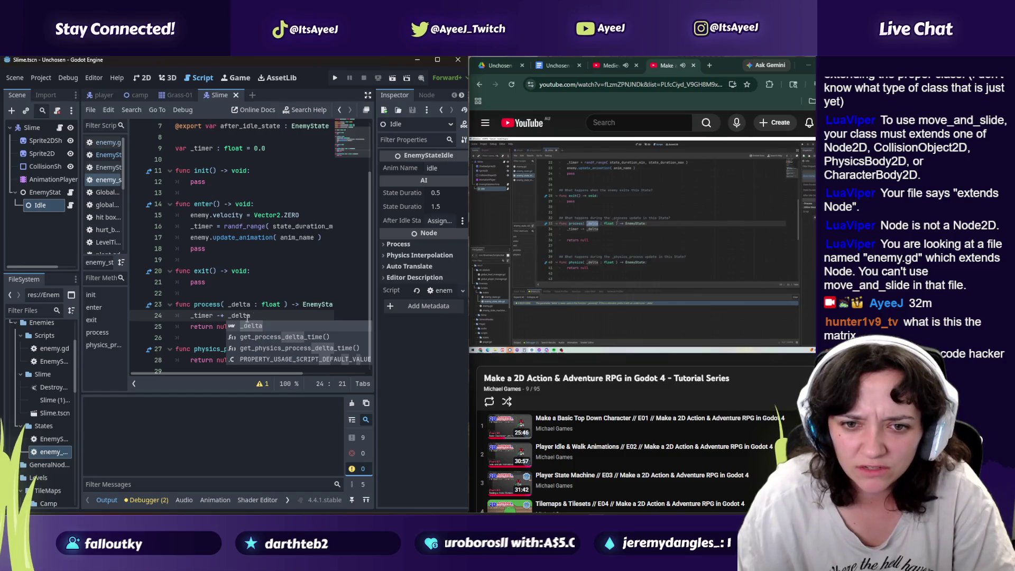
pyautogui.click(224, 315)
pyautogui.hotkey('ctrl', 'space')
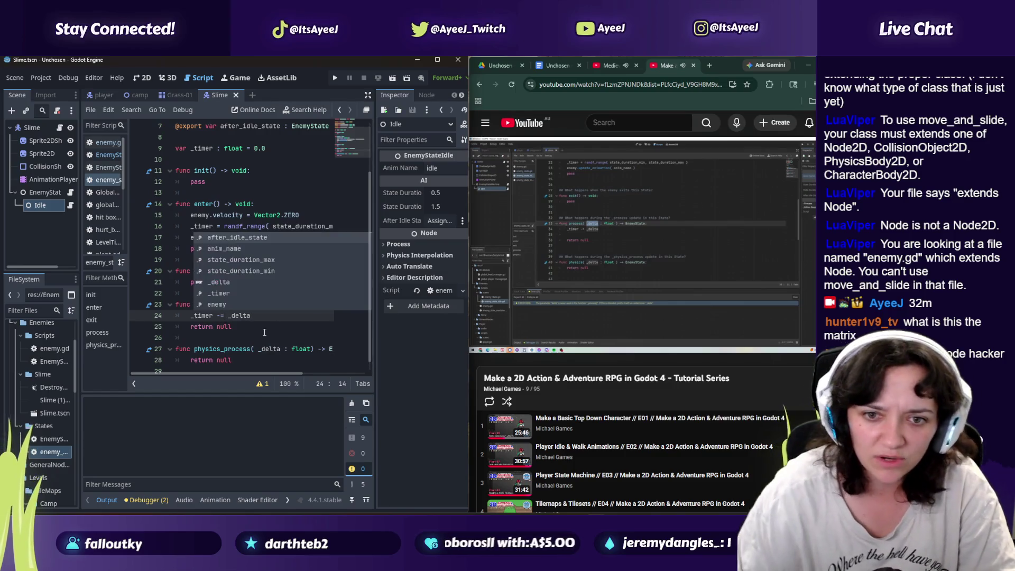
pyautogui.click(261, 315)
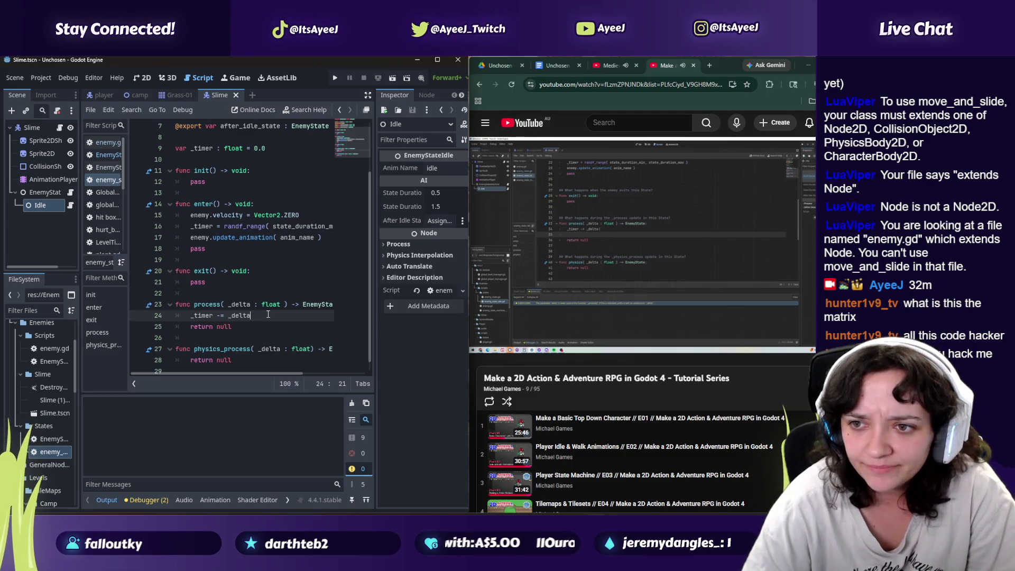
pyautogui.press('Return')
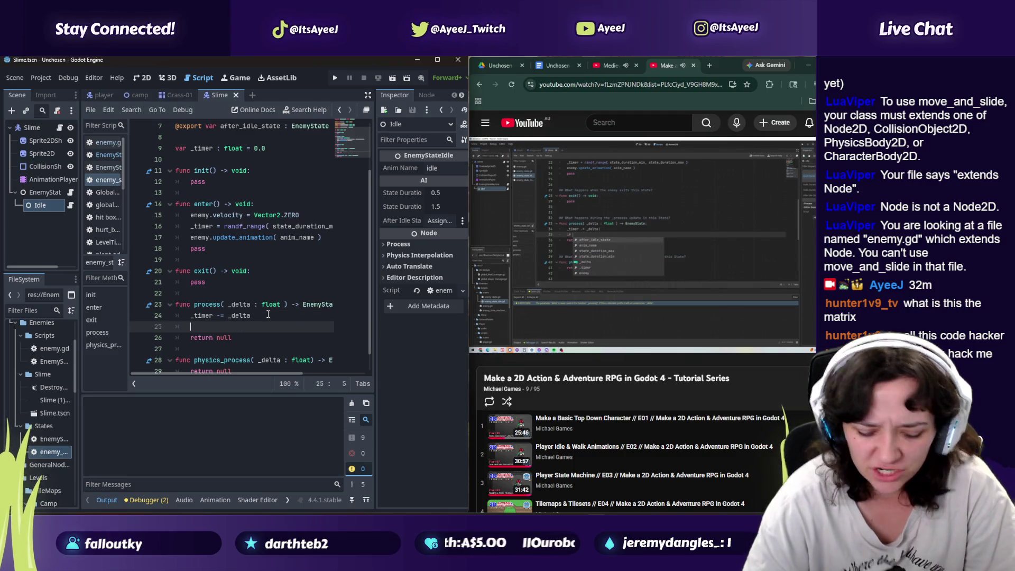
# Type if _timer <= 0; on line 25, comparing against the paused tutorial video
pyautogui.write('if')
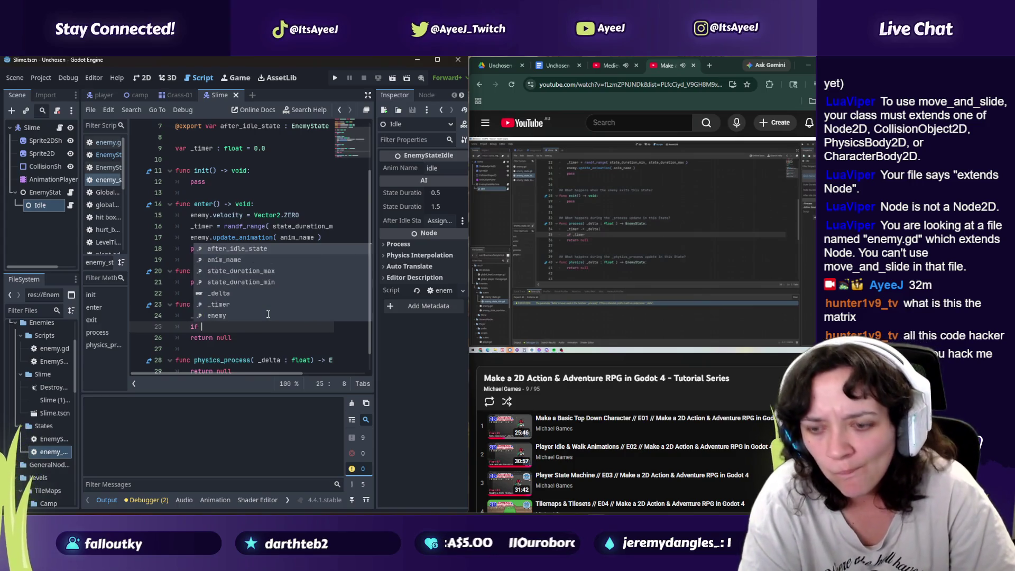
pyautogui.write(' _timer')
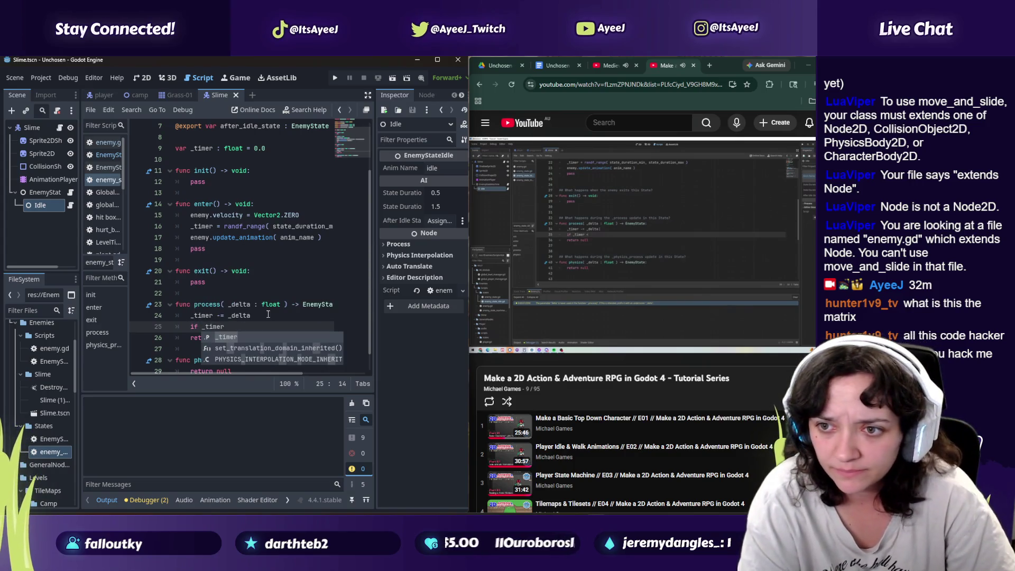
pyautogui.write(' <')
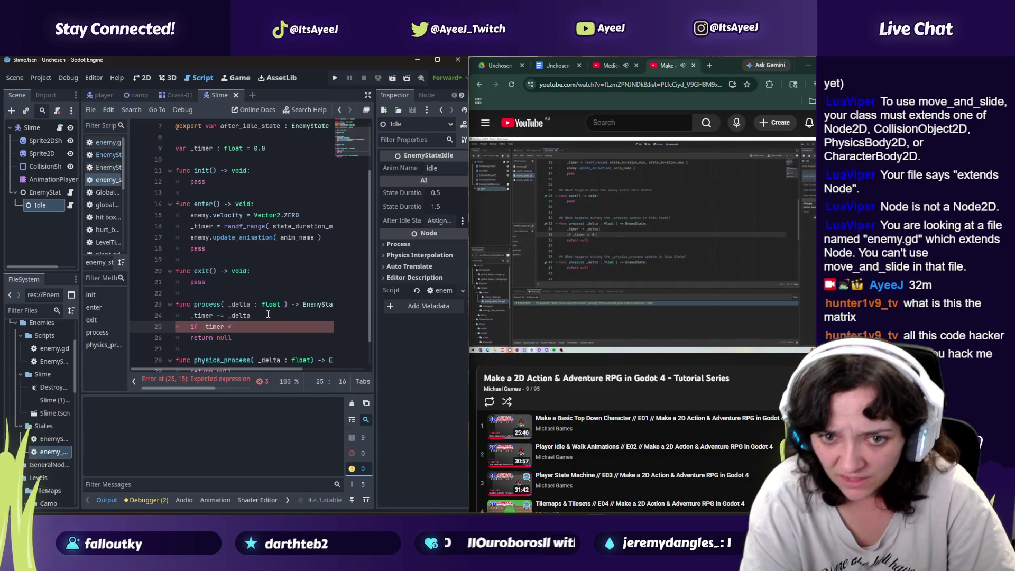
pyautogui.click(605, 258)
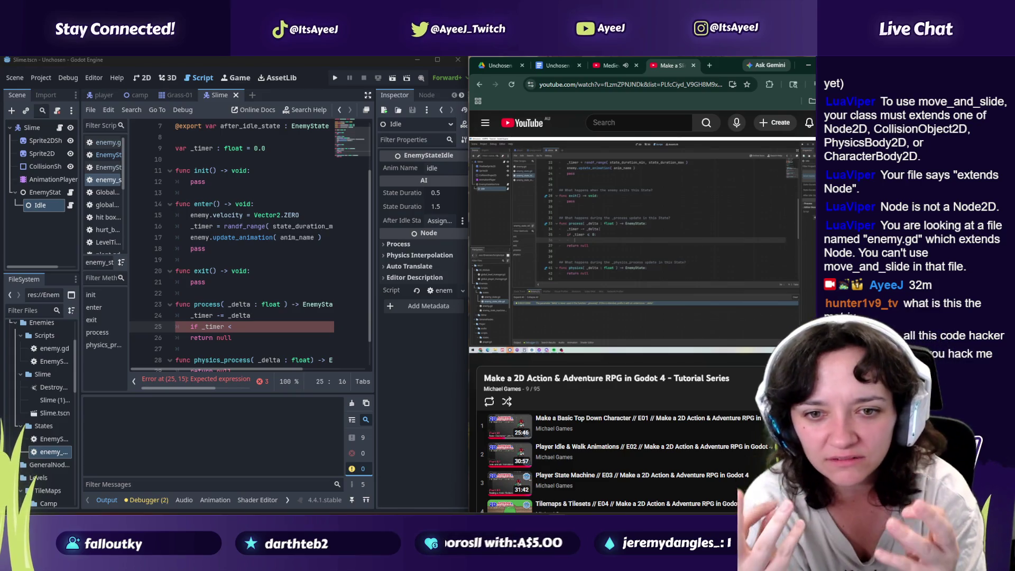
pyautogui.click(247, 327)
pyautogui.write('=')
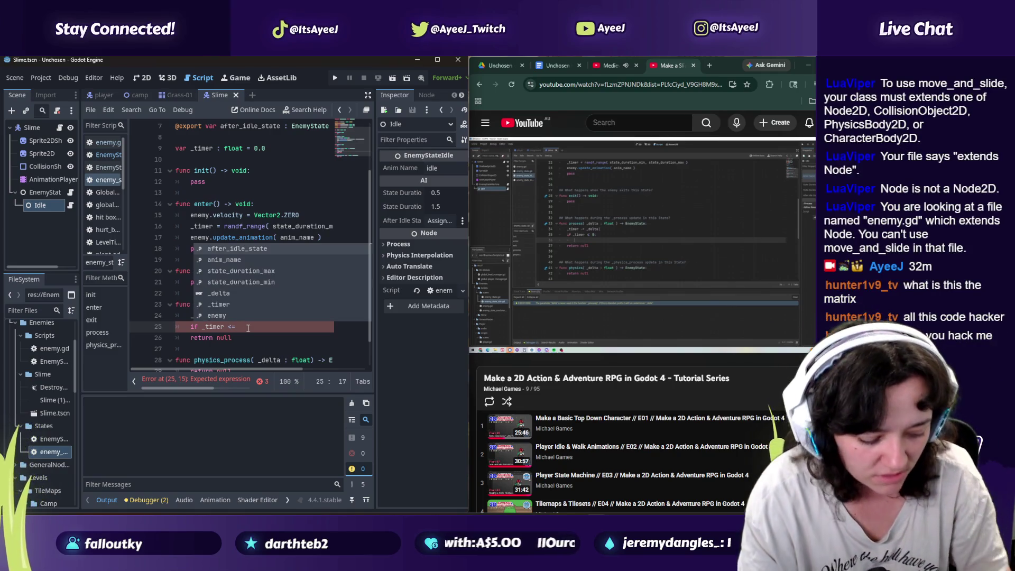
pyautogui.press('BackSpace')
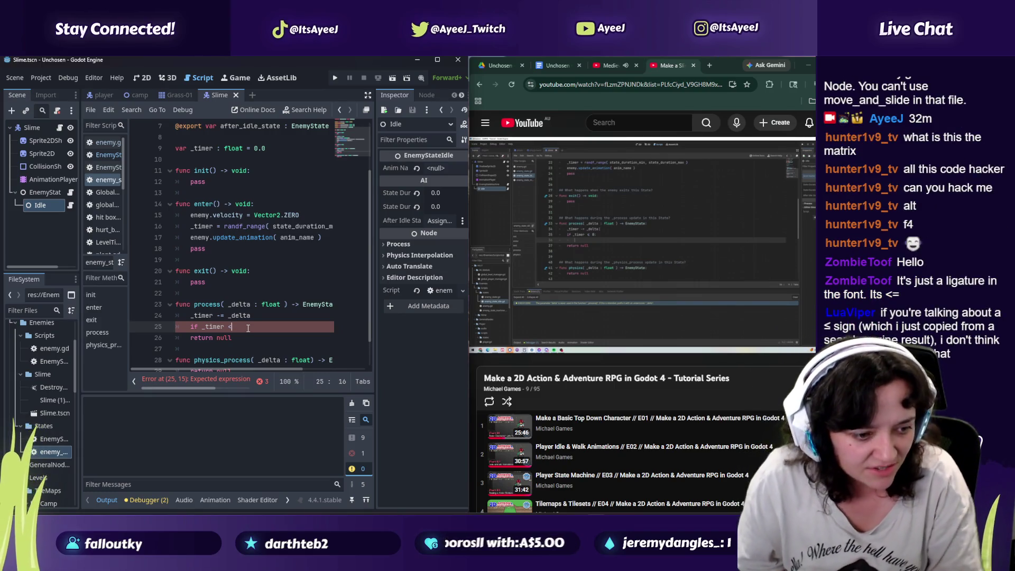
pyautogui.hotkey('ctrl', 'space')
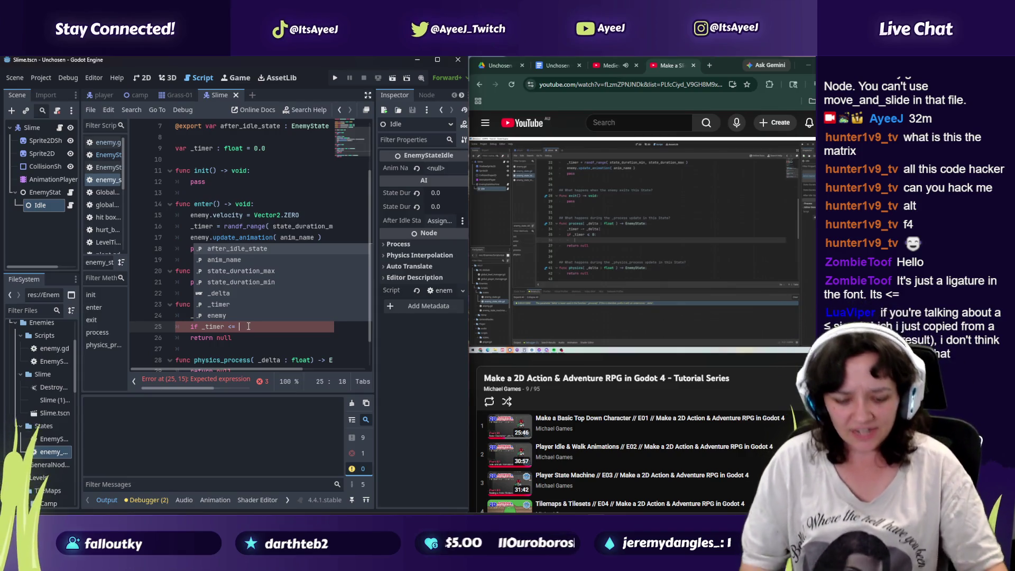
pyautogui.write('0;')
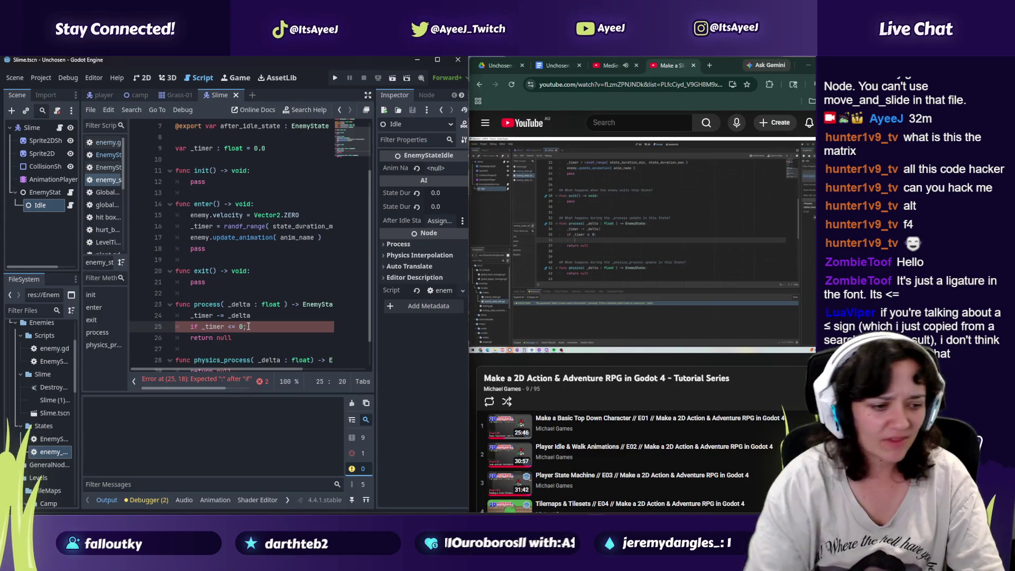
pyautogui.click(571, 260)
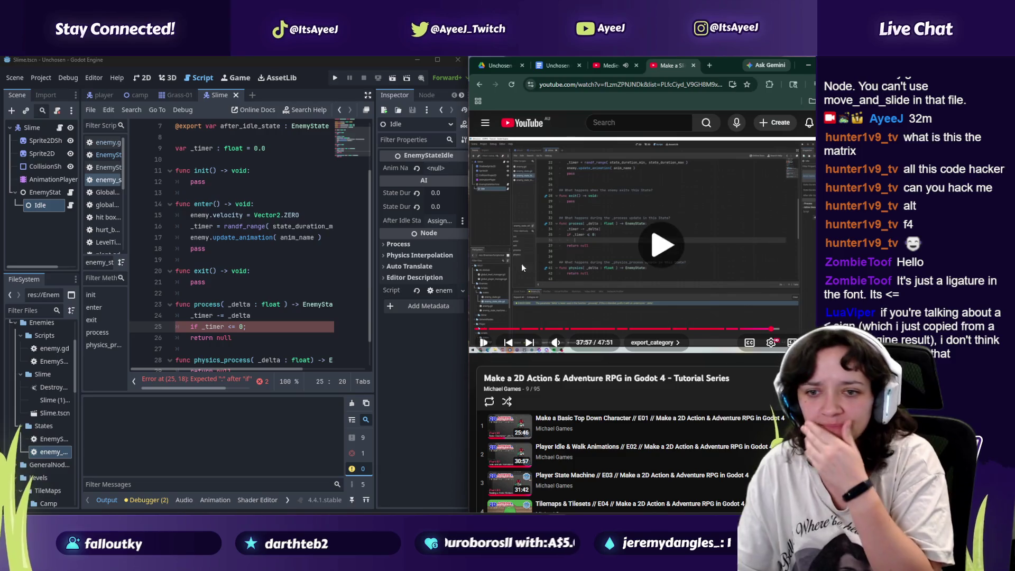
pyautogui.click(254, 328)
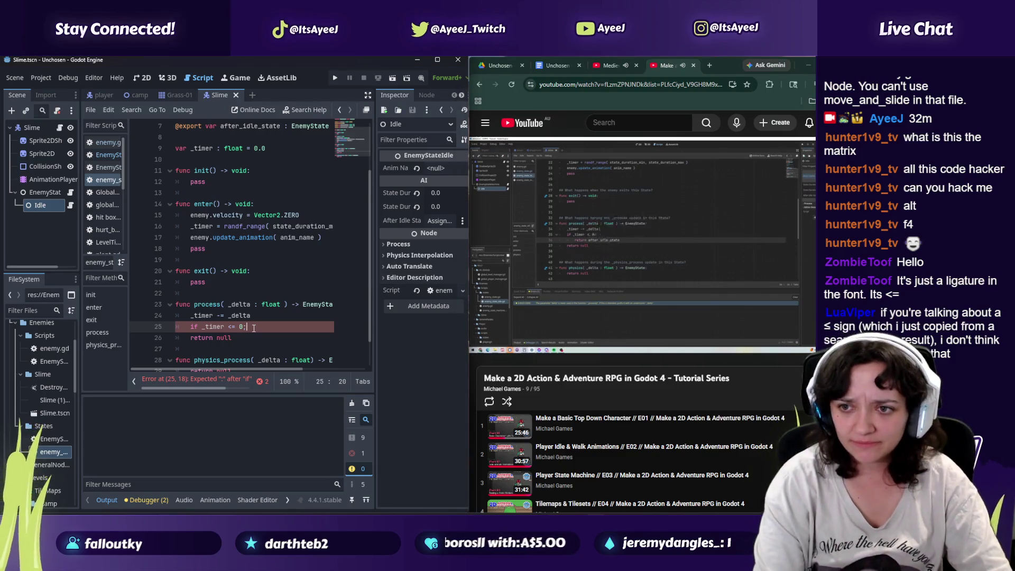
pyautogui.press('Return')
# Add an indented return after_idle_state under the if and end line 25 with a colon
pyautogui.write('return after')
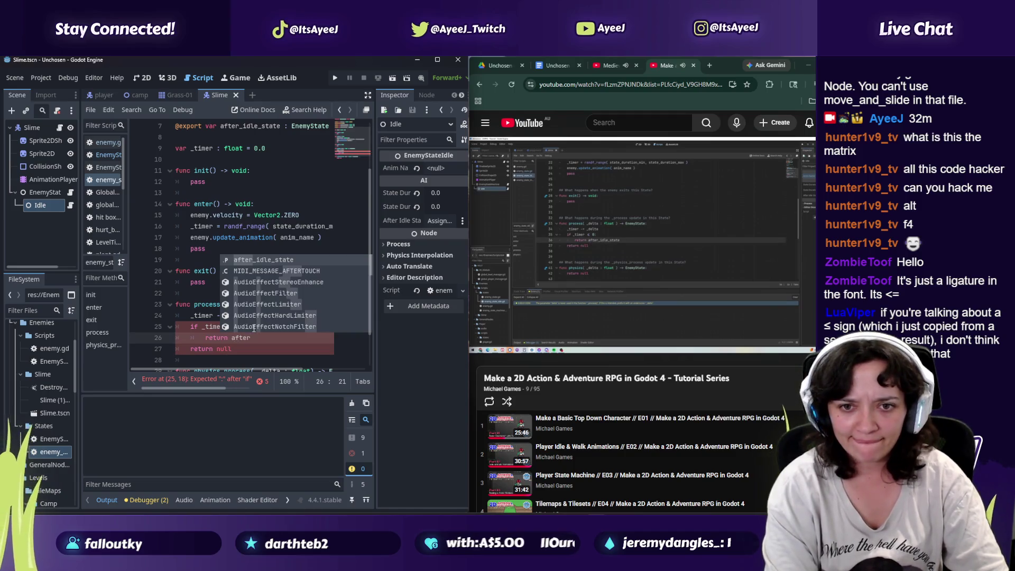
pyautogui.press('Return')
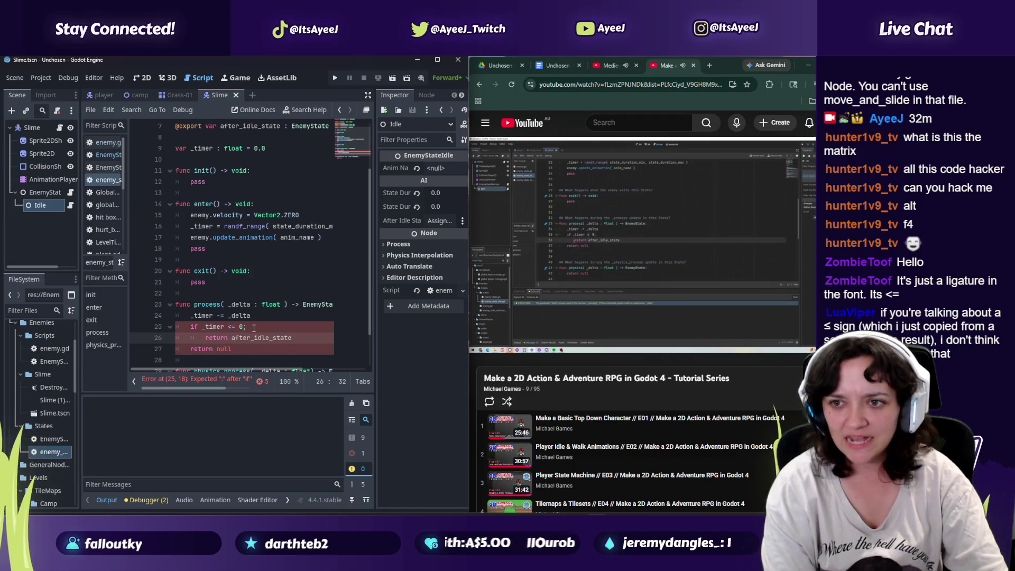
pyautogui.click(549, 290)
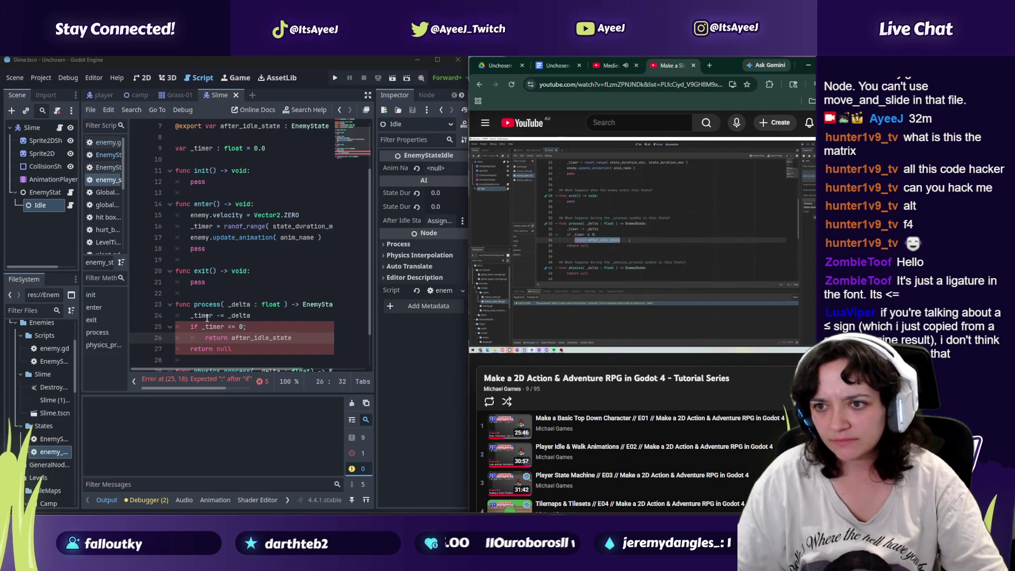
pyautogui.click(251, 326)
pyautogui.write('GG! www.twitch.tv/ayeej :)')
pyautogui.press('BackSpace')
pyautogui.press('BackSpace')
pyautogui.press('BackSpace')
pyautogui.write(':')
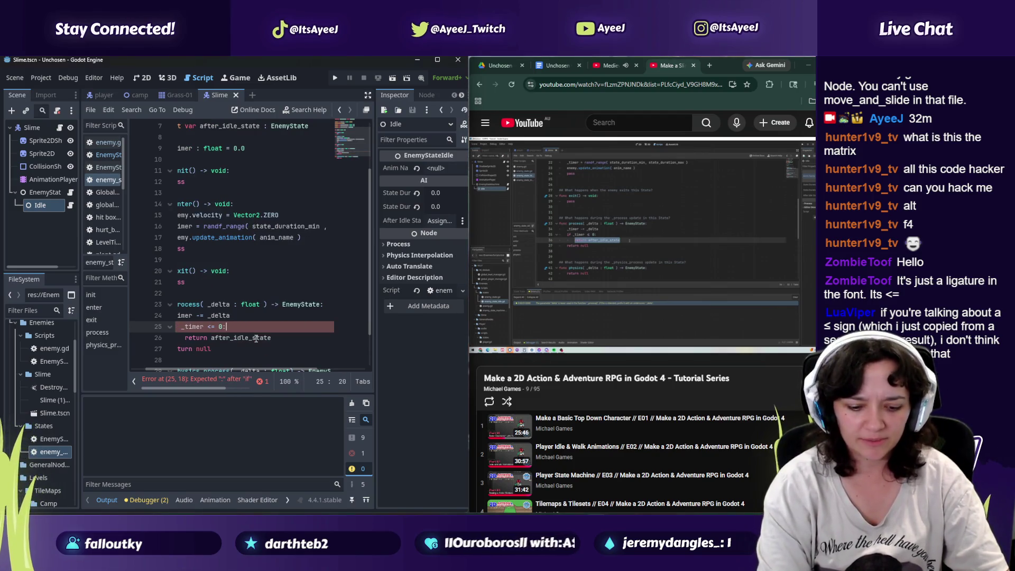
pyautogui.moveTo(211, 349); pyautogui.dragTo(173, 342)
pyautogui.click(216, 338)
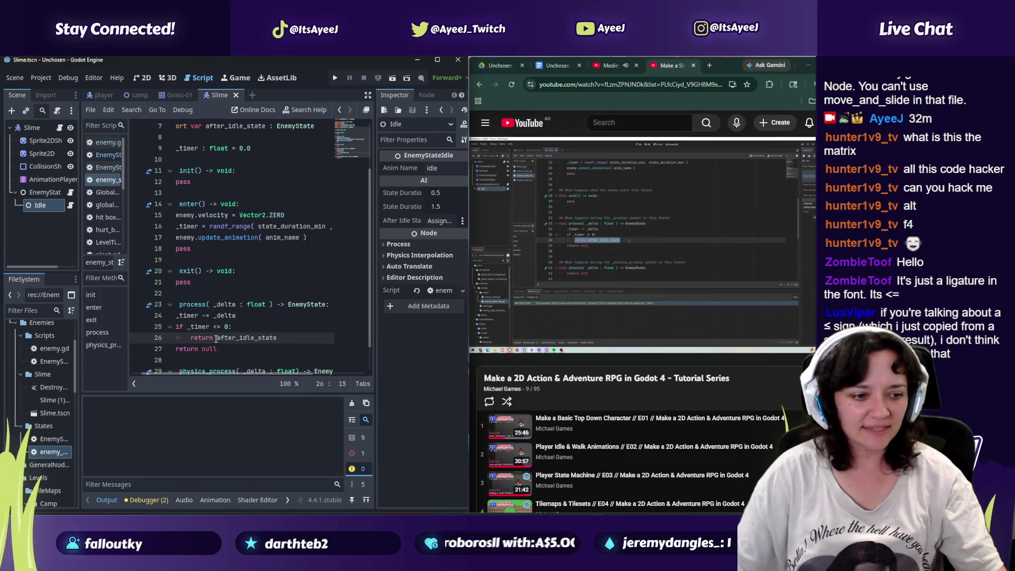
# Correct line 25's comparison to <= after checking the tutorial, then open Editor Settings
pyautogui.click(596, 226)
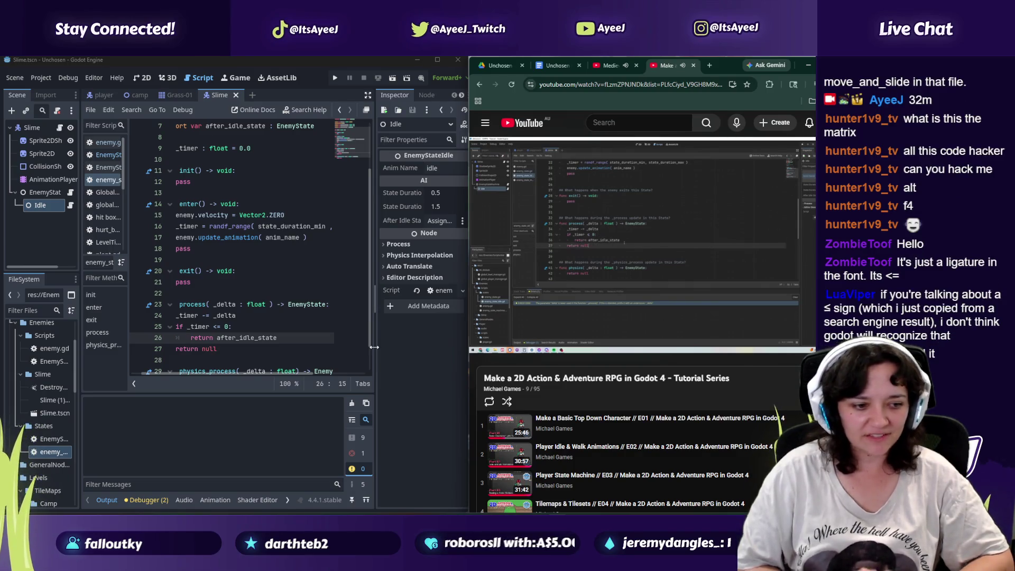
pyautogui.click(579, 262)
pyautogui.click(217, 326)
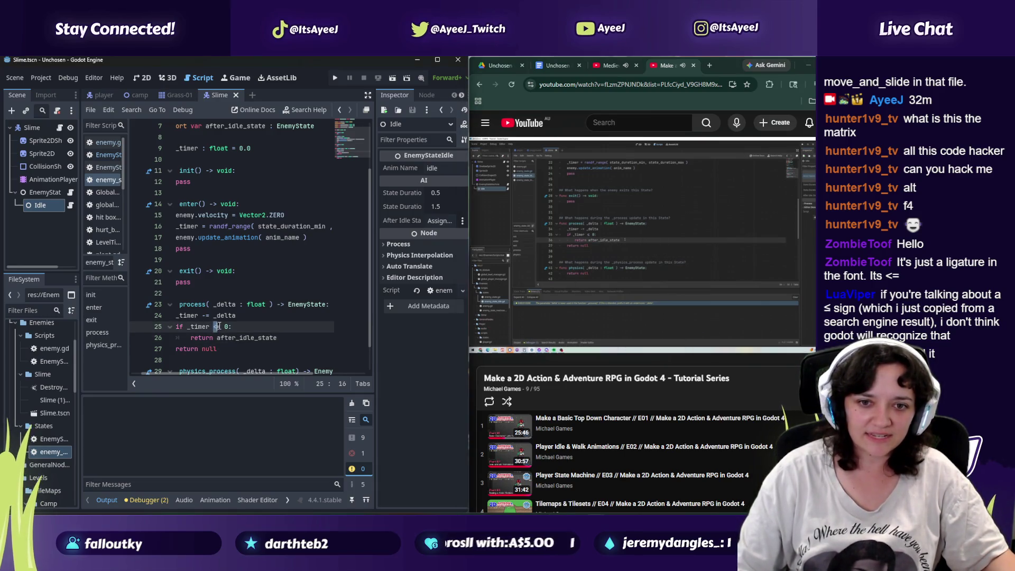
pyautogui.write('<=')
pyautogui.press('End')
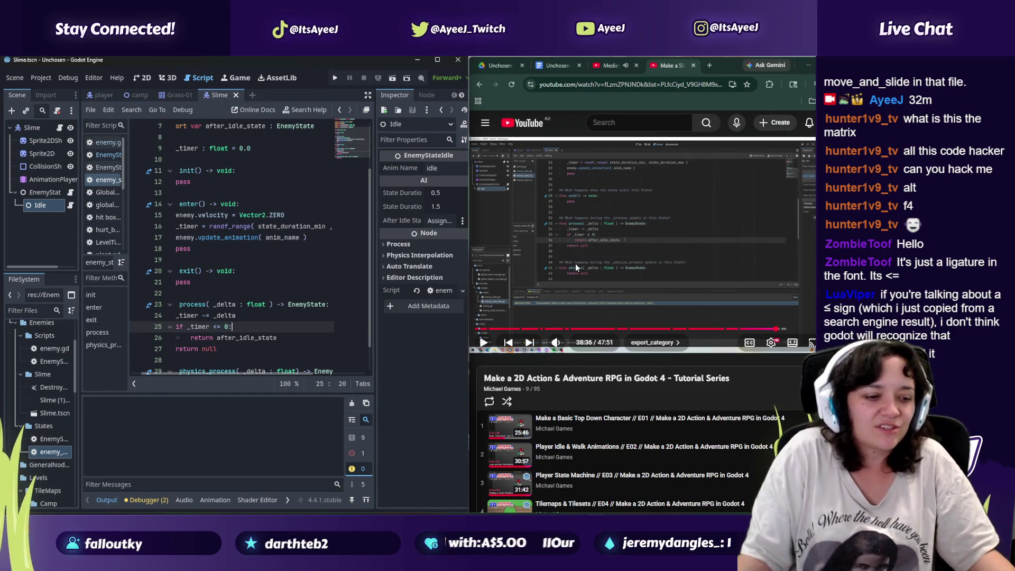
pyautogui.click(575, 263)
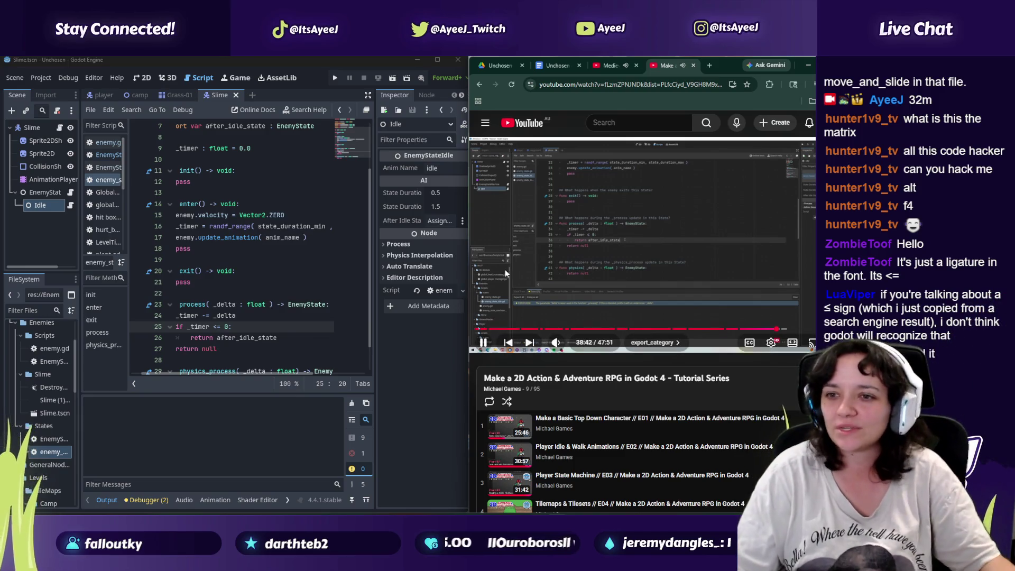
pyautogui.click(551, 277)
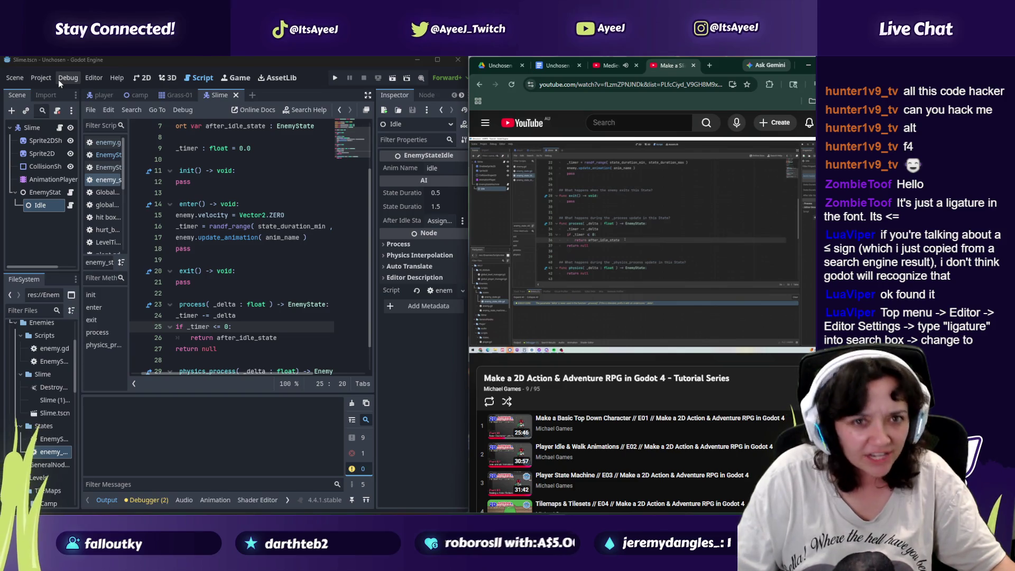
pyautogui.click(87, 78)
# Set Code Font Contextual Ligatures to Enabled in Editor Settings so <= renders as ≤
pyautogui.click(92, 90)
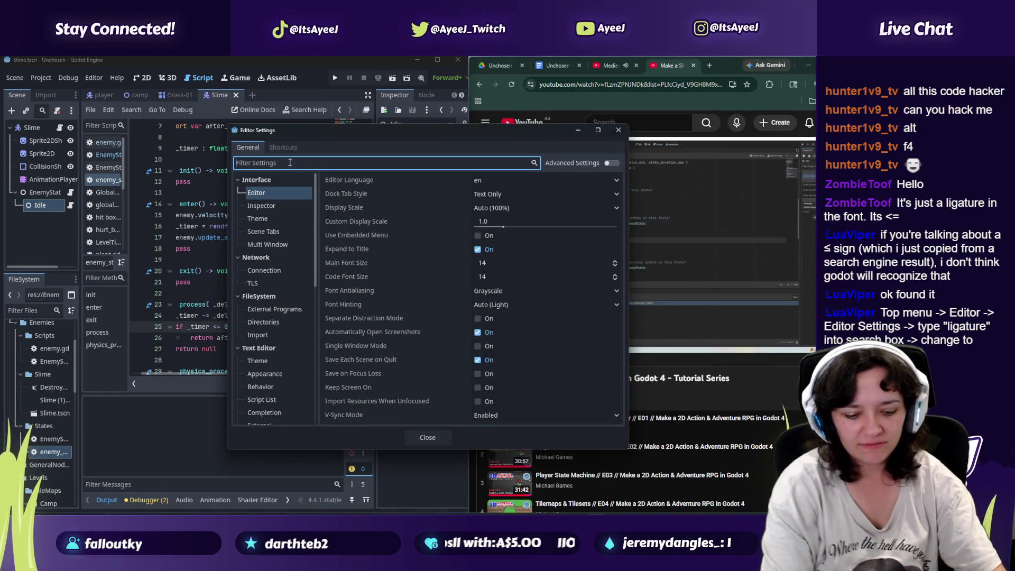
pyautogui.write('lig')
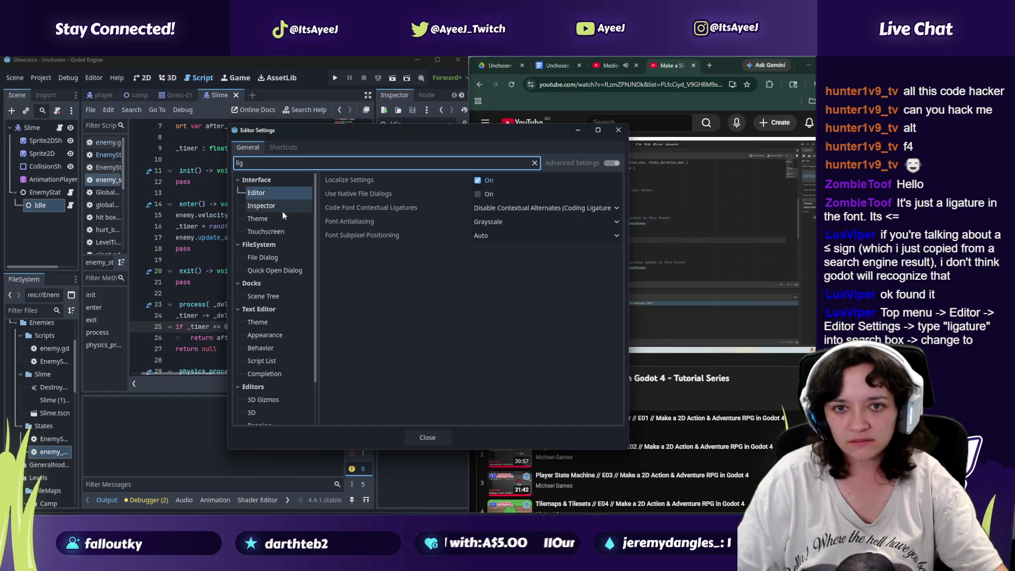
pyautogui.write('a')
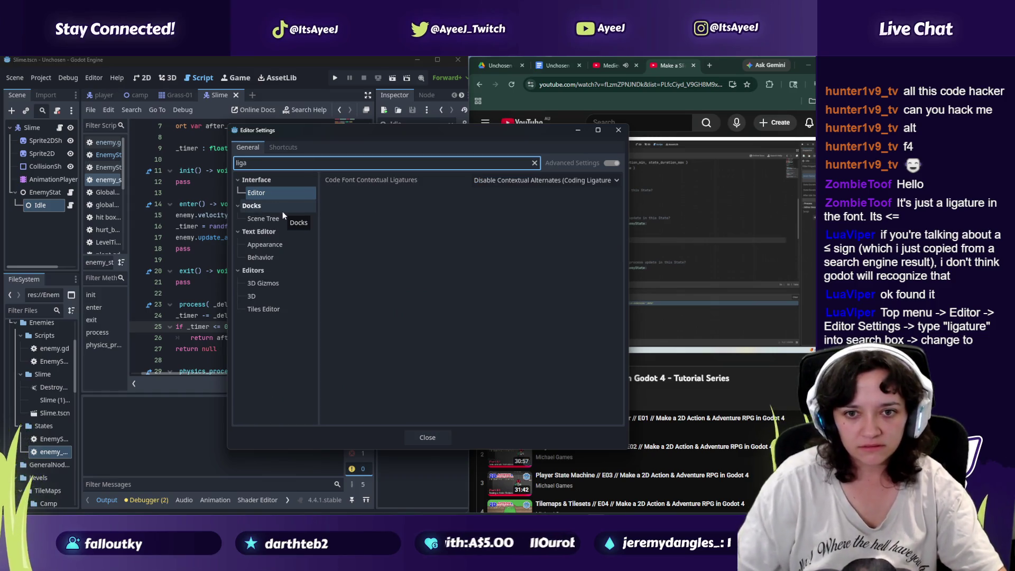
pyautogui.write('ture')
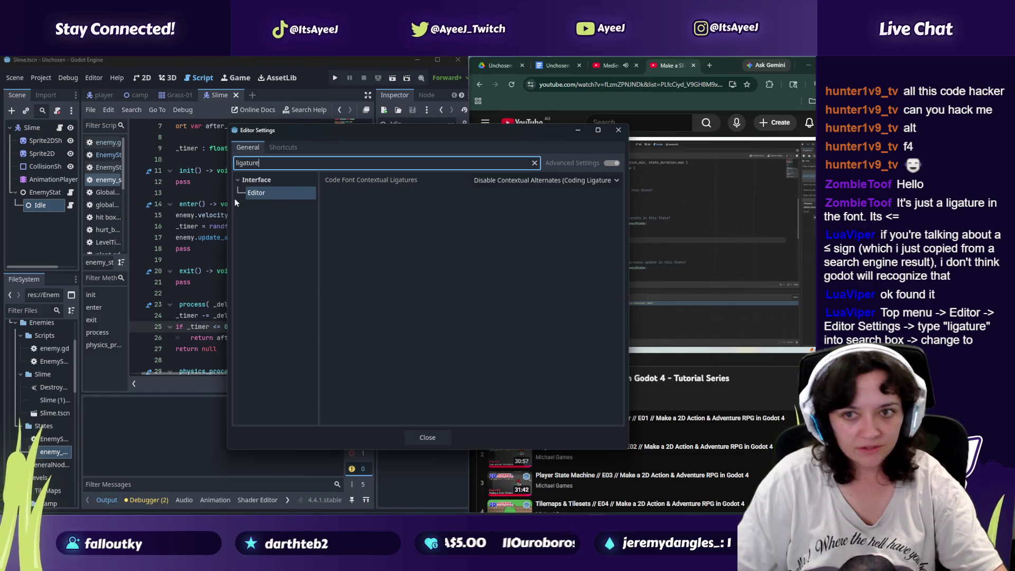
pyautogui.click(485, 179)
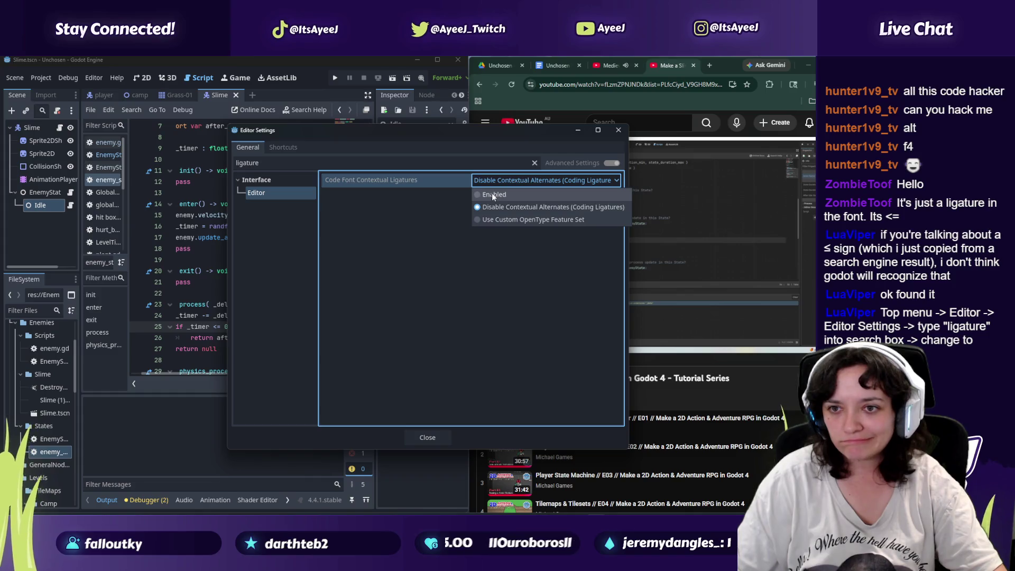
pyautogui.click(491, 195)
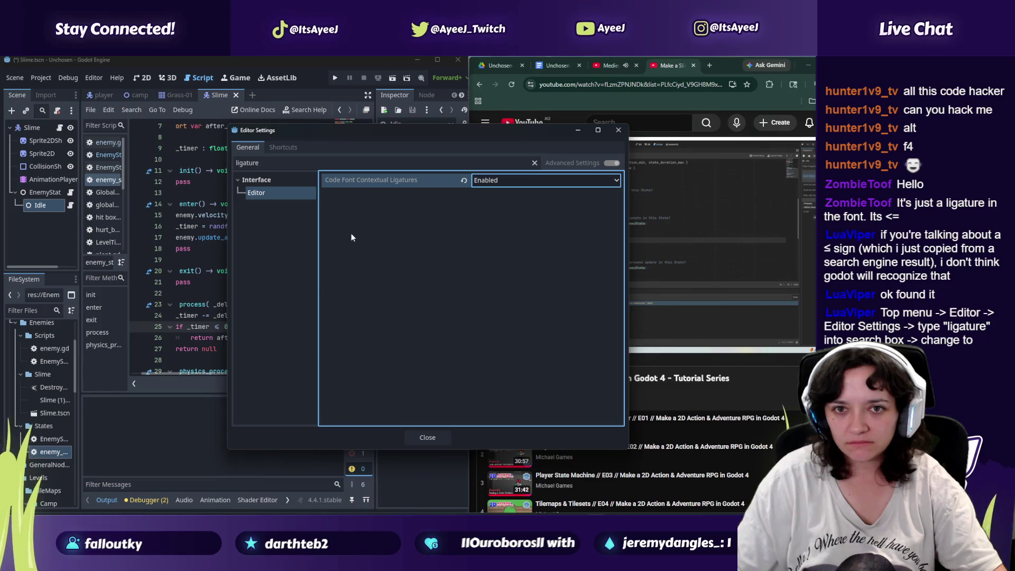
pyautogui.click(432, 439)
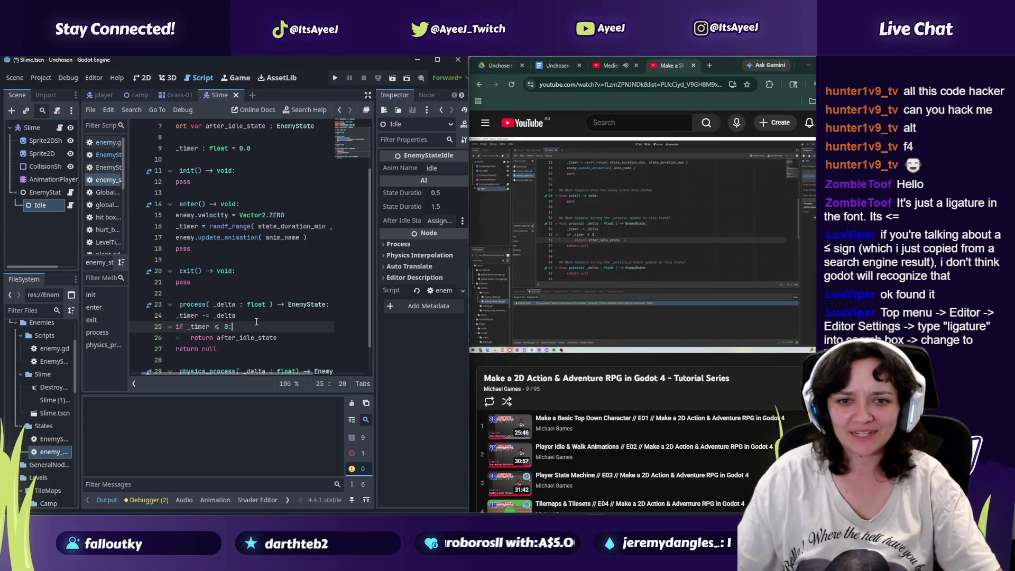
# Compare the Idle state script with the paused tutorial, then run the game to test the slime
pyautogui.click(612, 280)
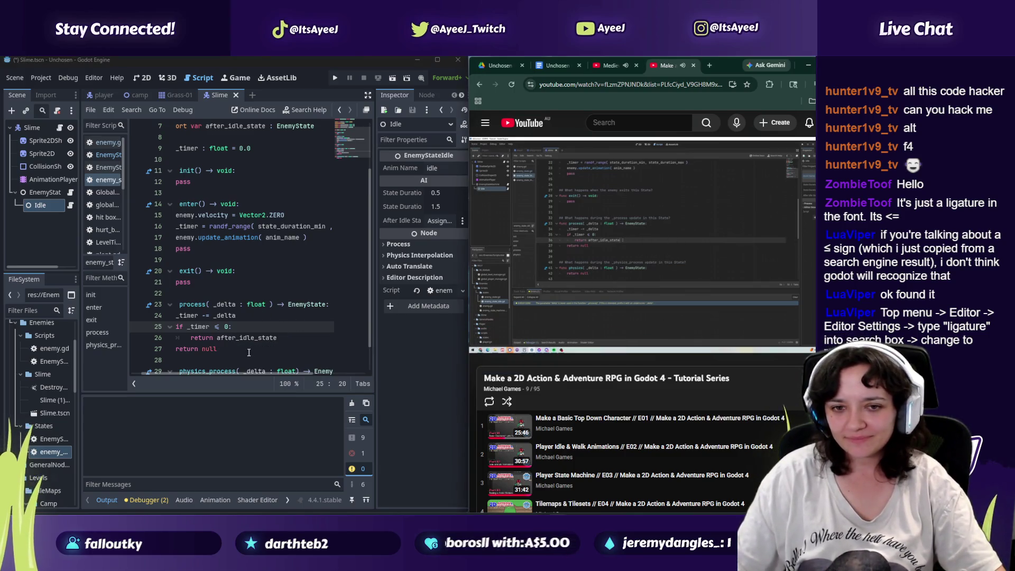
pyautogui.click(258, 327)
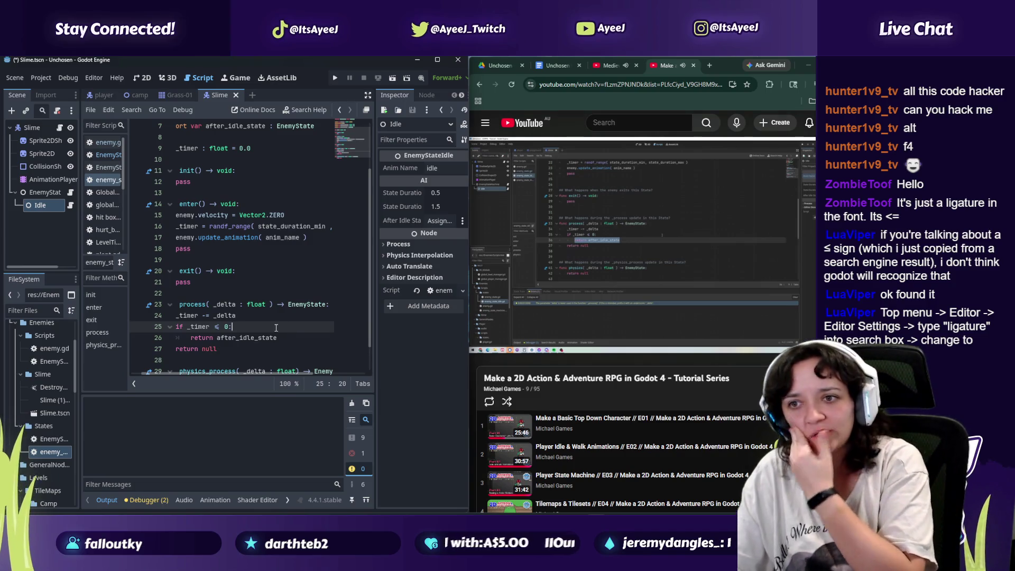
pyautogui.click(294, 337)
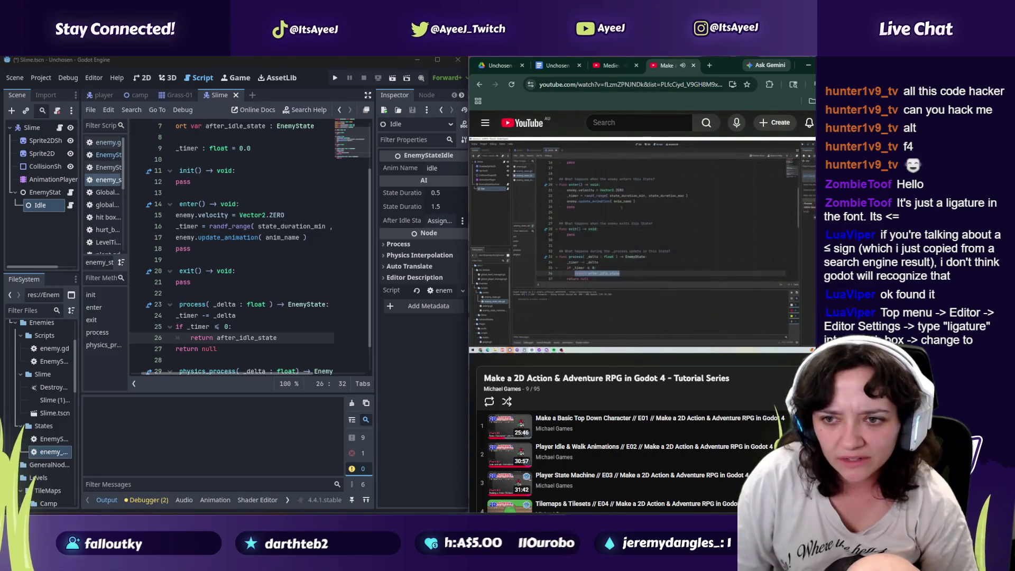
pyautogui.moveTo(604, 284)
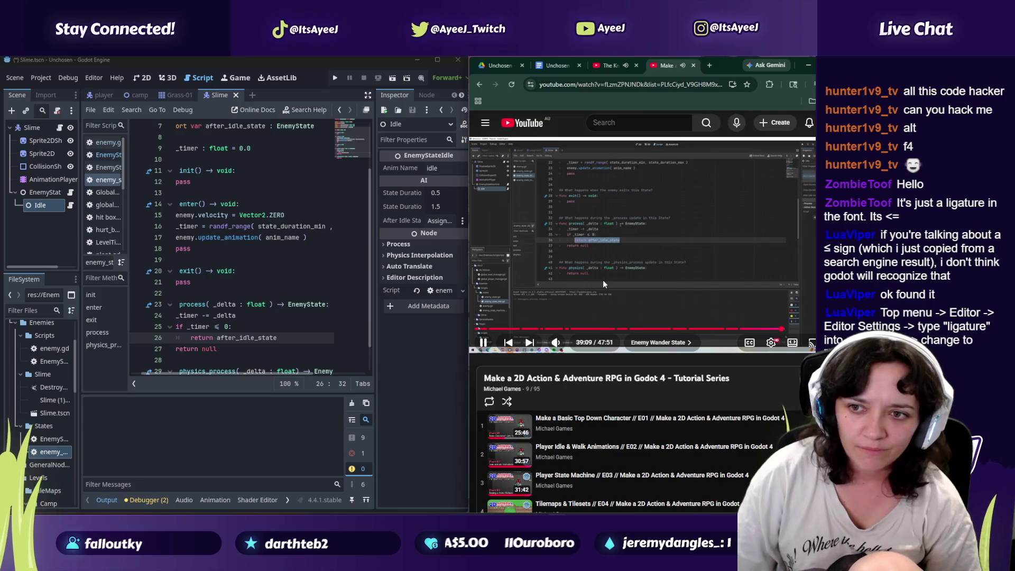
pyautogui.click(598, 281)
pyautogui.click(268, 272)
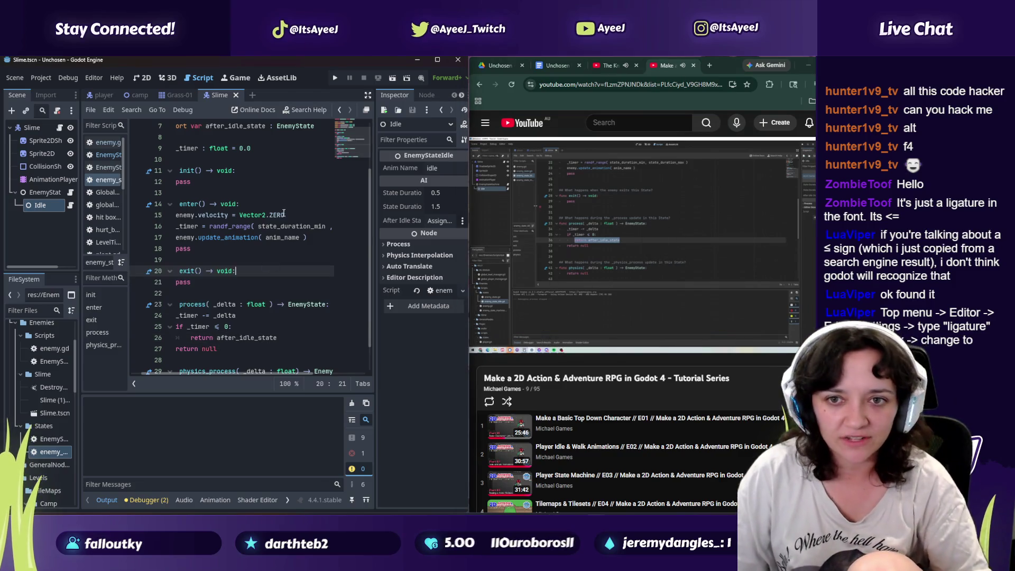
pyautogui.click(330, 79)
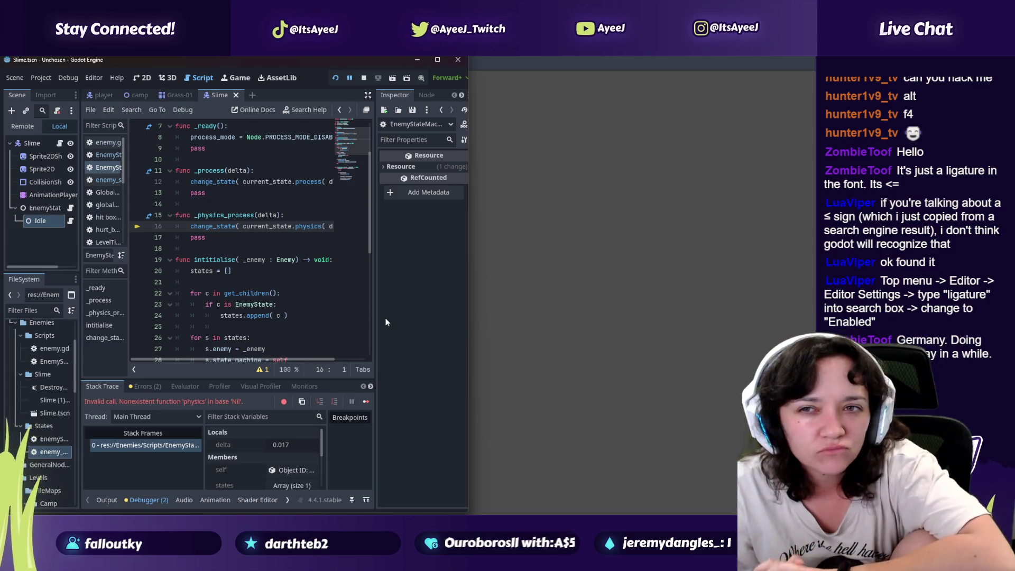
# Close the crashed Unchosen (DEBUG) game window and maximize the Godot editor
pyautogui.hotkey('alt', 'Tab')
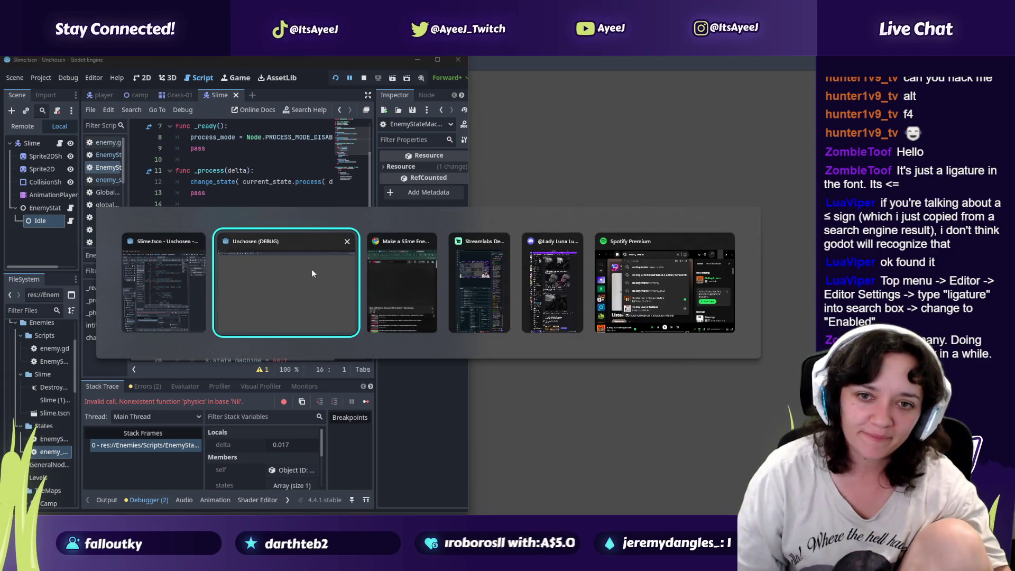
pyautogui.click(347, 241)
pyautogui.click(239, 277)
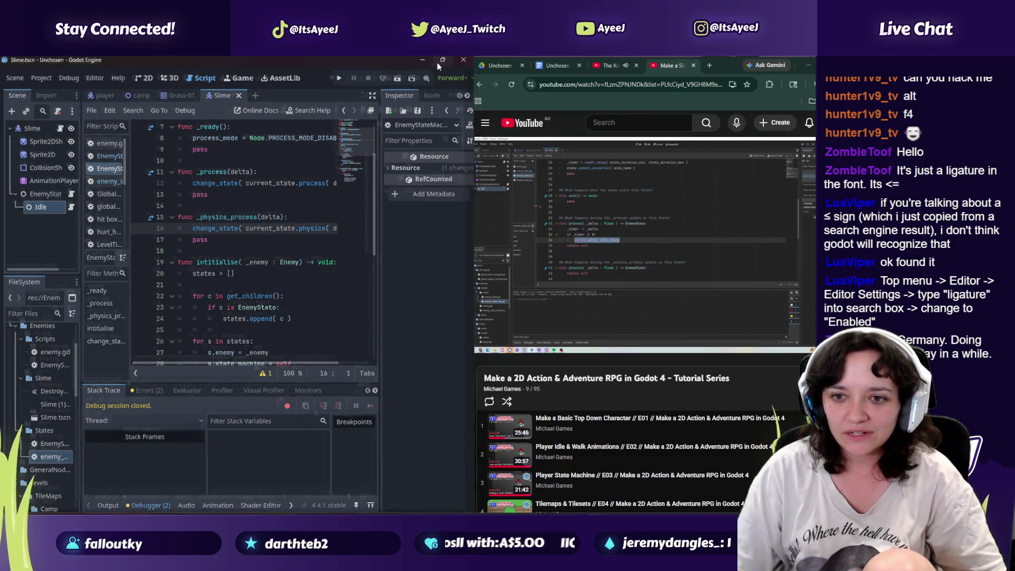
pyautogui.press('super+Up')
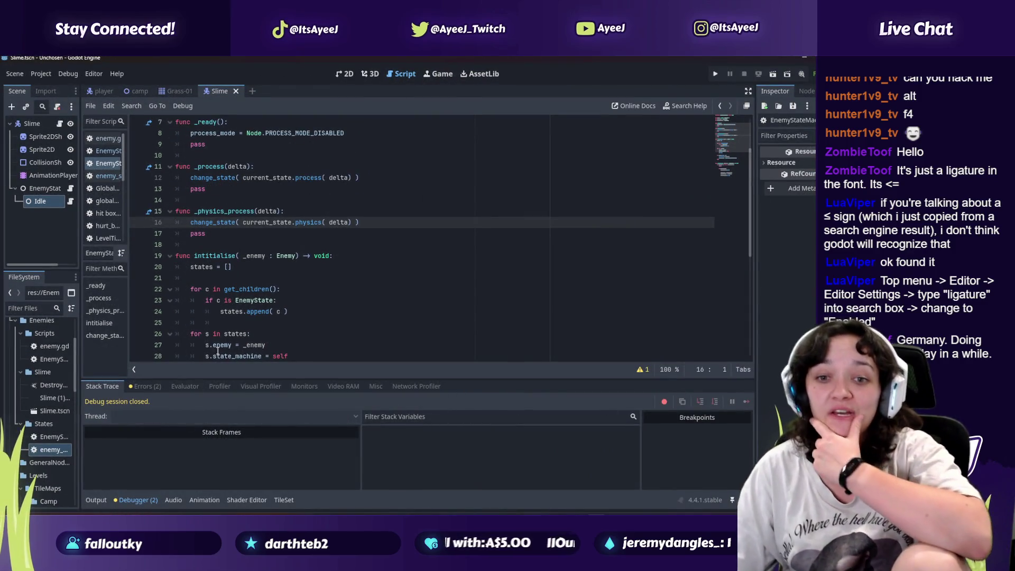
pyautogui.scroll(-7, 277, 272)
pyautogui.scroll(6, 276, 272)
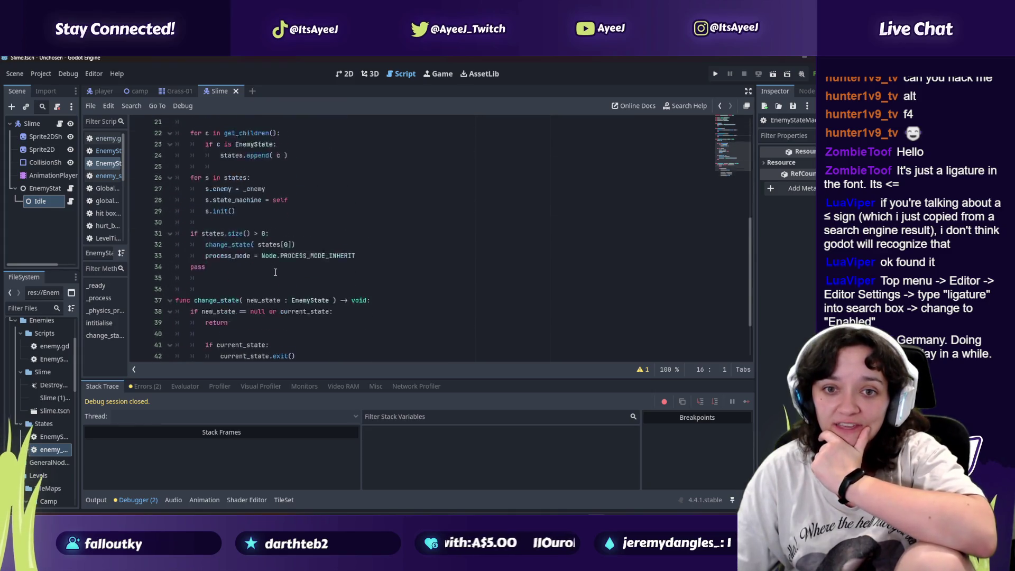
pyautogui.scroll(3, 275, 272)
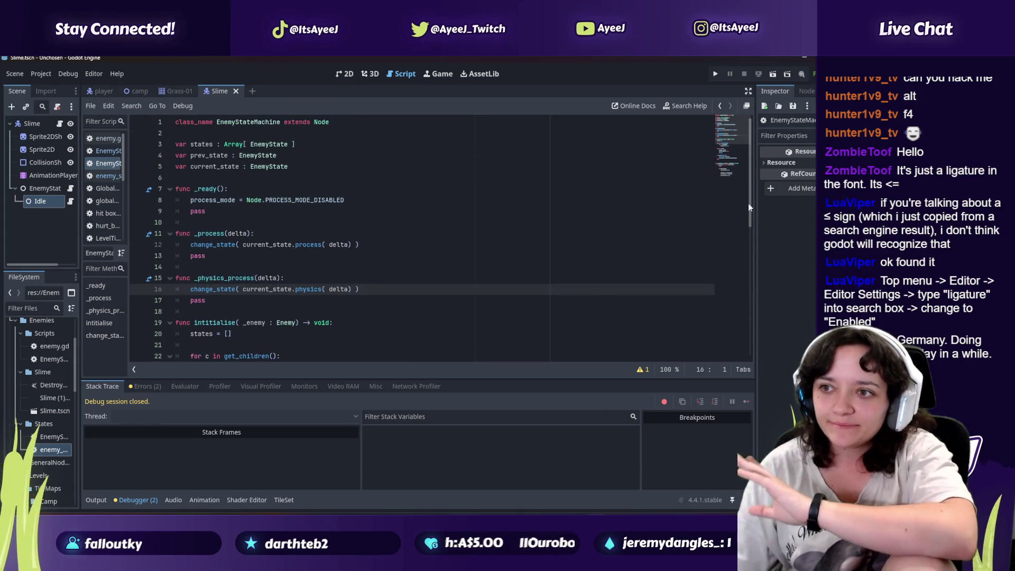
# Review the debugger warnings: the unused enemy_damaged signal and unreachable code in change_state
pyautogui.click(145, 388)
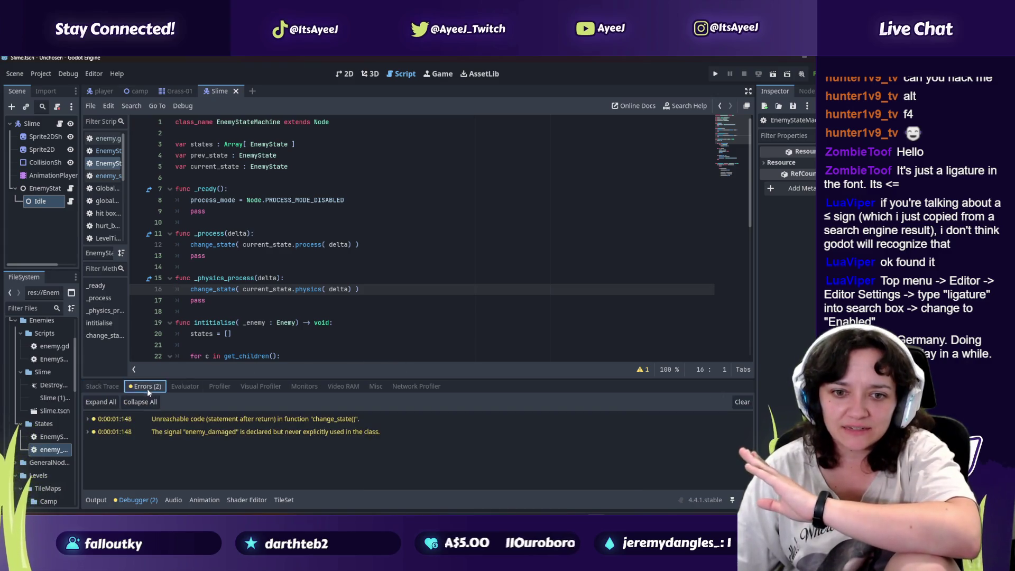
pyautogui.click(210, 433)
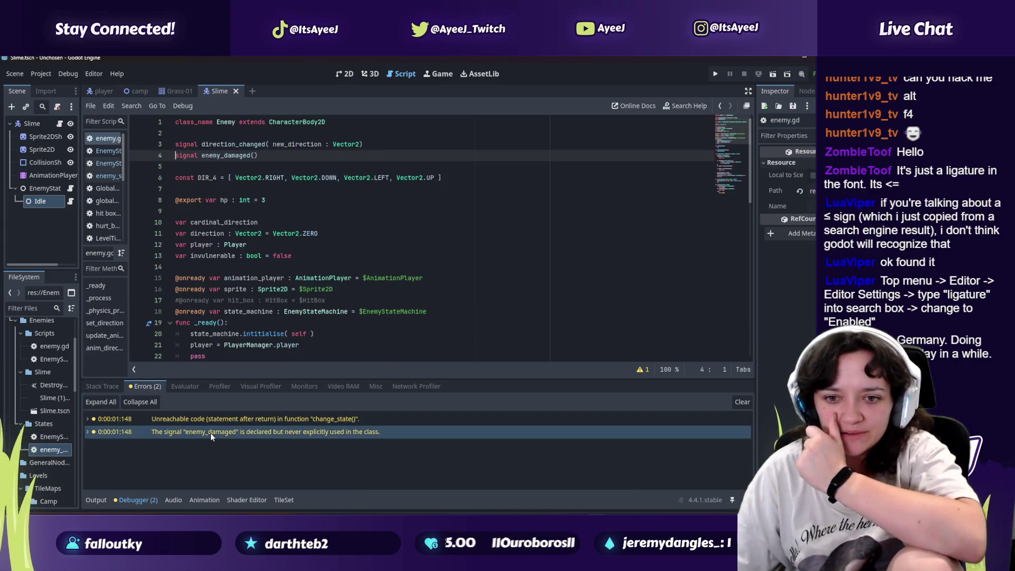
pyautogui.click(210, 418)
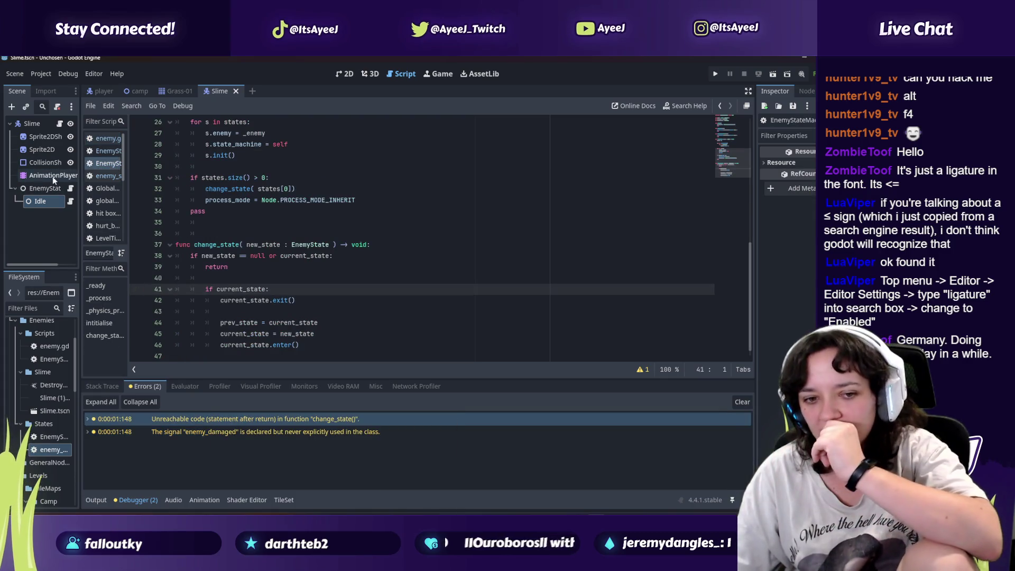
# Rerun the game, inspect the failing current_state.physics call on line 16, and close the game
pyautogui.click(713, 74)
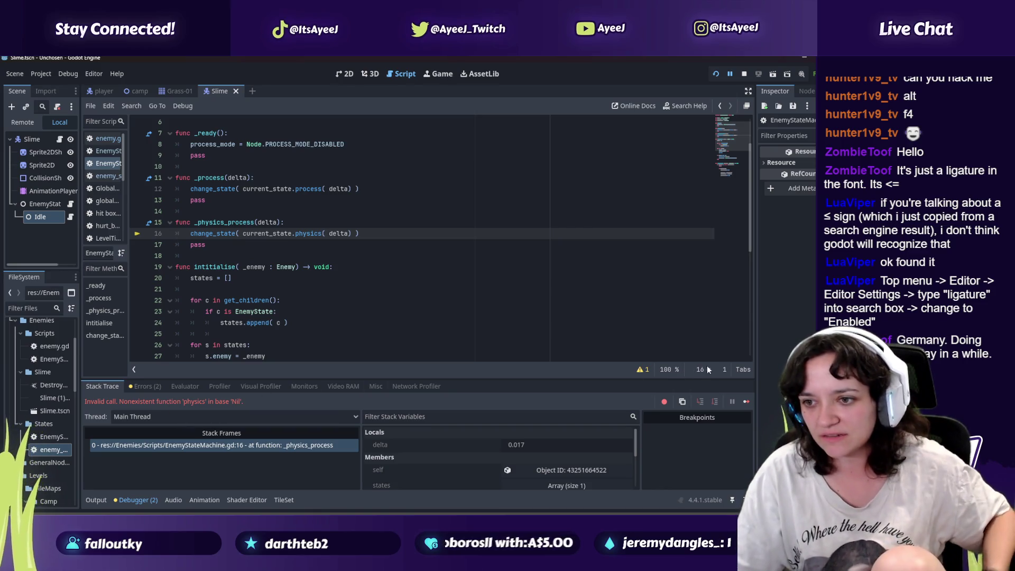
pyautogui.click(160, 448)
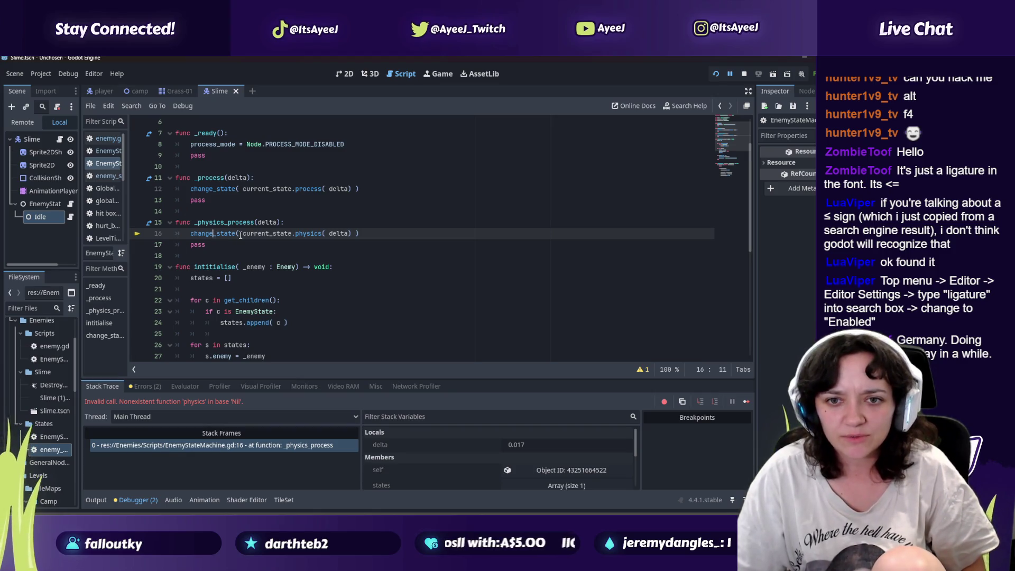
pyautogui.moveTo(251, 233); pyautogui.dragTo(306, 234)
pyautogui.click(194, 235)
pyautogui.hotkey('alt', 'Tab')
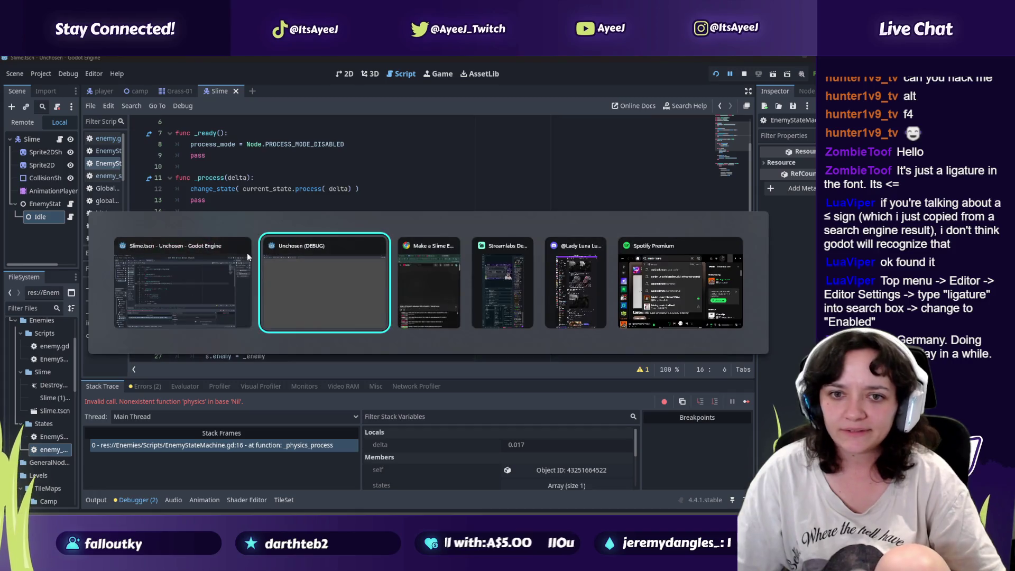
pyautogui.click(378, 246)
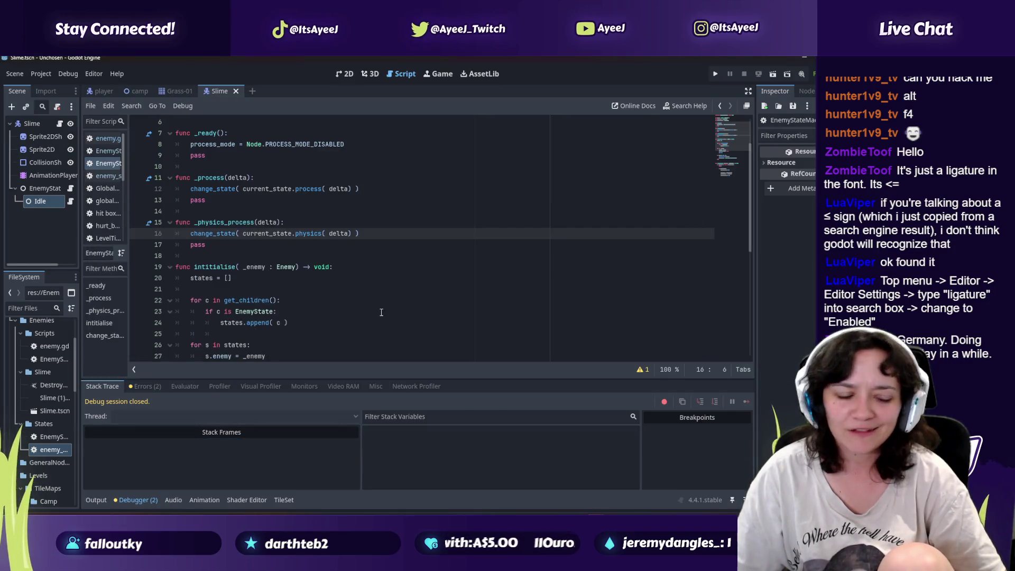
# Go to the Unreachable code warning in change_state from the debugger's warnings list
pyautogui.click(148, 386)
pyautogui.click(102, 387)
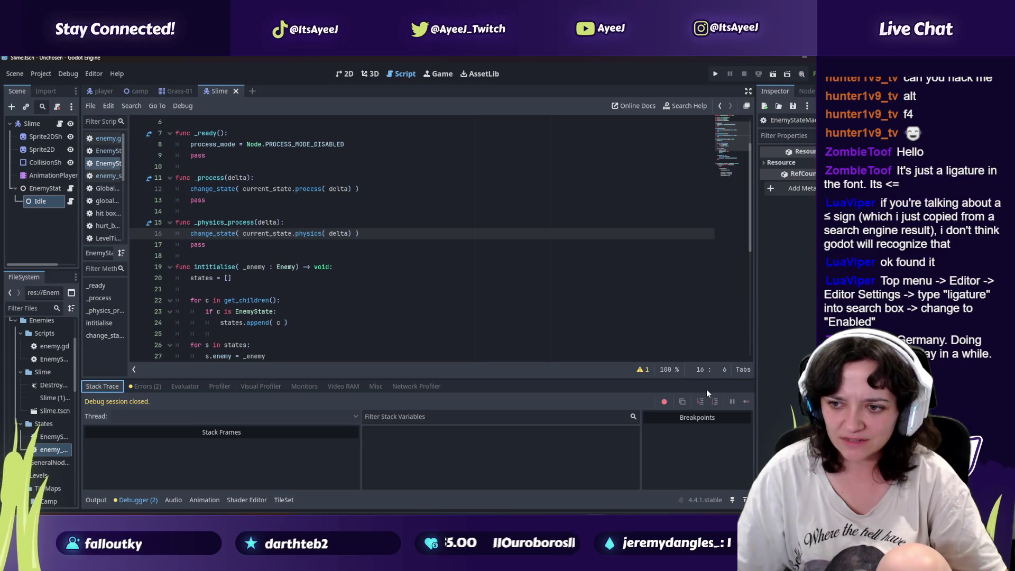
pyautogui.click(745, 500)
pyautogui.click(744, 499)
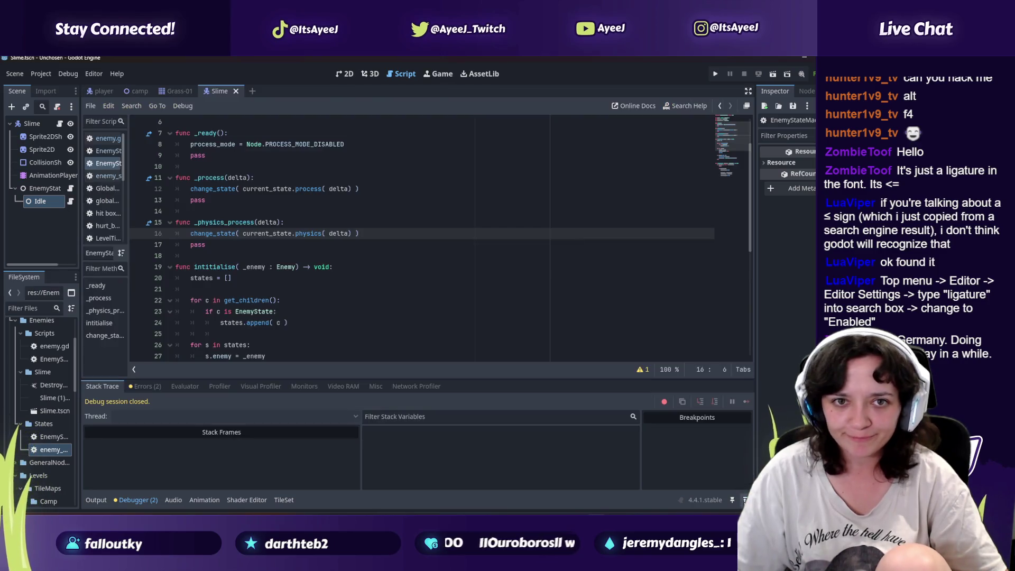
pyautogui.click(139, 386)
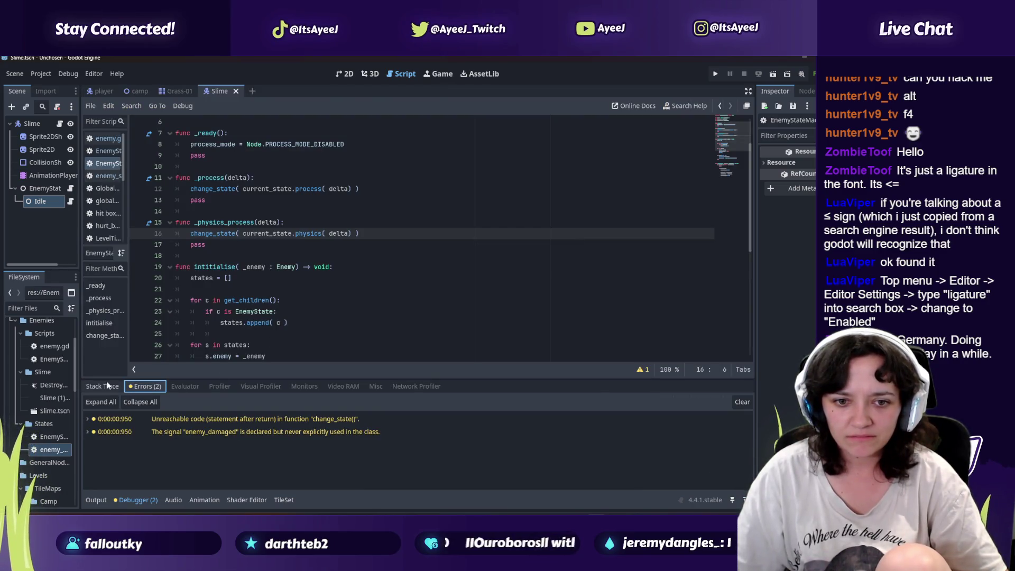
pyautogui.click(147, 389)
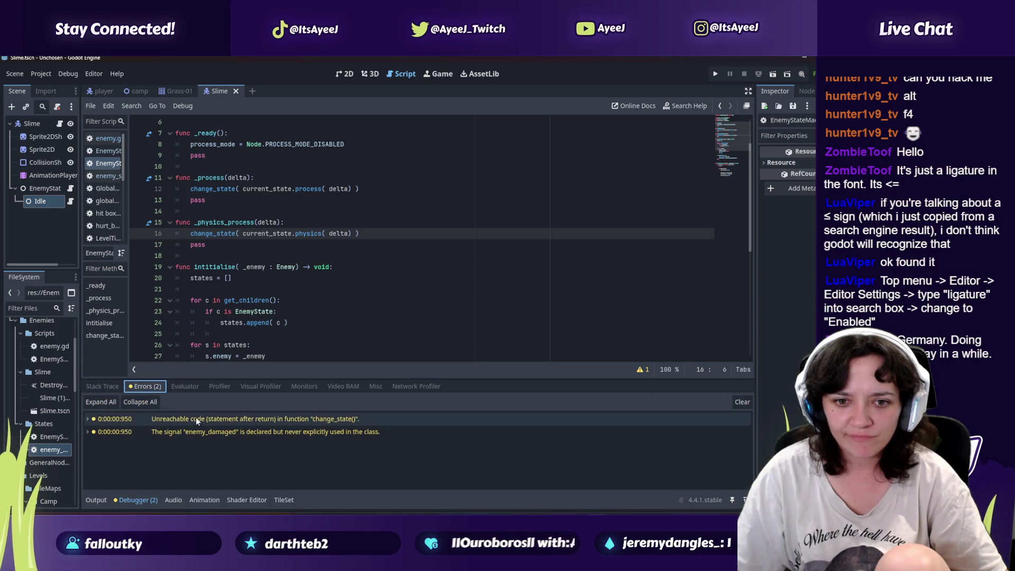
pyautogui.click(193, 417)
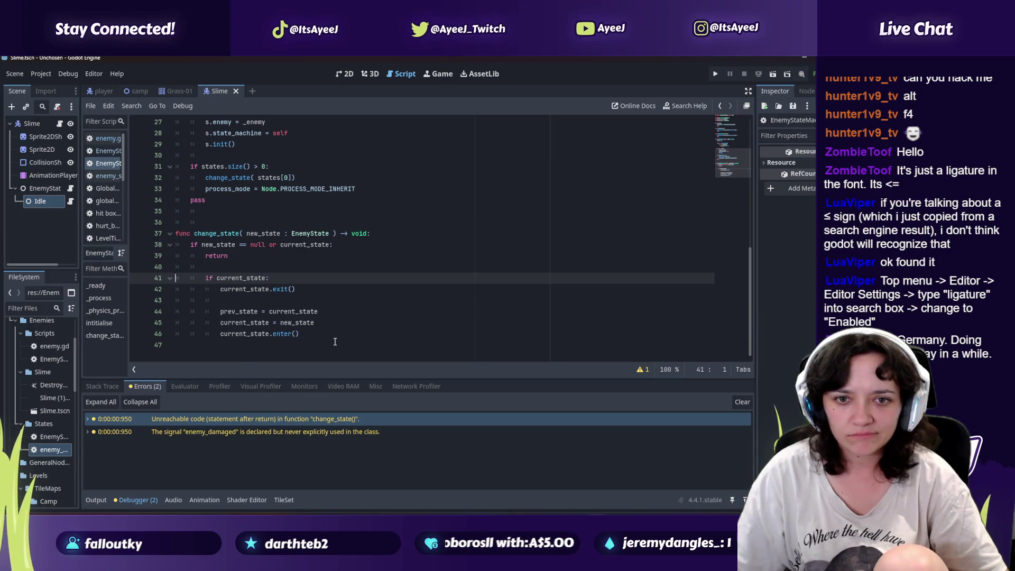
# Unindent the if current_state block and state-assignment lines 41–46 in change_state by one level
pyautogui.click(203, 280)
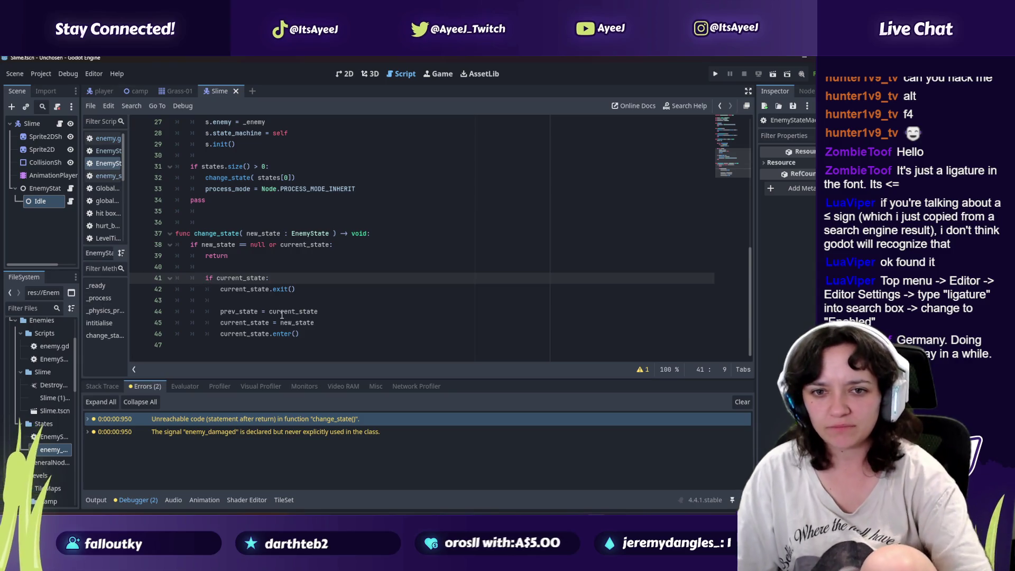
pyautogui.press('BackSpace')
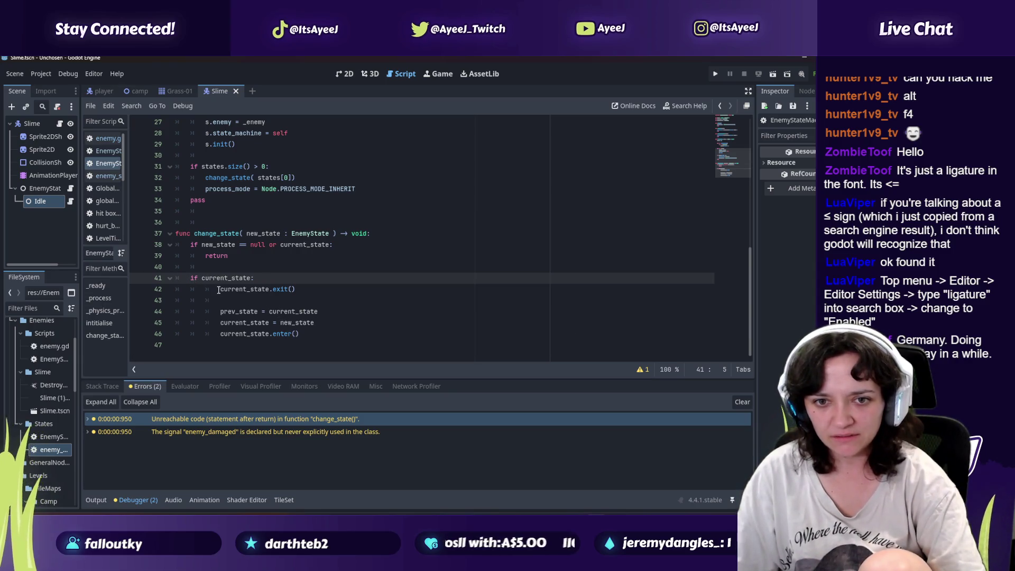
pyautogui.click(218, 290)
pyautogui.click(213, 312)
pyautogui.press('BackSpace')
pyautogui.click(216, 324)
pyautogui.press('BackSpace')
pyautogui.click(218, 334)
pyautogui.press('BackSpace')
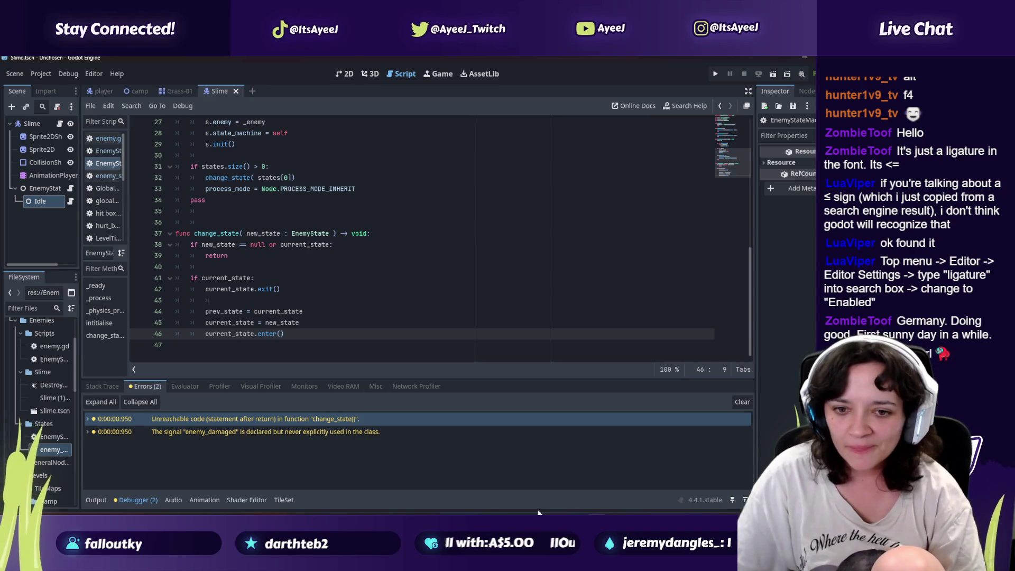
pyautogui.click(228, 435)
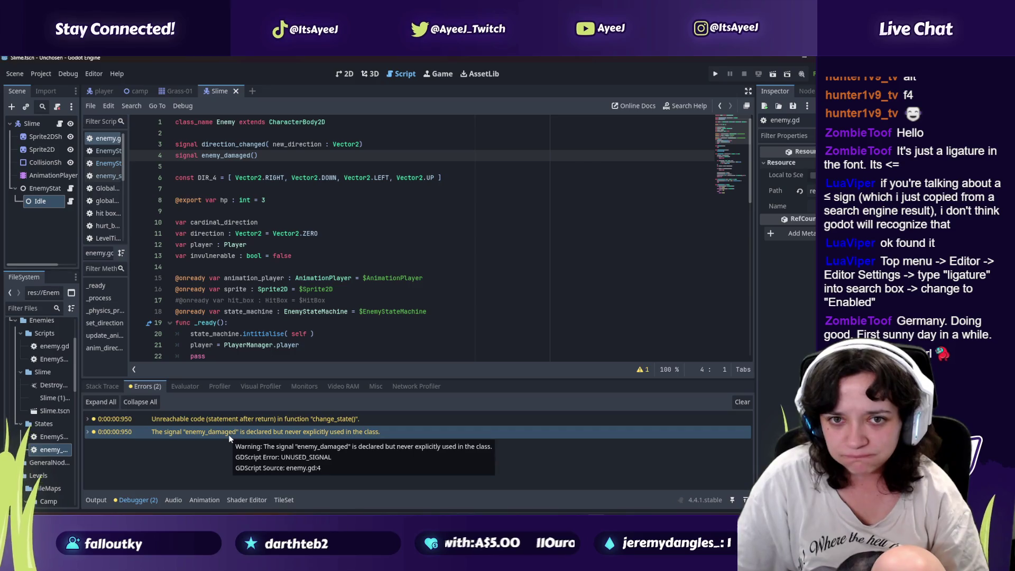
# Comment out the enemy_damaged signal with ##, review change_state lines 44–46, and bring up the tutorial
pyautogui.write('##')
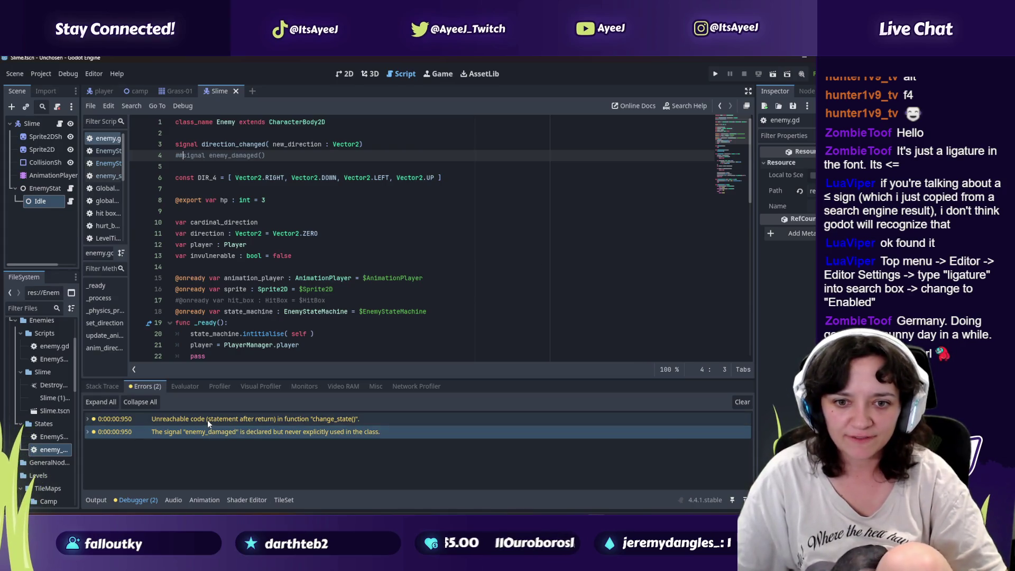
pyautogui.click(207, 420)
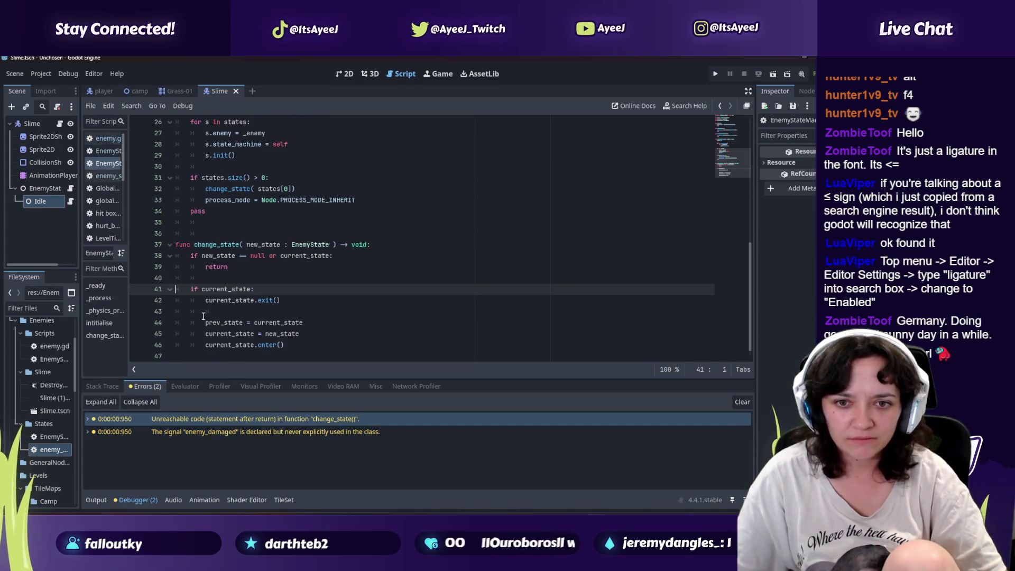
pyautogui.moveTo(205, 322); pyautogui.dragTo(246, 350)
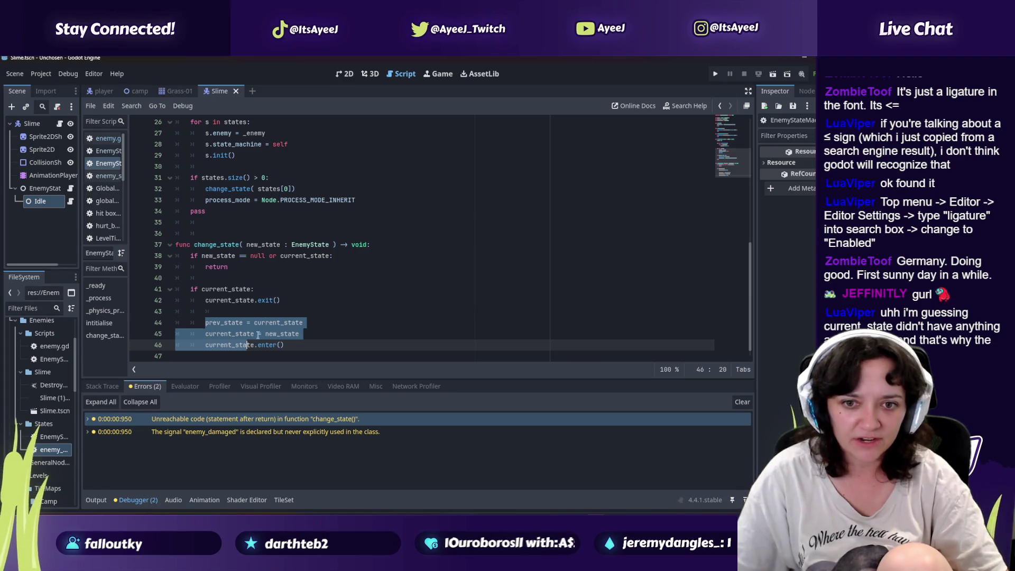
pyautogui.click(206, 334)
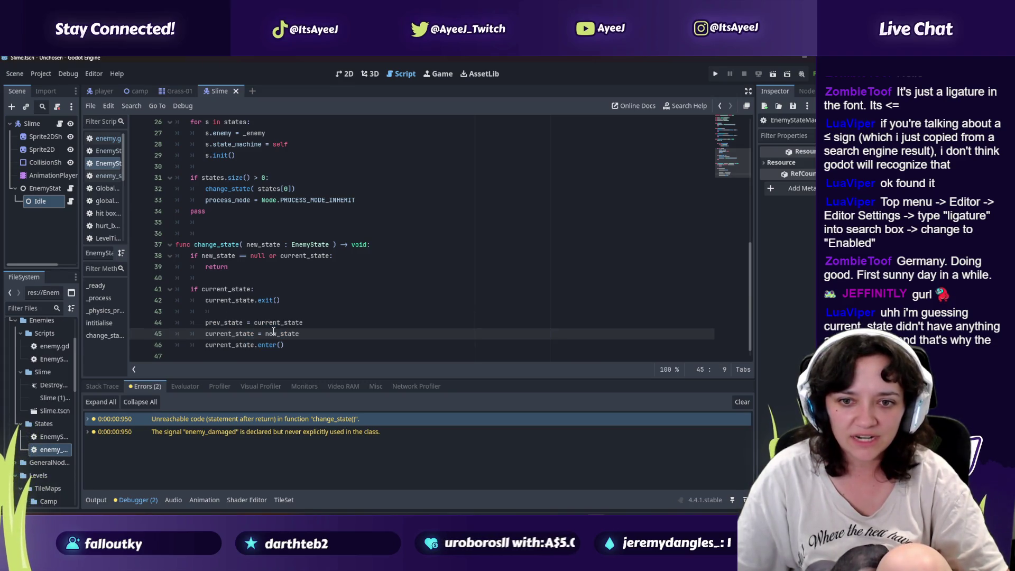
pyautogui.click(204, 323)
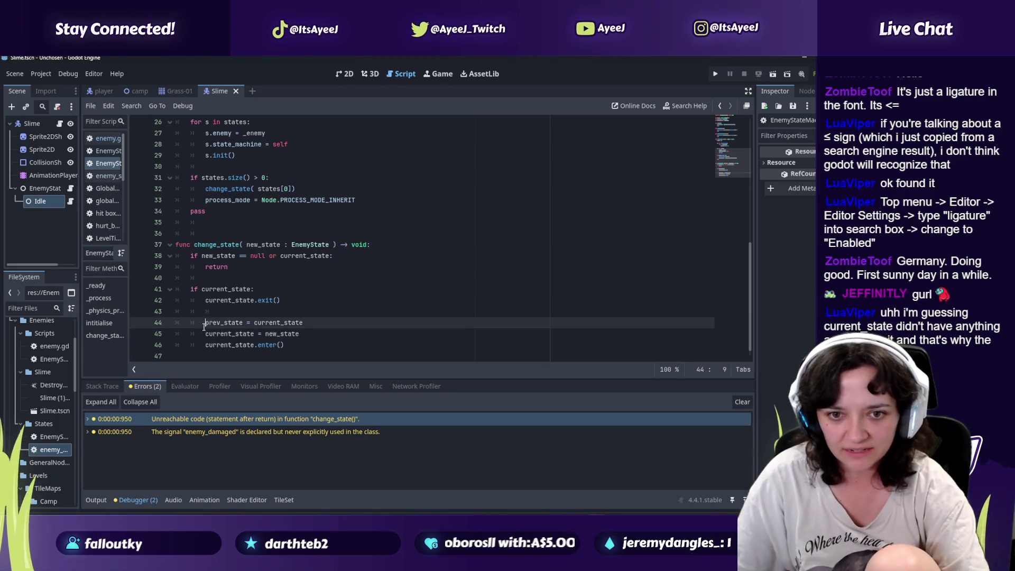
pyautogui.hotkey('alt', 'Tab')
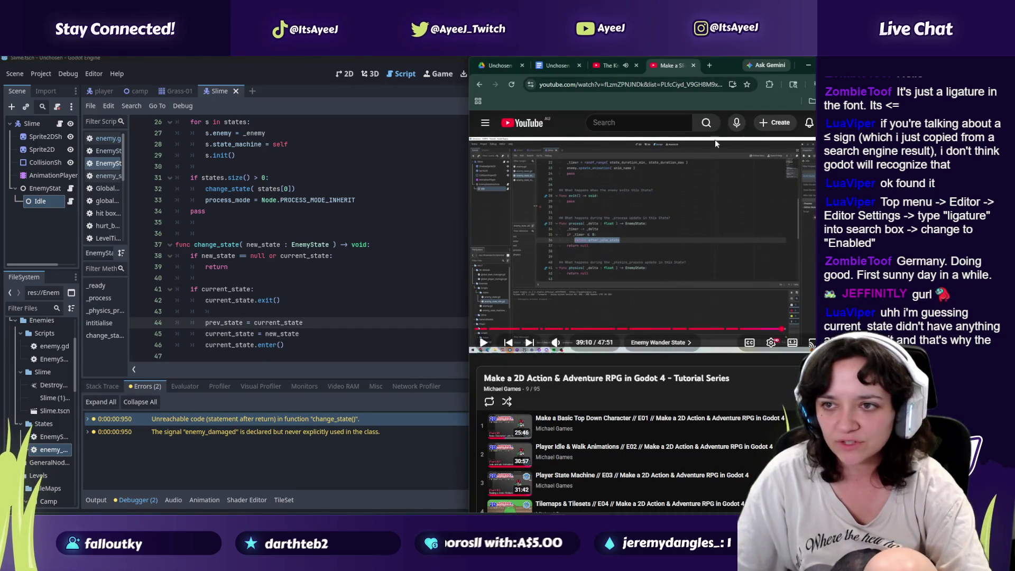
# Maximize Chrome, play the tutorial from 27:00, and set playback speed to 2x
pyautogui.moveTo(832, 65)
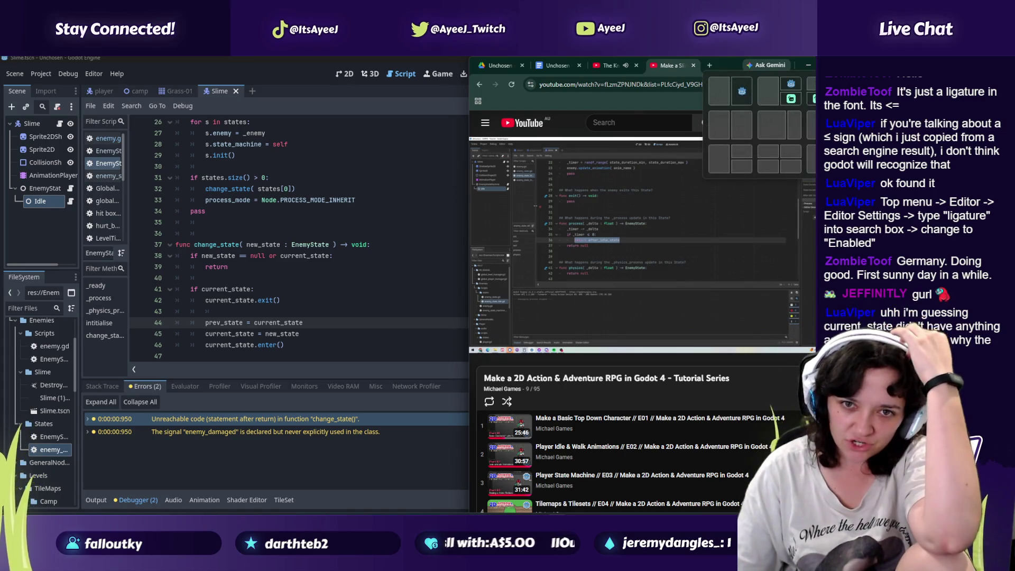
pyautogui.click(832, 65)
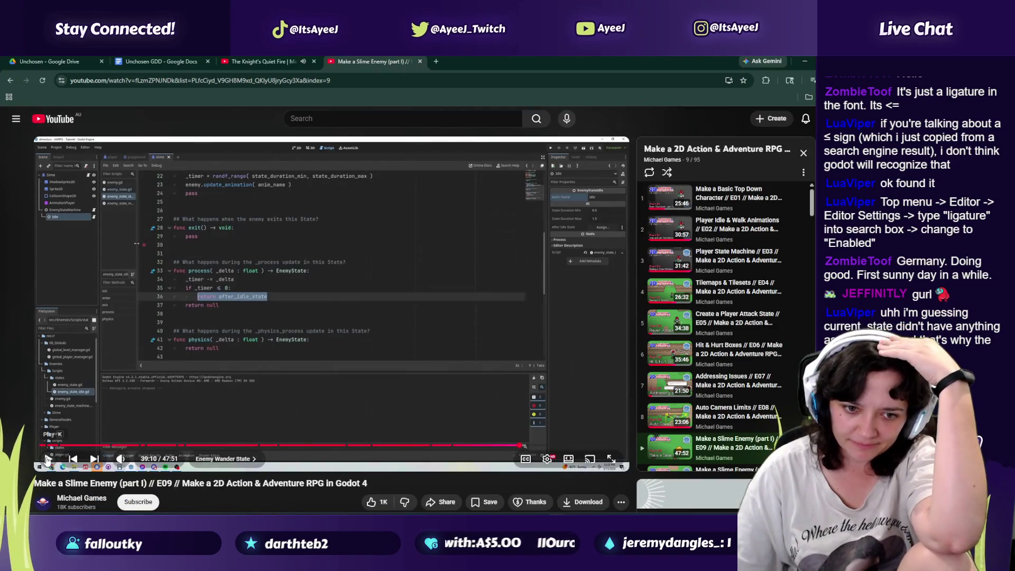
pyautogui.click(47, 460)
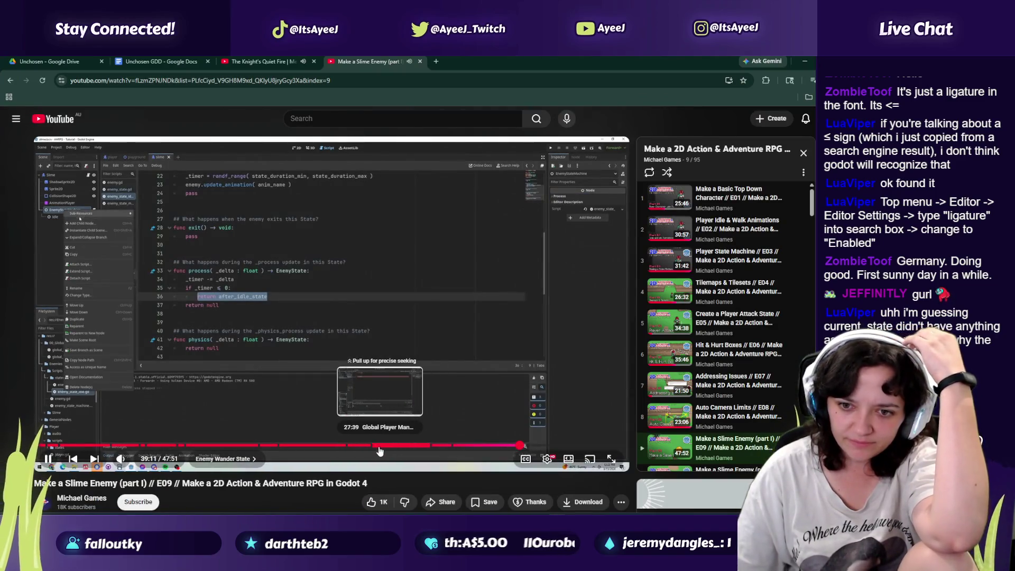
pyautogui.click(374, 451)
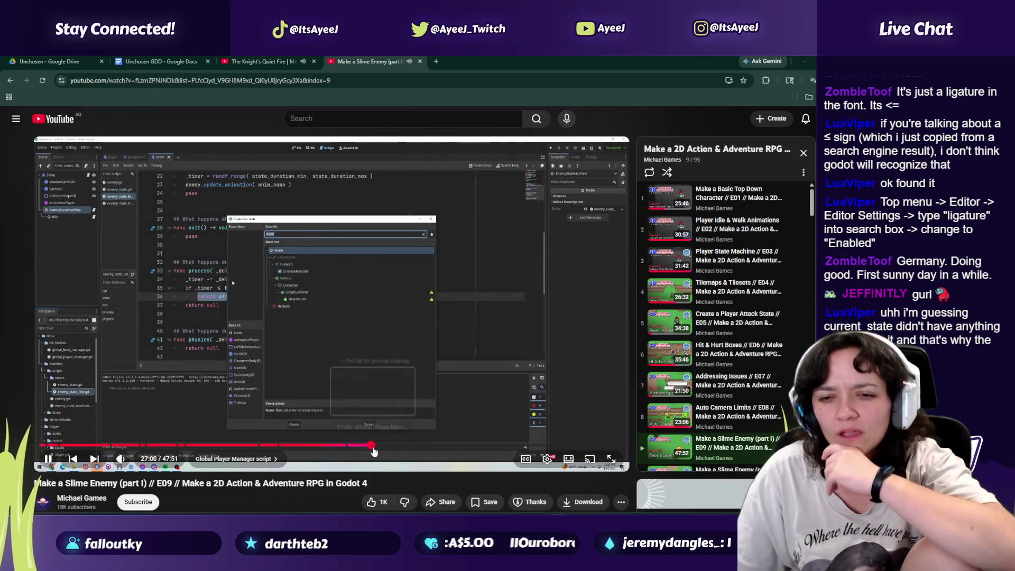
pyautogui.click(547, 459)
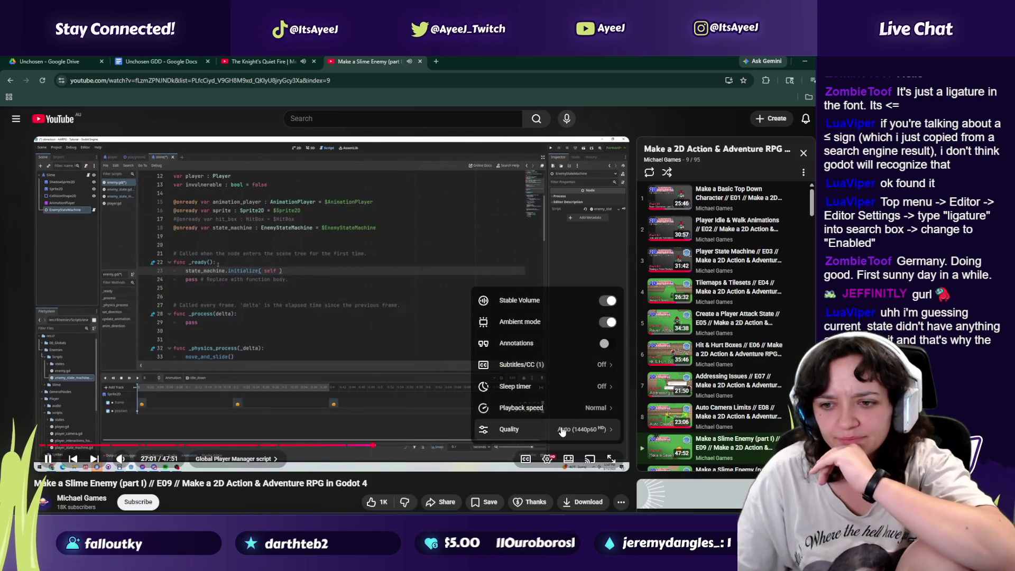
pyautogui.click(543, 407)
pyautogui.moveTo(541, 396); pyautogui.dragTo(591, 396)
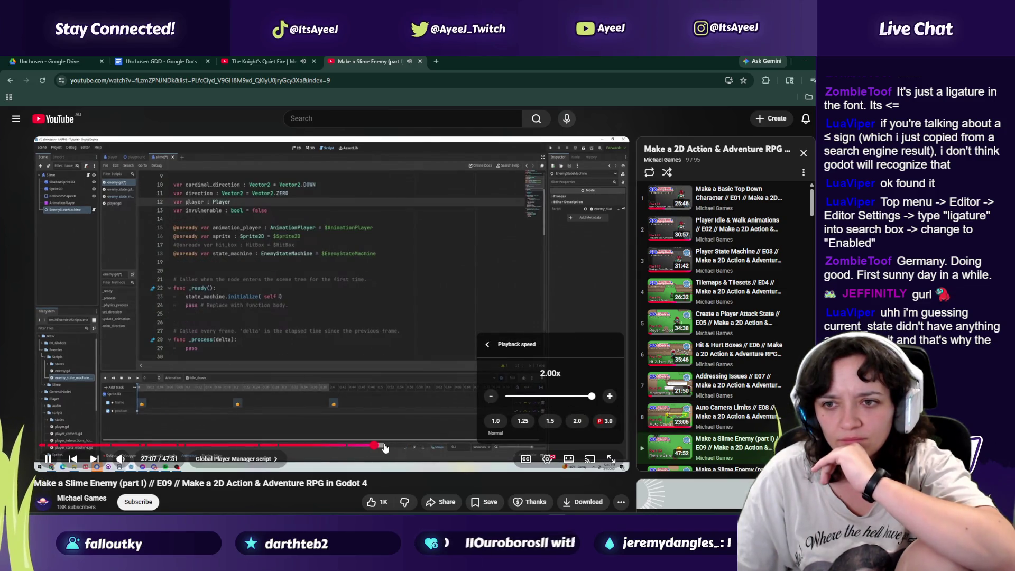
# Skip ahead through 27:59, 29:26, 30:01 and 30:51 to the state machine code, pause, and return to Godot
pyautogui.click(385, 448)
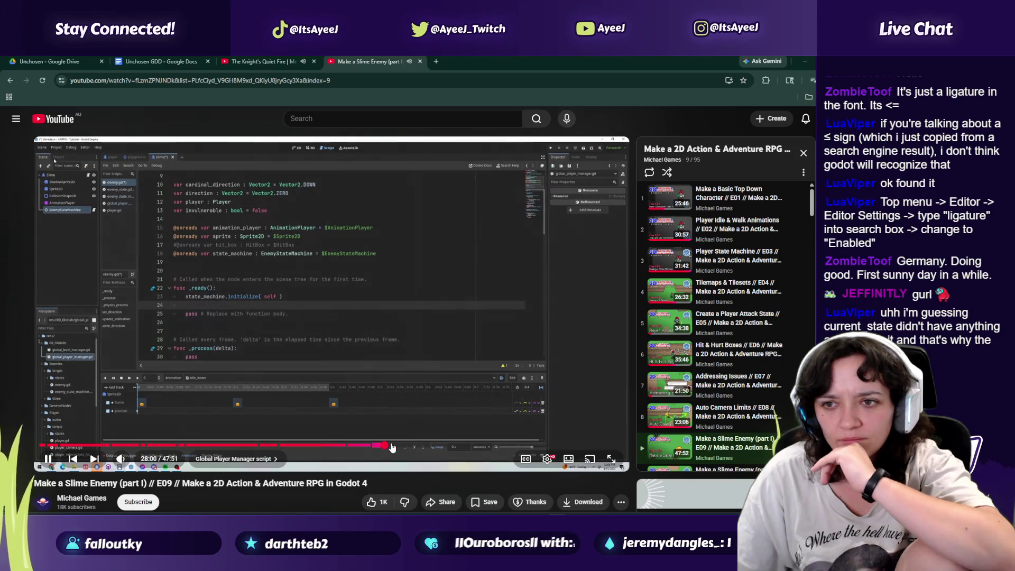
pyautogui.click(402, 448)
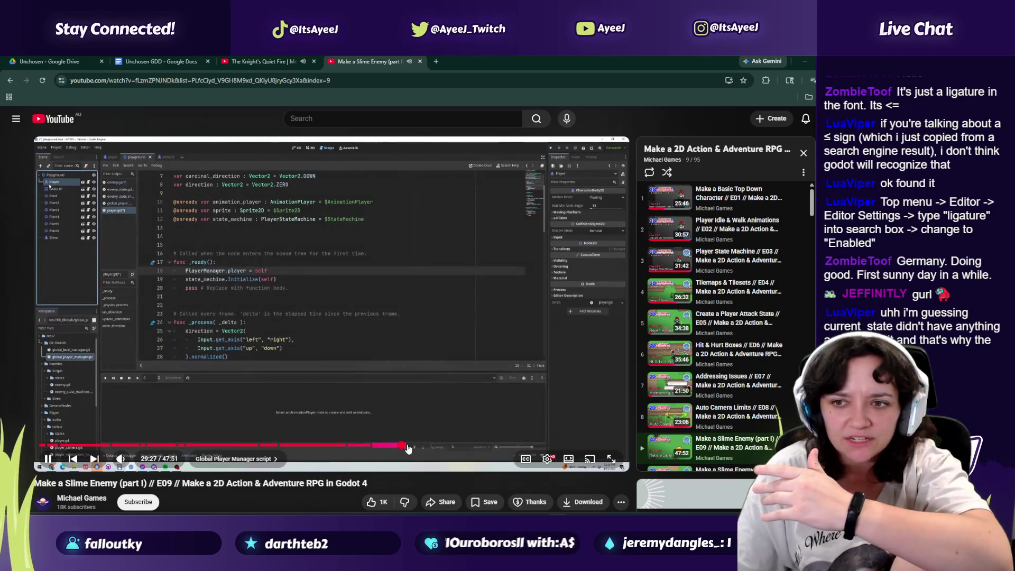
pyautogui.click(408, 448)
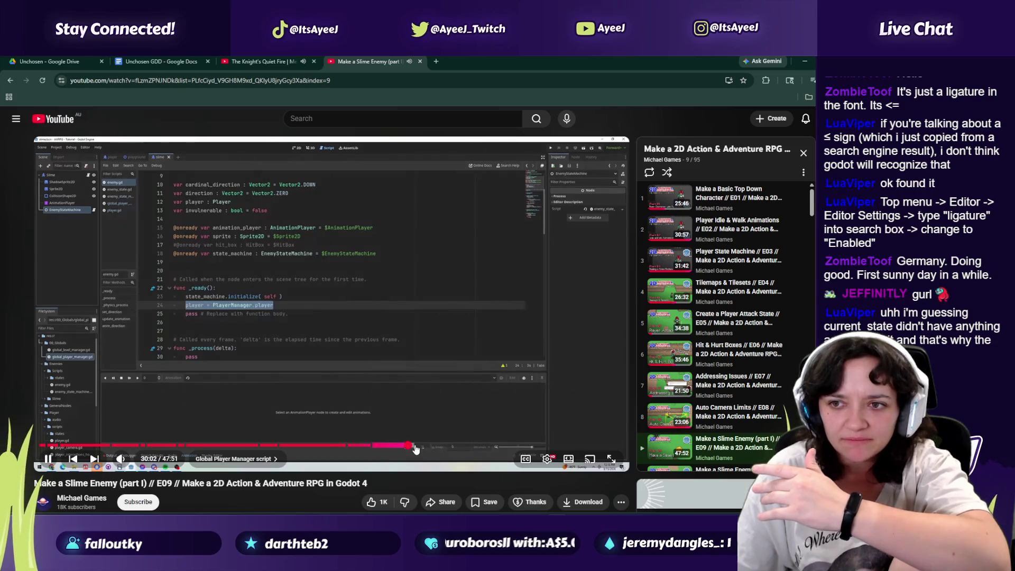
pyautogui.click(418, 448)
pyautogui.click(423, 448)
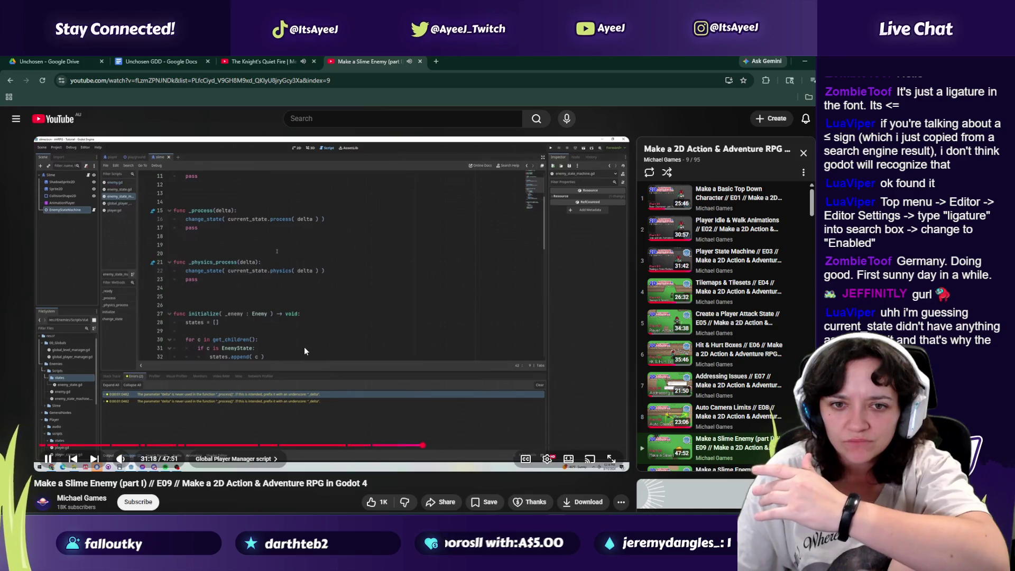
pyautogui.click(304, 346)
pyautogui.hotkey('alt', 'Tab')
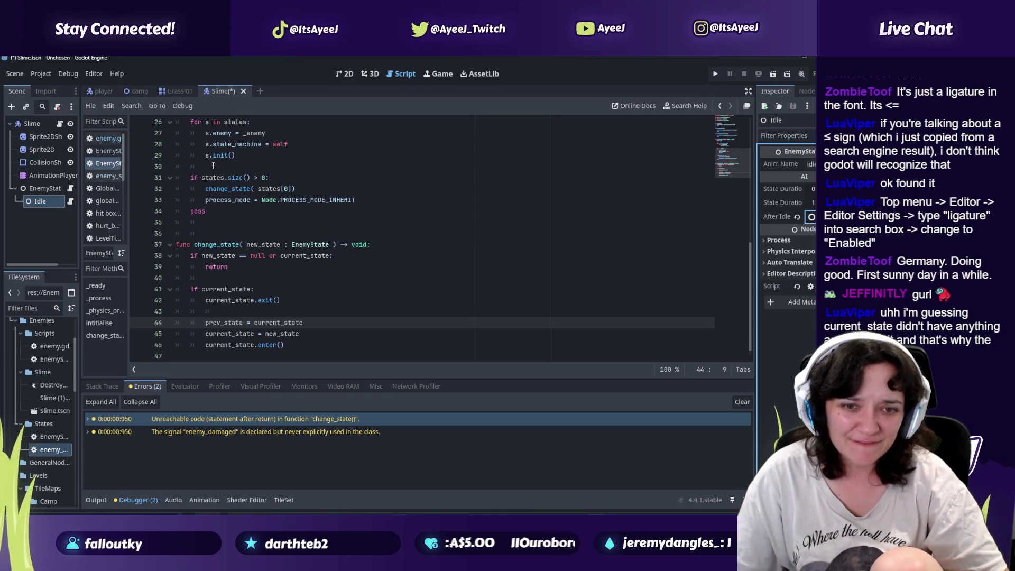
# Save, indent lines 44–46 of change_state one more level, and run the project
pyautogui.hotkey('ctrl', 's')
pyautogui.scroll(-1, 200, 311)
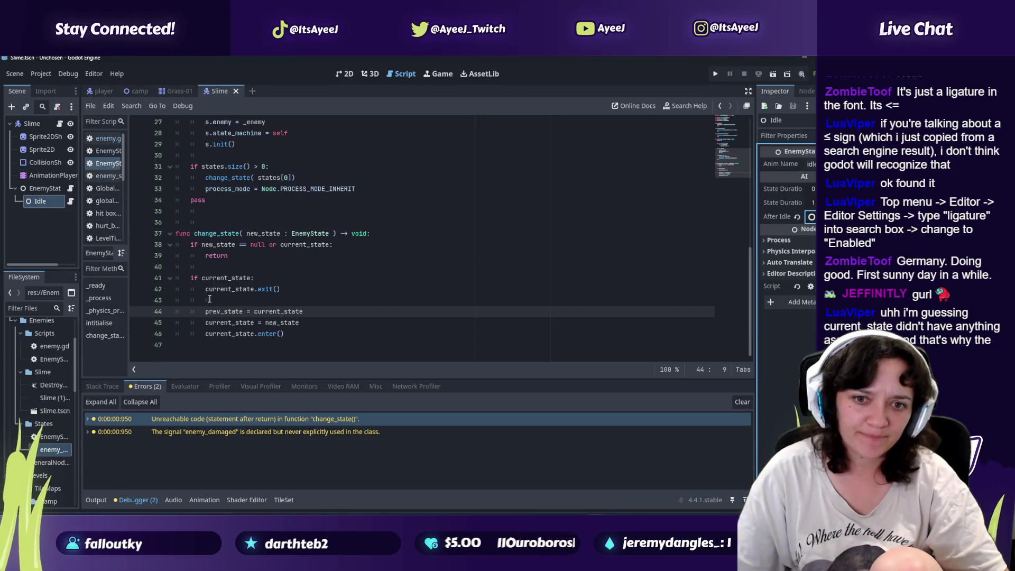
pyautogui.moveTo(200, 312); pyautogui.dragTo(285, 335)
pyautogui.press('Tab')
pyautogui.click(220, 311)
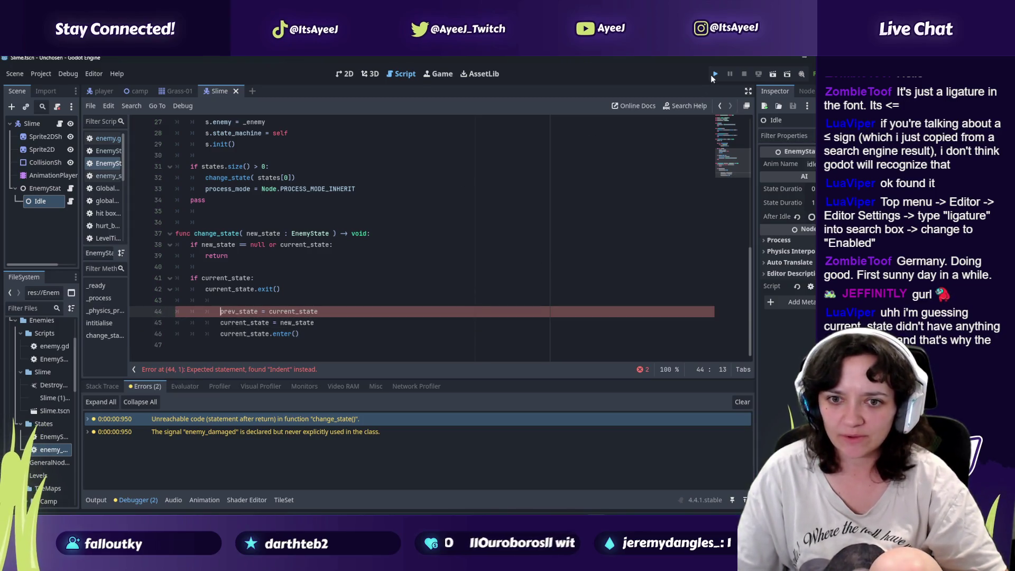
pyautogui.click(714, 74)
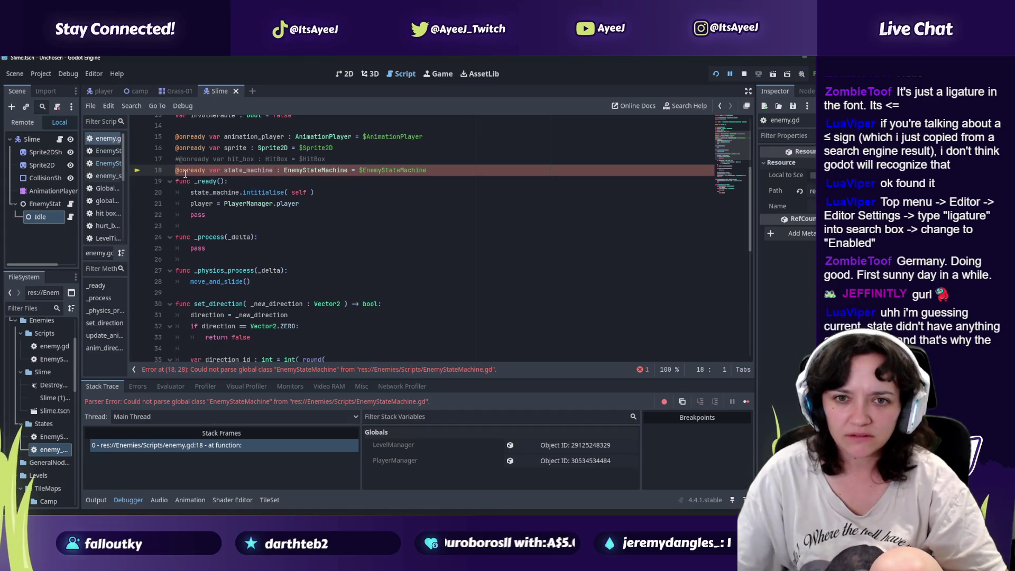
# Uncomment the hit_box declaration on line 17 of enemy.gd, save, and dismiss the load errors message
pyautogui.moveTo(185, 173)
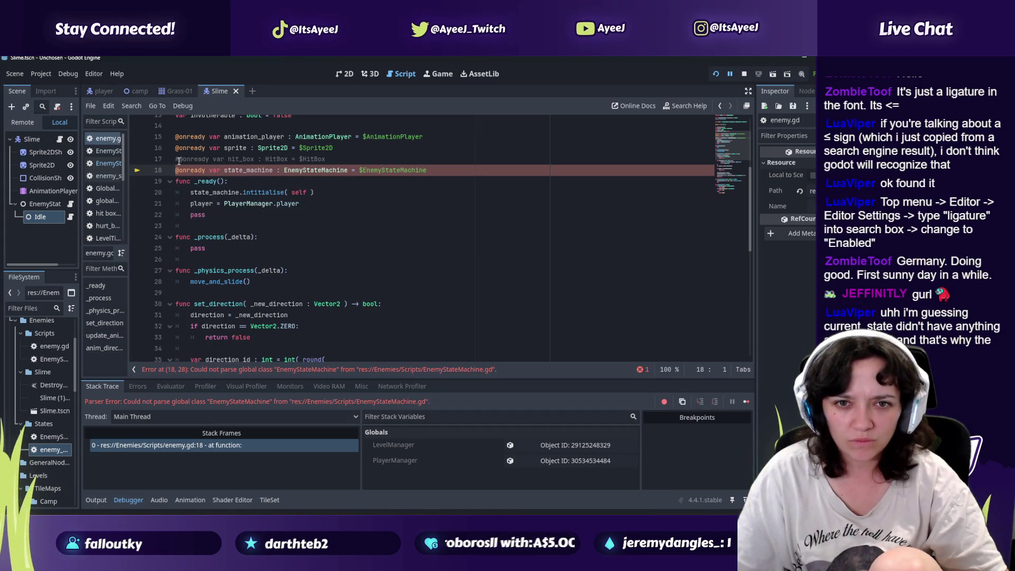
pyautogui.press('Up')
pyautogui.press('BackSpace')
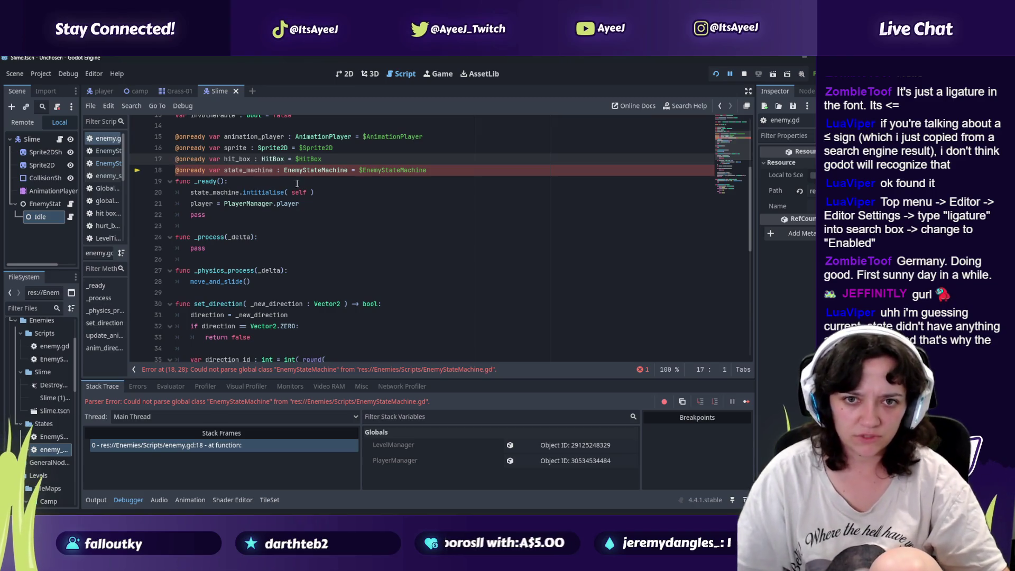
pyautogui.hotkey('ctrl', 's')
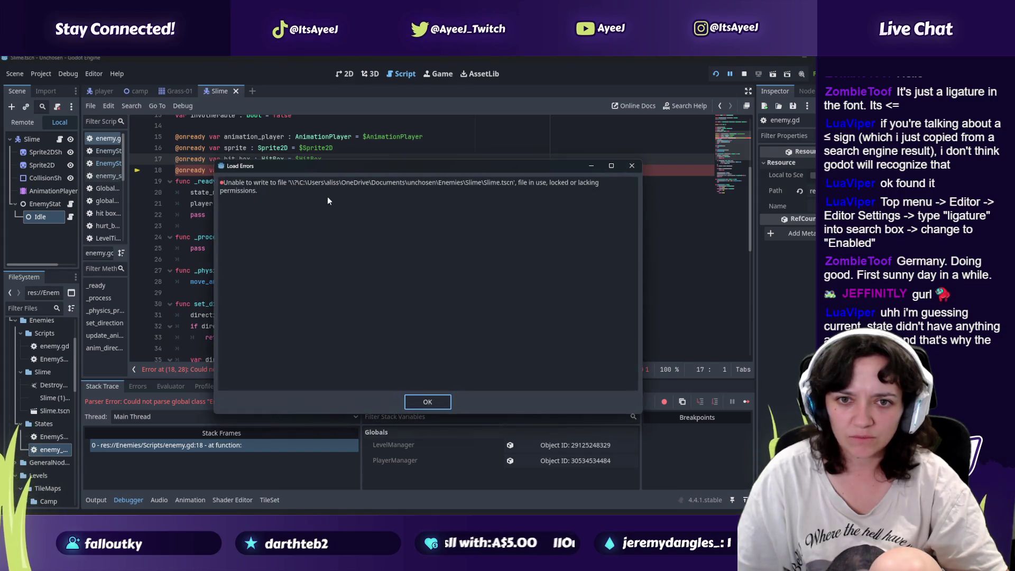
pyautogui.click(427, 400)
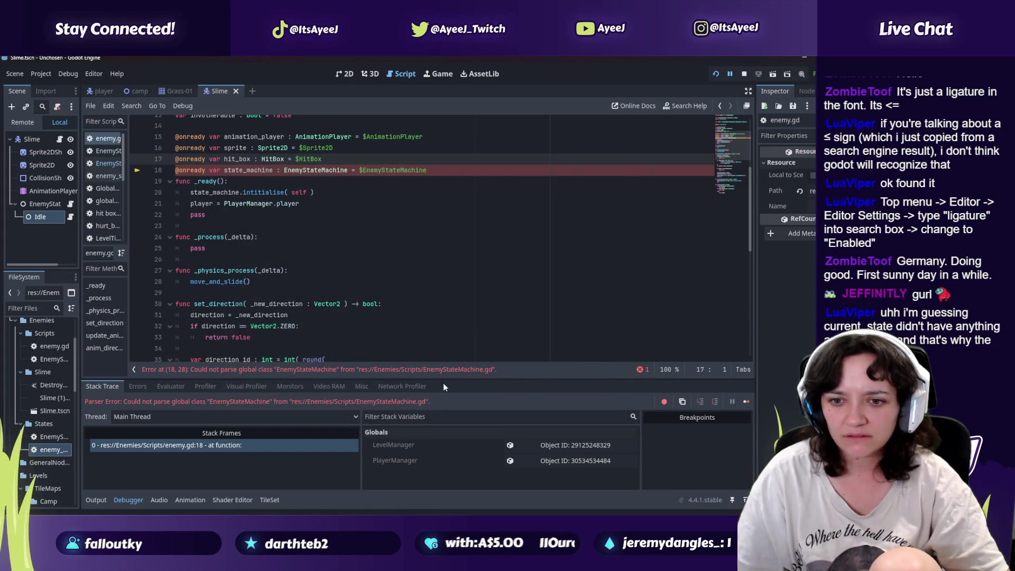
# Close the running game window and insert a blank line after line 18
pyautogui.hotkey('alt', 'Tab')
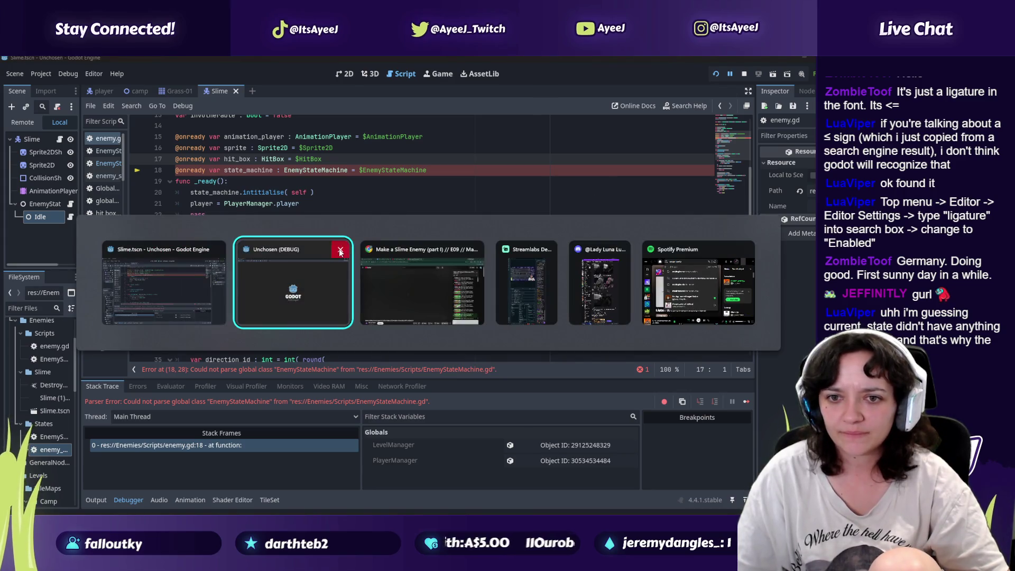
pyautogui.click(341, 249)
pyautogui.click(165, 283)
pyautogui.click(448, 173)
pyautogui.press('Return')
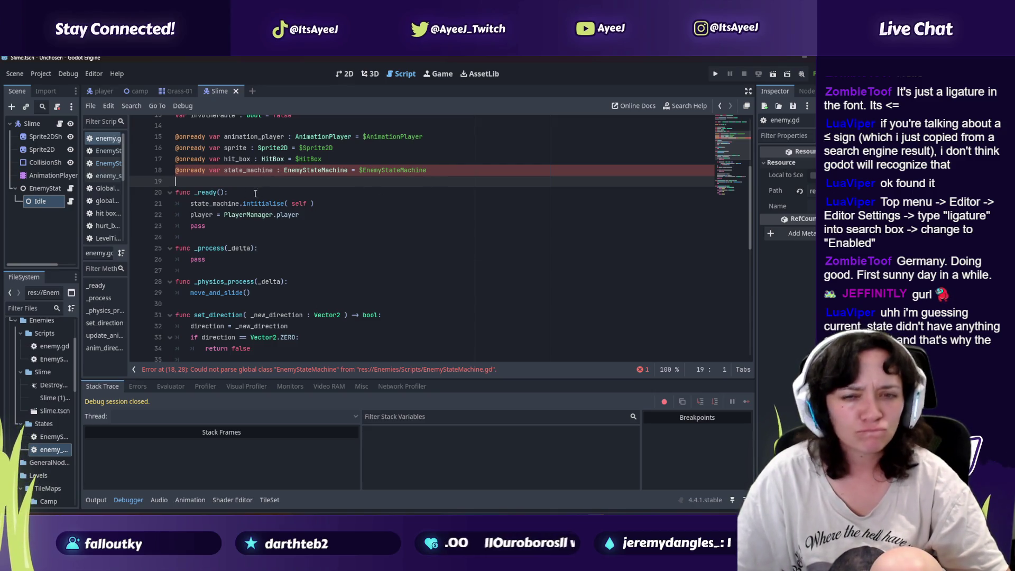
# Open the EnemyStateMachine script and remove the extra indent from lines 45 and 46
pyautogui.click(323, 170)
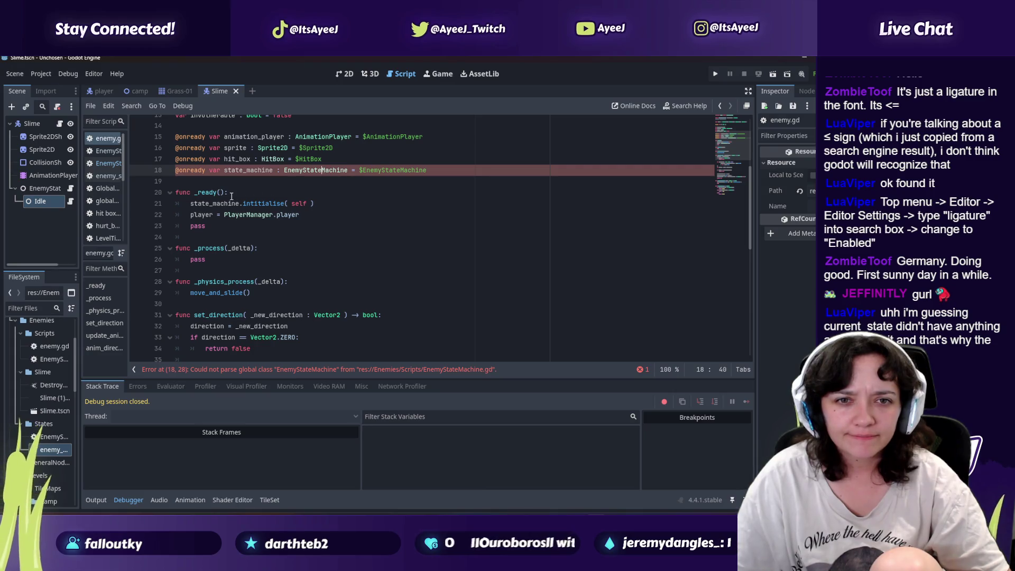
pyautogui.hotkey('alt', 'Left')
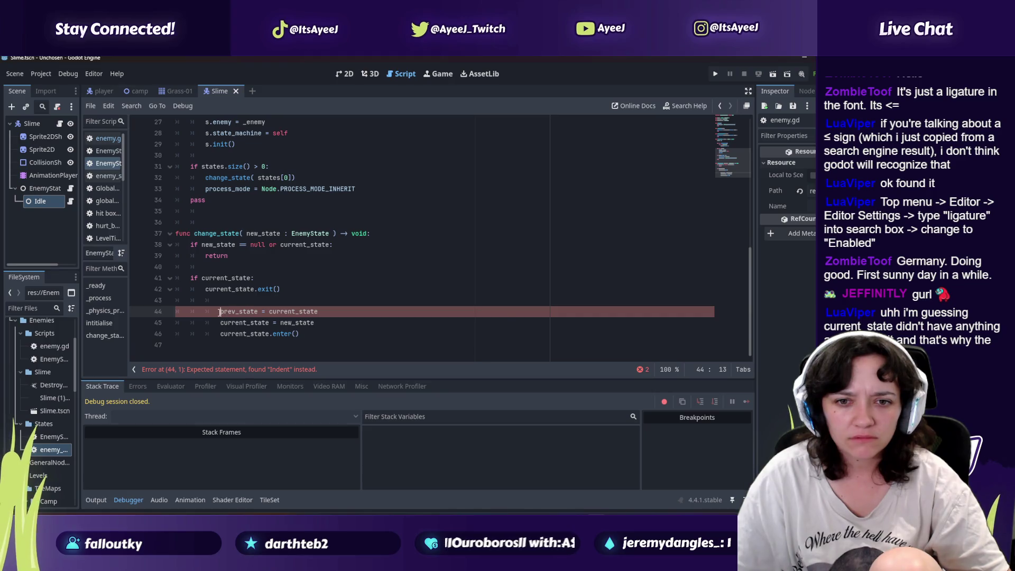
pyautogui.moveTo(256, 310)
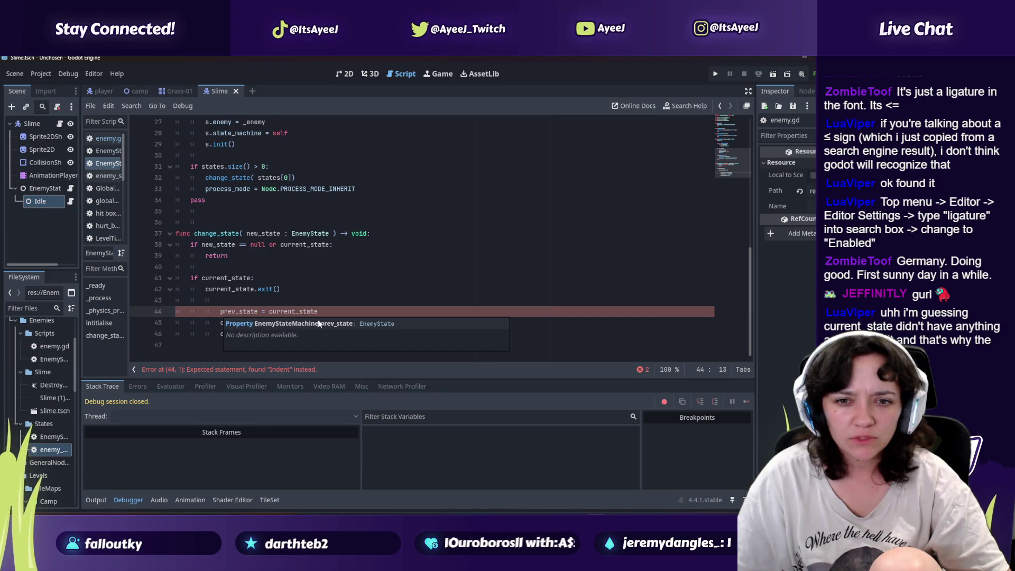
pyautogui.click(220, 320)
pyautogui.press('BackSpace')
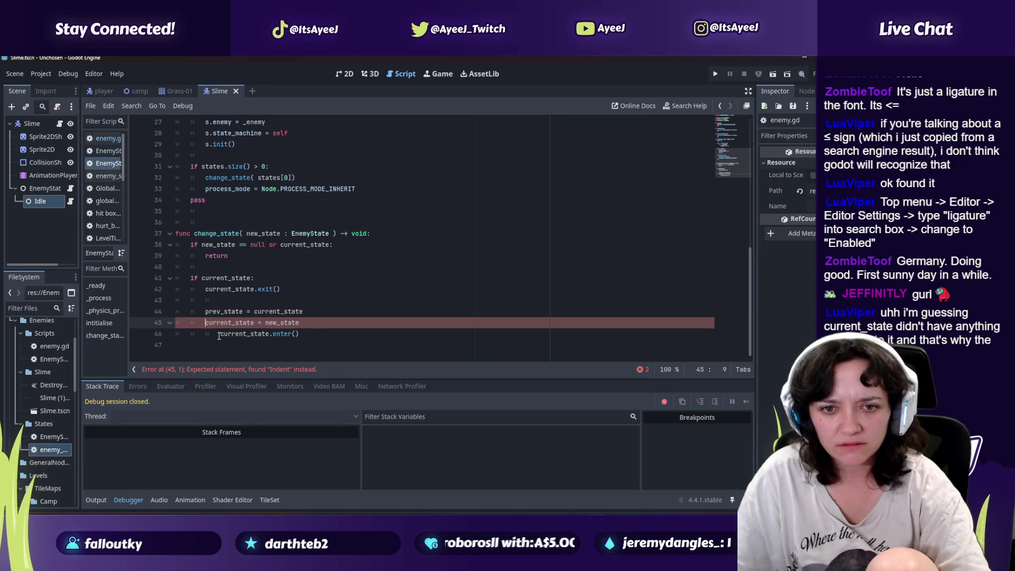
pyautogui.click(219, 334)
pyautogui.press('BackSpace')
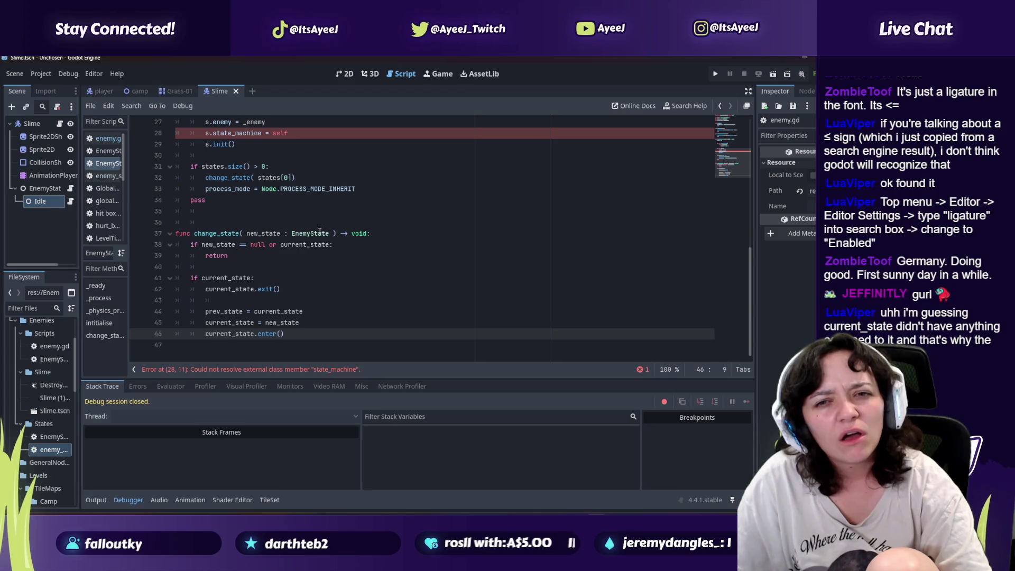
# Indent lines 41–45 of change_state one level
pyautogui.scroll(1, 319, 231)
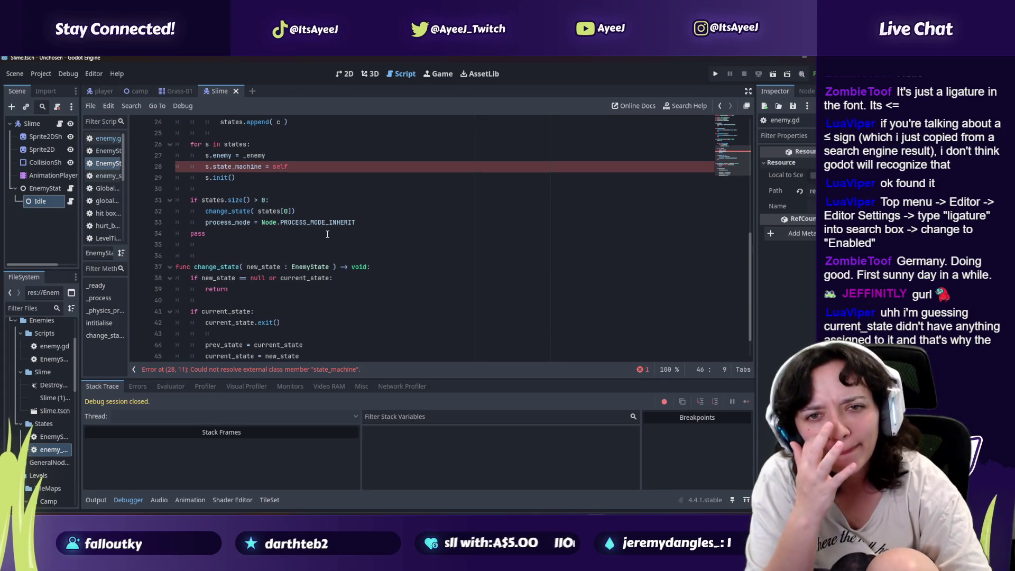
pyautogui.scroll(-1, 319, 244)
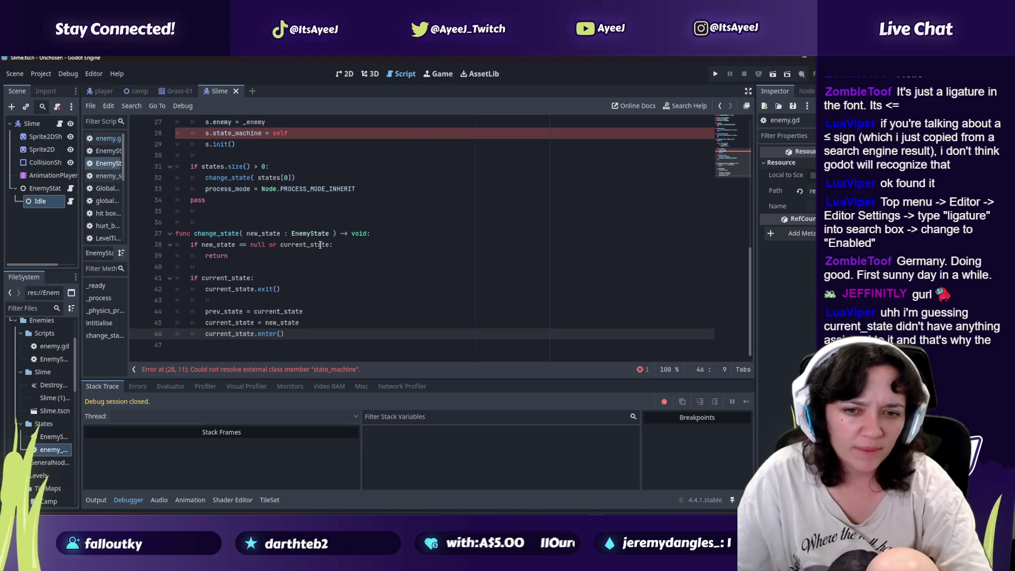
pyautogui.press('Up')
pyautogui.press('Home')
pyautogui.press('Tab')
pyautogui.press('Up')
pyautogui.press('Home')
pyautogui.press('Tab')
pyautogui.press('Up')
pyautogui.press('Up')
pyautogui.press('Home')
pyautogui.press('Tab')
pyautogui.press('Up')
pyautogui.press('Home')
pyautogui.press('Tab')
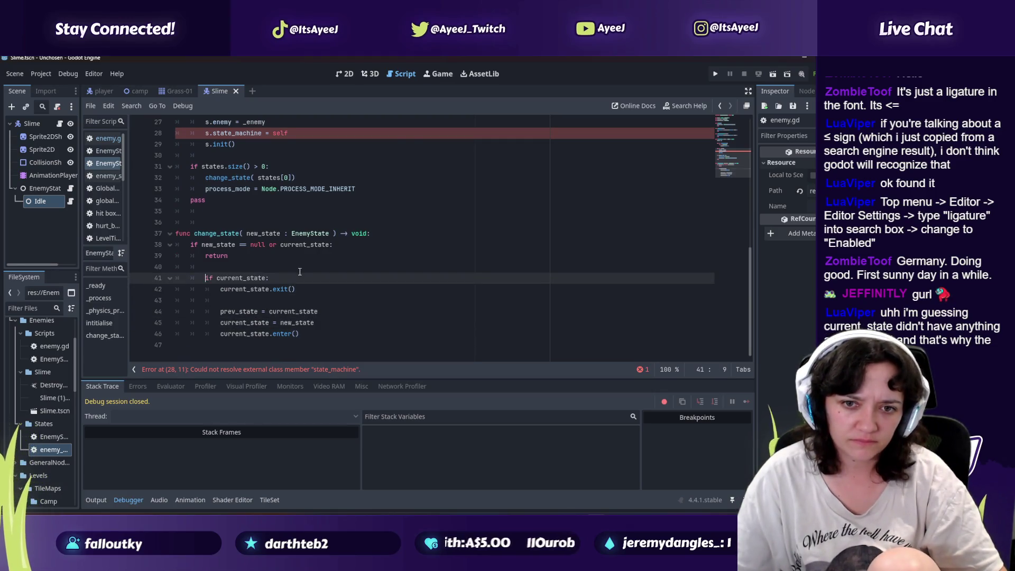
pyautogui.press('Up')
pyautogui.press('Up')
pyautogui.press('Up')
pyautogui.press('Home')
pyautogui.press('Tab')
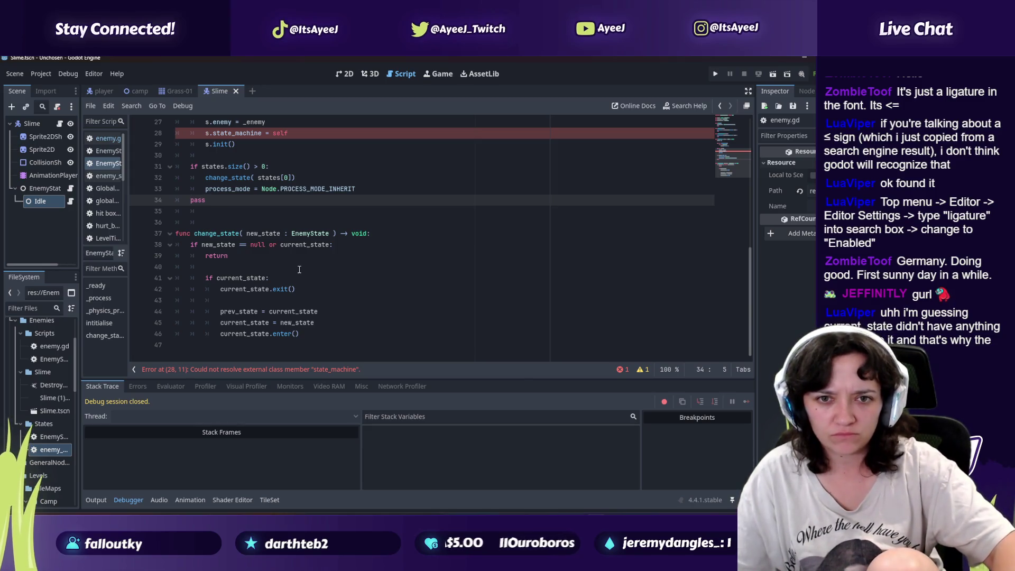
# Unindent the if current_state line 41 and move to the line 28 error
pyautogui.press('Down')
pyautogui.press('Down')
pyautogui.press('Down')
pyautogui.press('Home')
pyautogui.hotkey('shift', 'Tab')
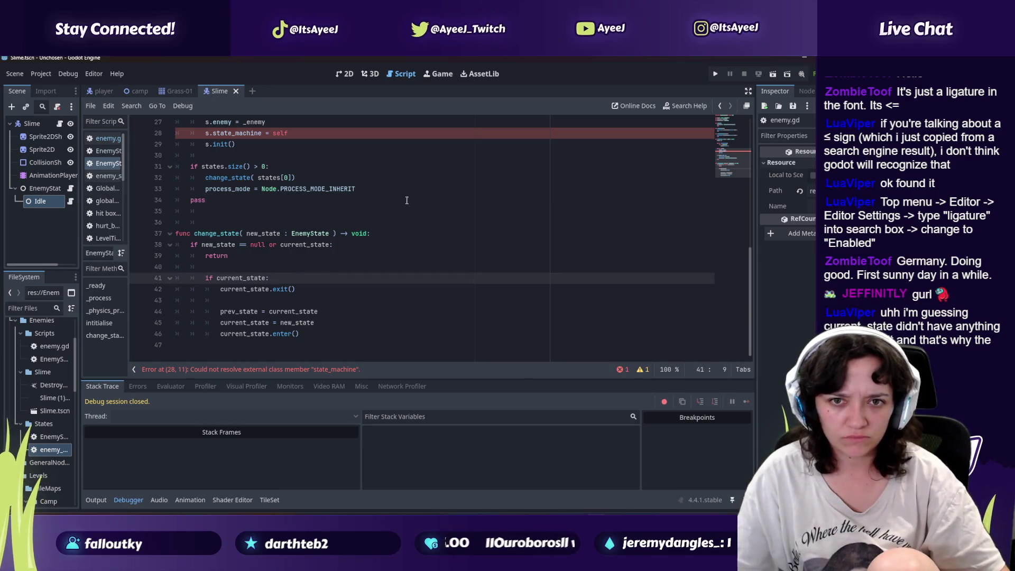
pyautogui.click(409, 201)
pyautogui.click(317, 134)
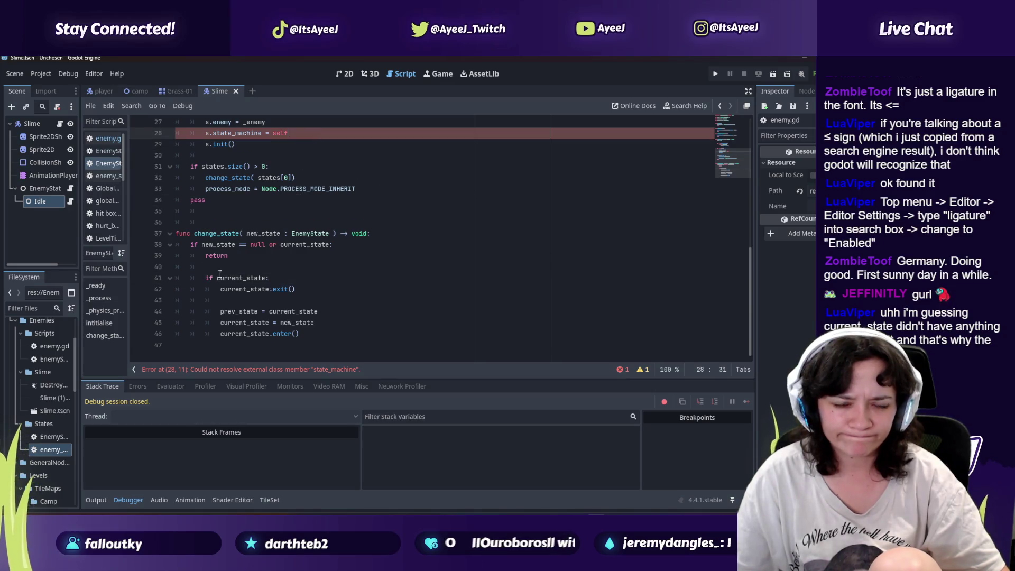
# Check the code completion suggestions for the state_machine assignment on line 28
pyautogui.scroll(3, 227, 279)
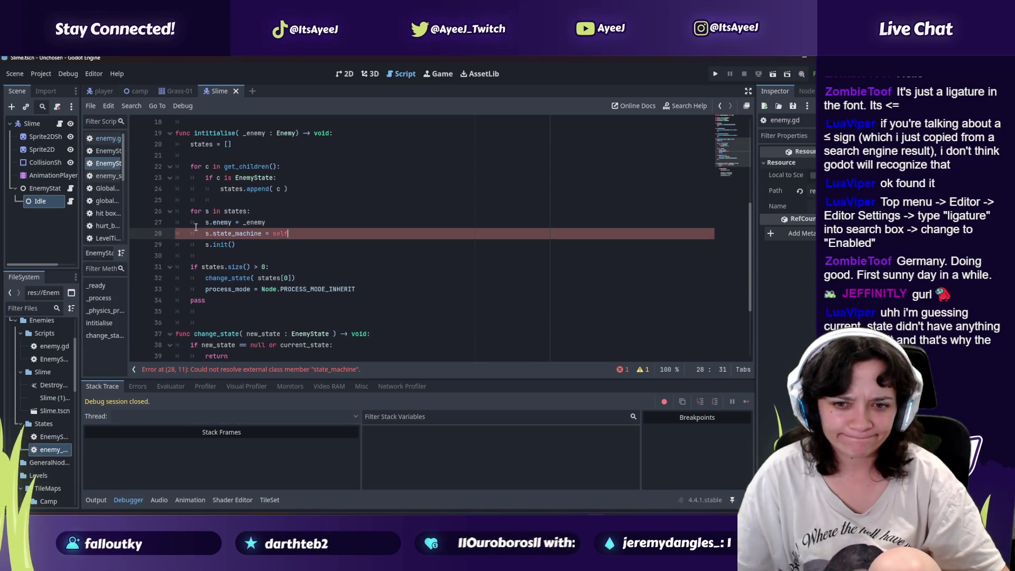
pyautogui.scroll(-1, 264, 275)
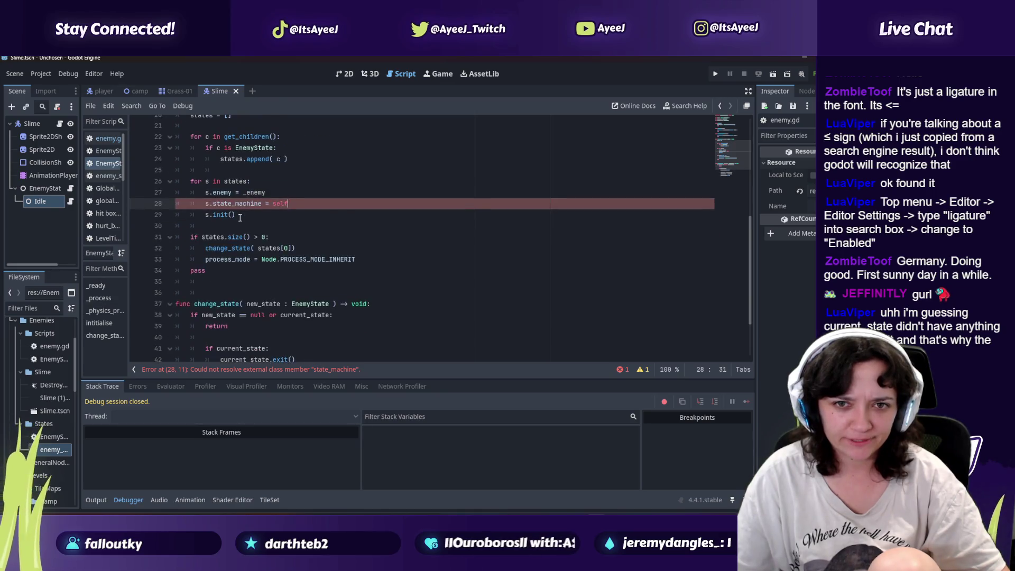
pyautogui.scroll(2, 239, 217)
pyautogui.scroll(4, 239, 217)
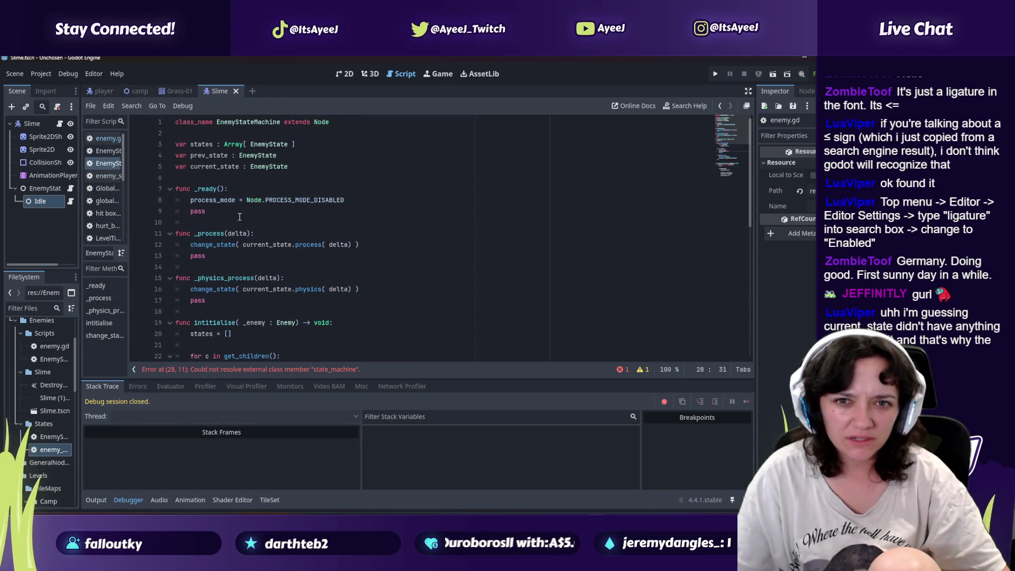
pyautogui.scroll(-5, 241, 218)
pyautogui.click(274, 223)
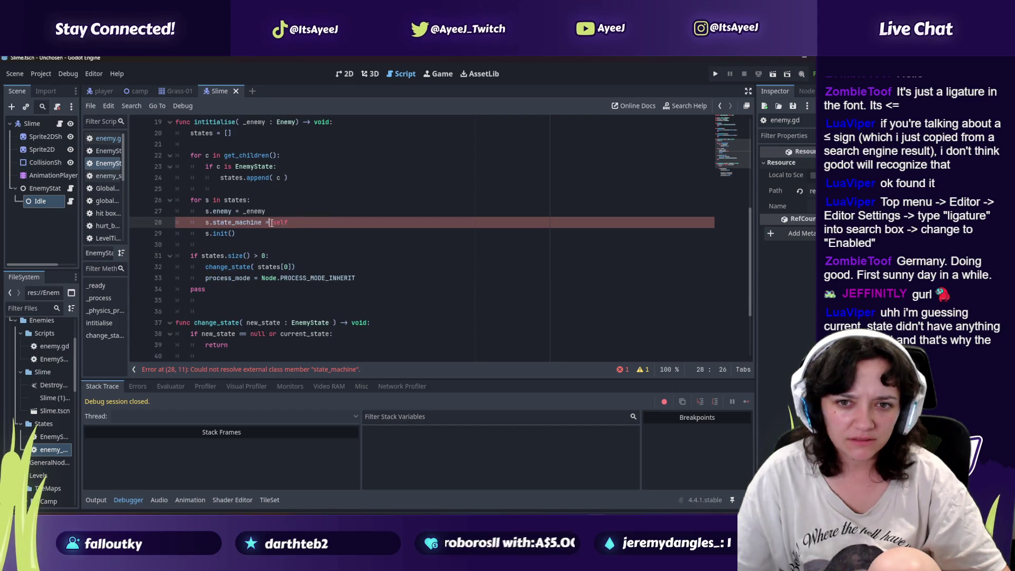
pyautogui.hotkey('ctrl', 'space')
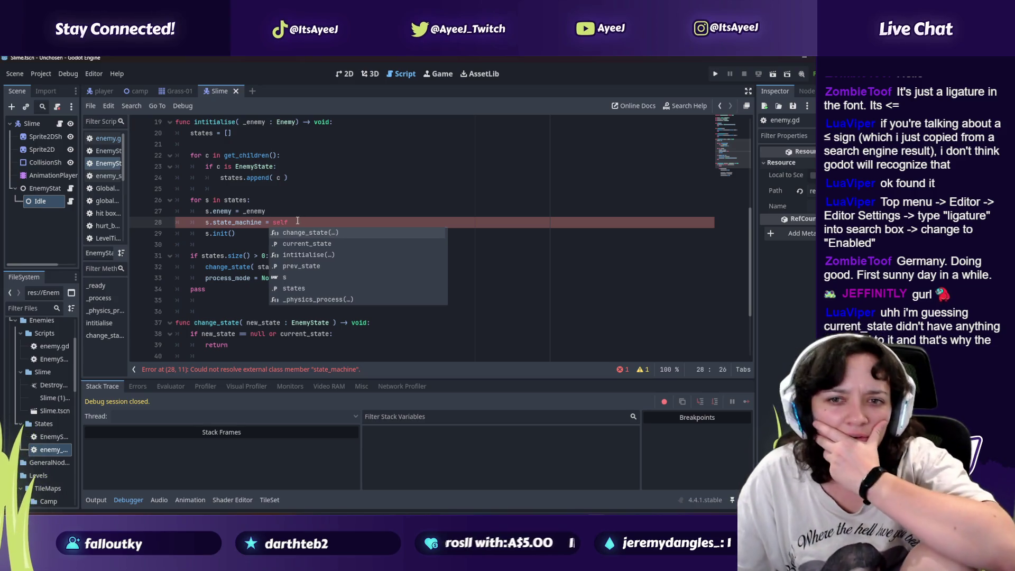
pyautogui.click(297, 222)
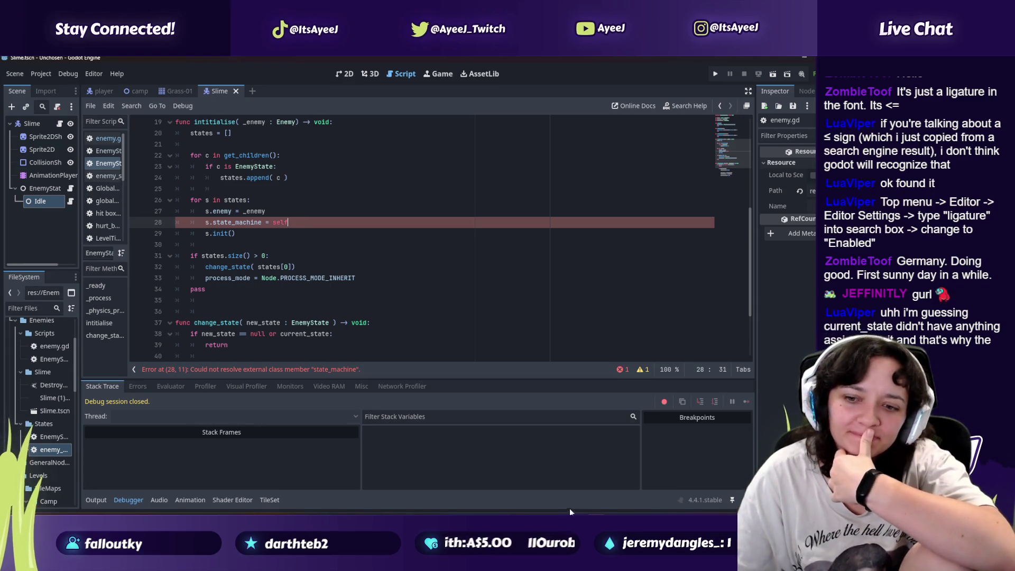
# Insert an underscore so line 28 reads s._state_machine = self
pyautogui.moveTo(556, 512)
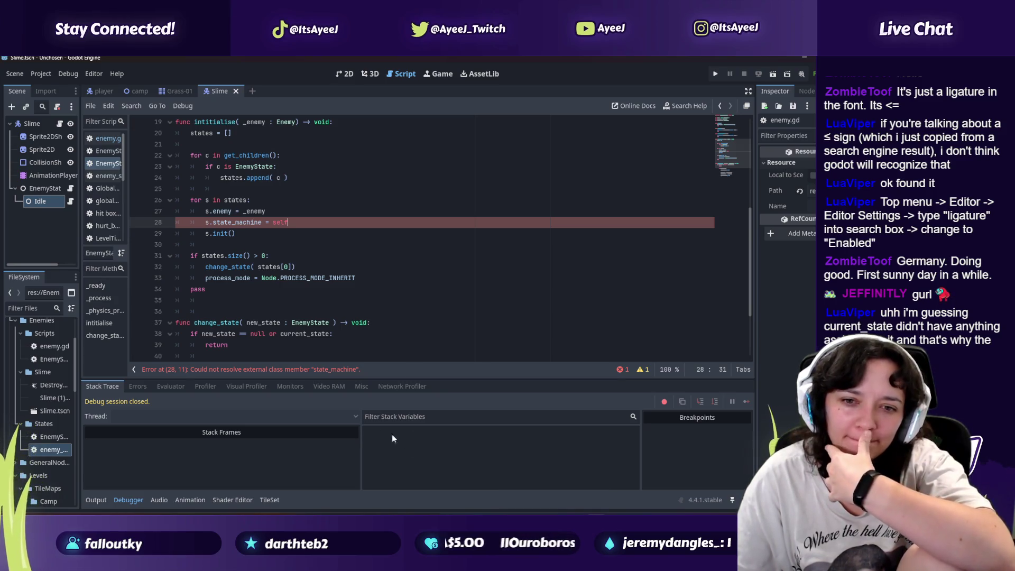
pyautogui.click(315, 370)
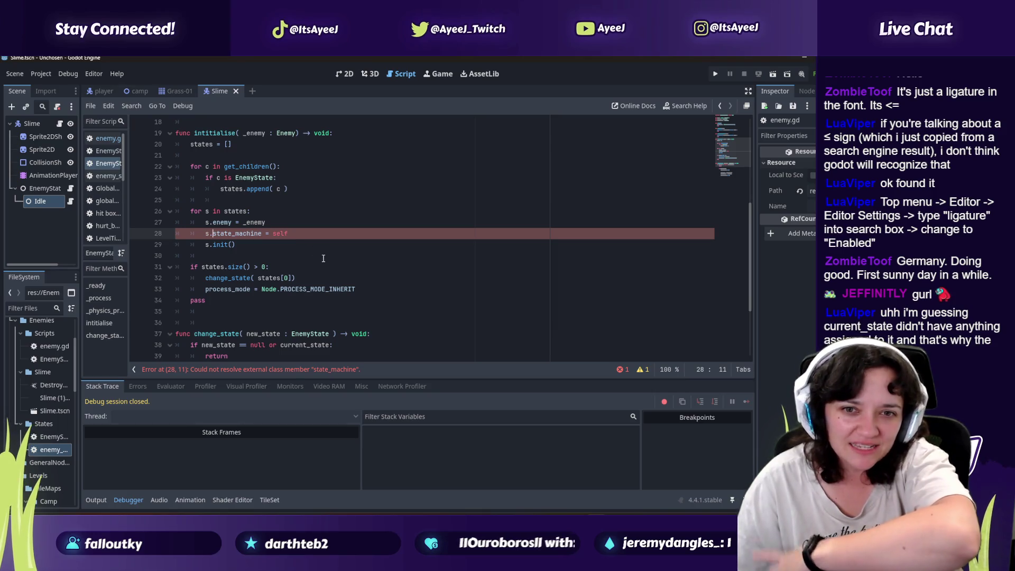
pyautogui.scroll(4, 323, 258)
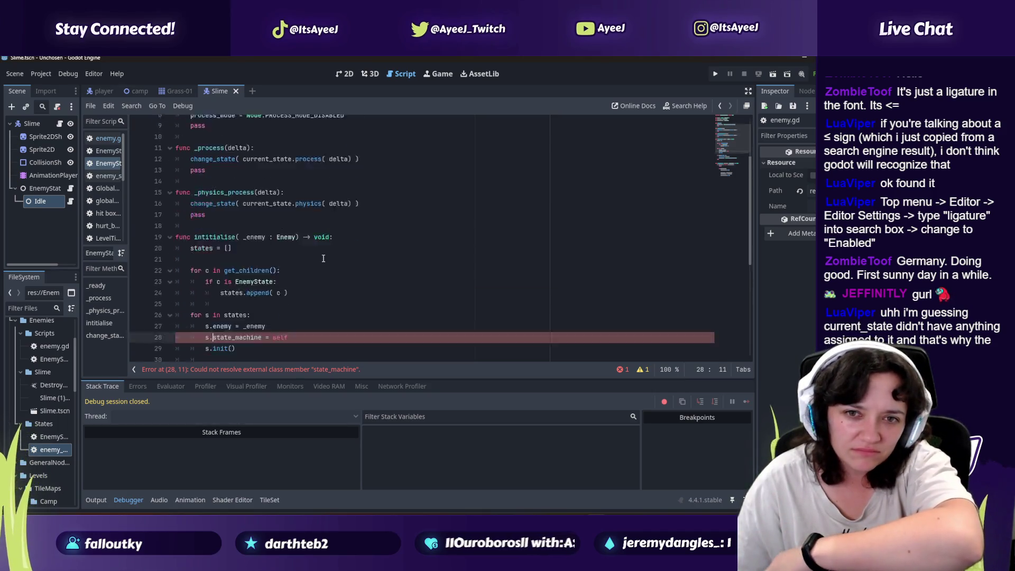
pyautogui.scroll(-4, 322, 258)
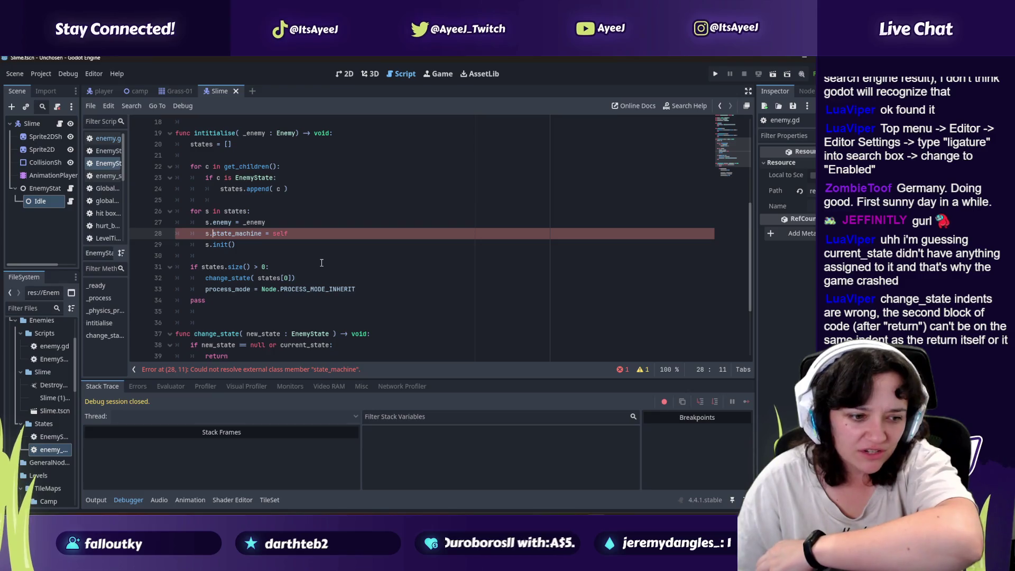
pyautogui.moveTo(214, 235)
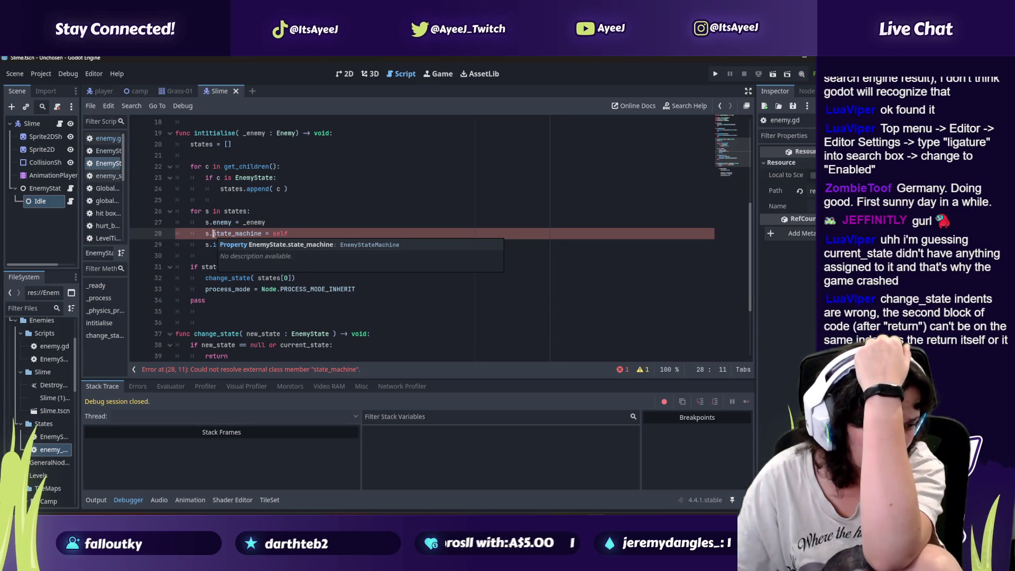
pyautogui.write('_')
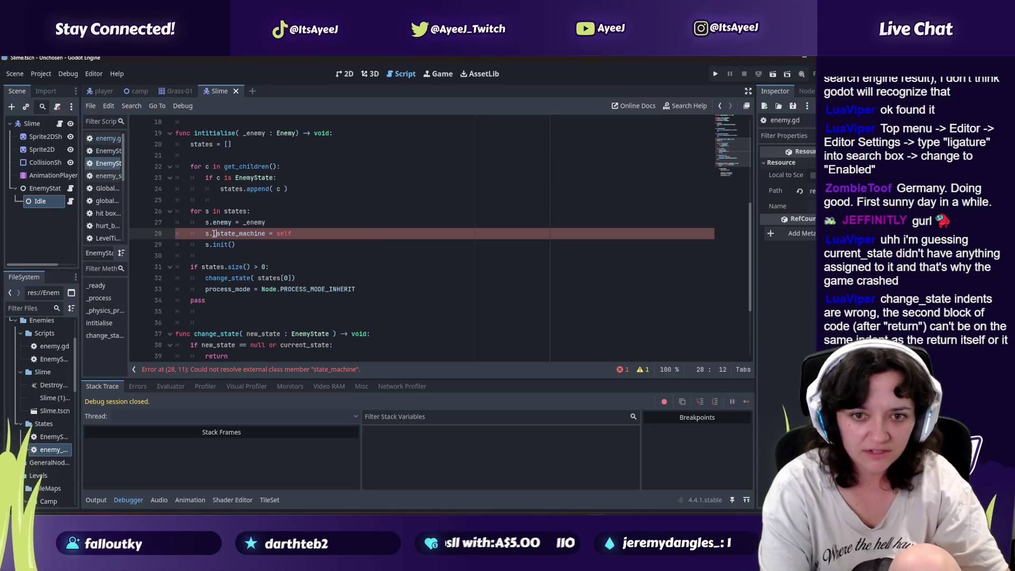
pyautogui.click(191, 300)
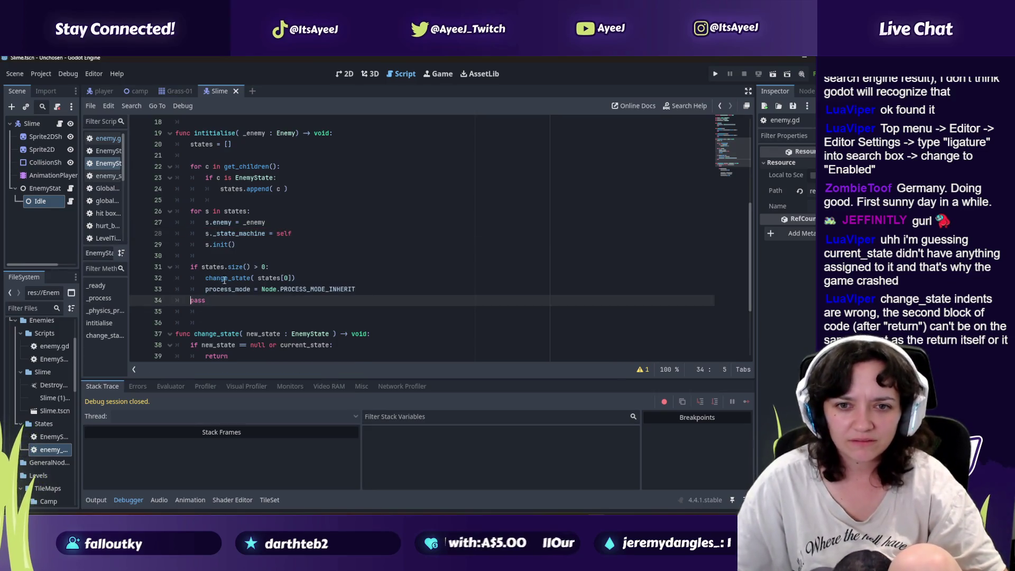
pyautogui.scroll(-3, 240, 260)
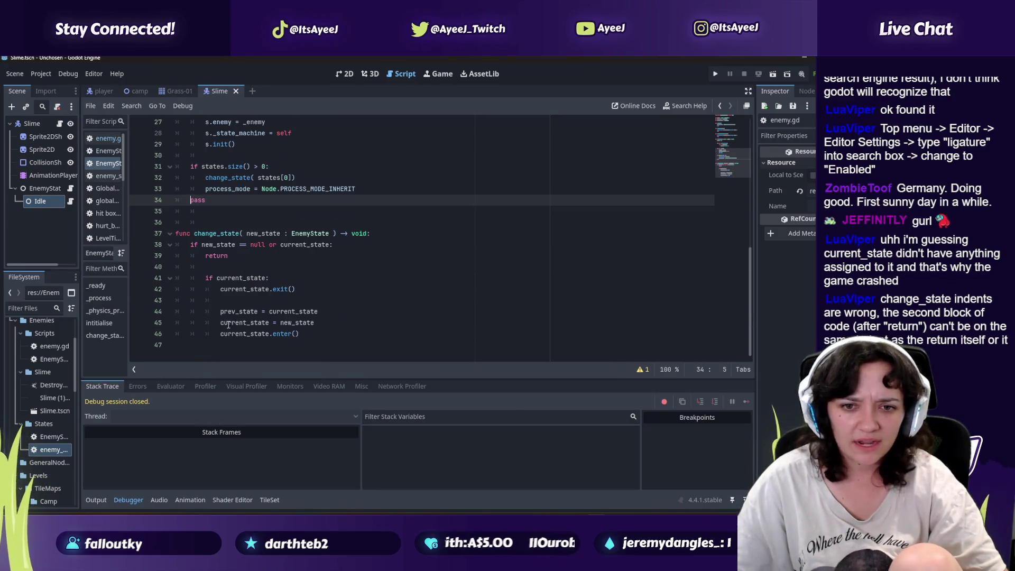
# Check what prev_state refers to on line 44 of change_state
pyautogui.click(228, 312)
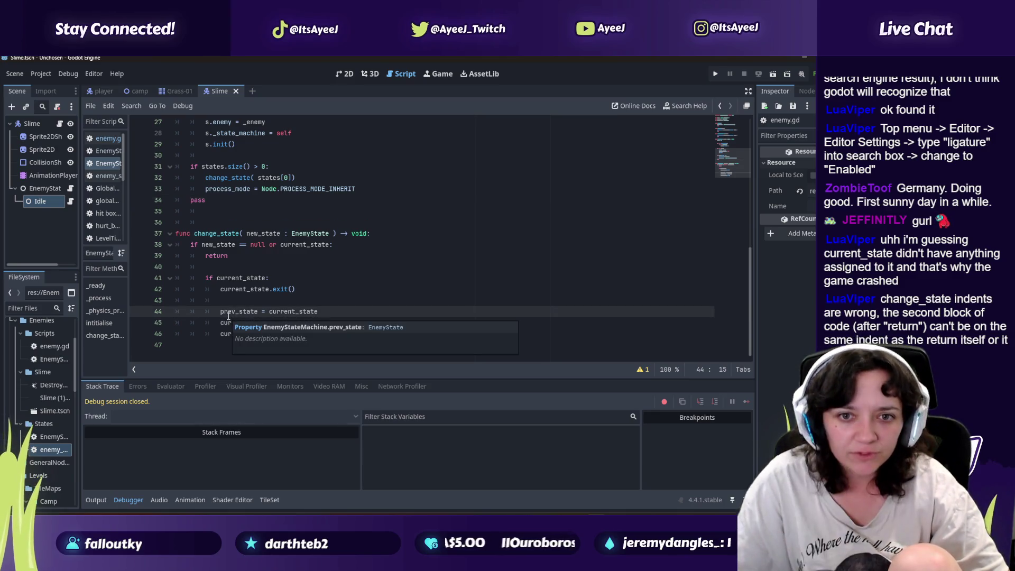
pyautogui.scroll(4, 235, 242)
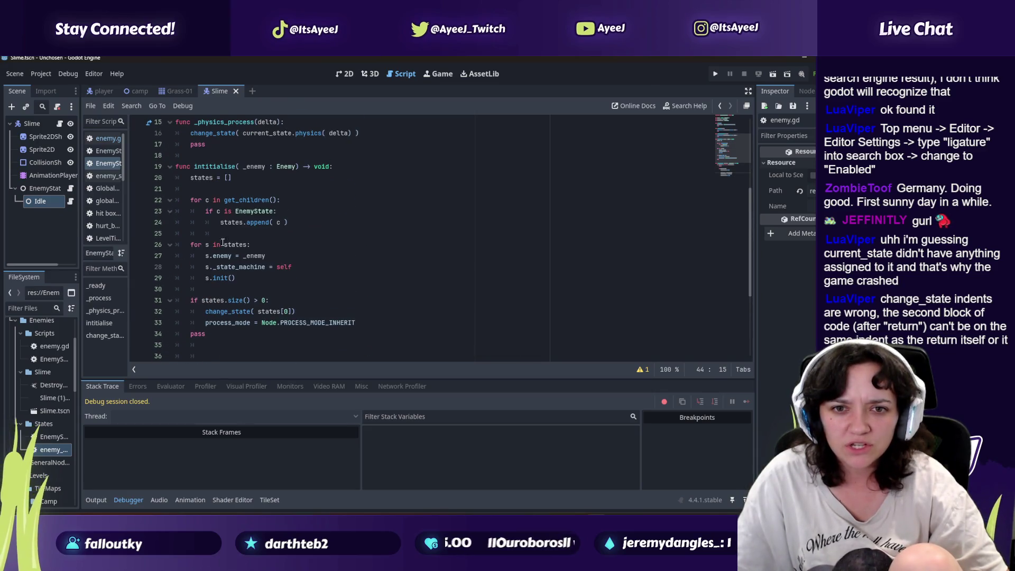
pyautogui.scroll(4, 227, 294)
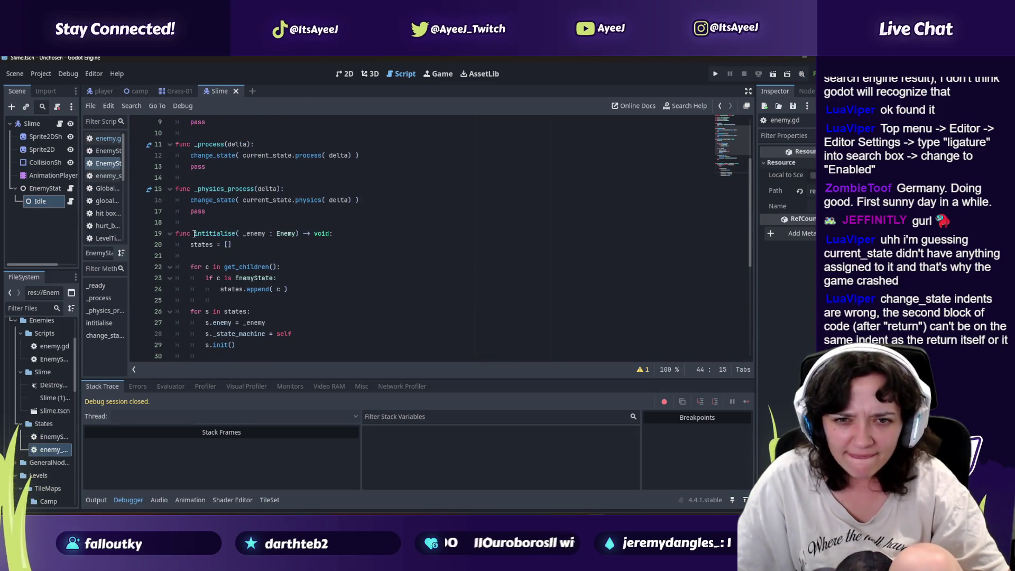
pyautogui.scroll(-7, 212, 254)
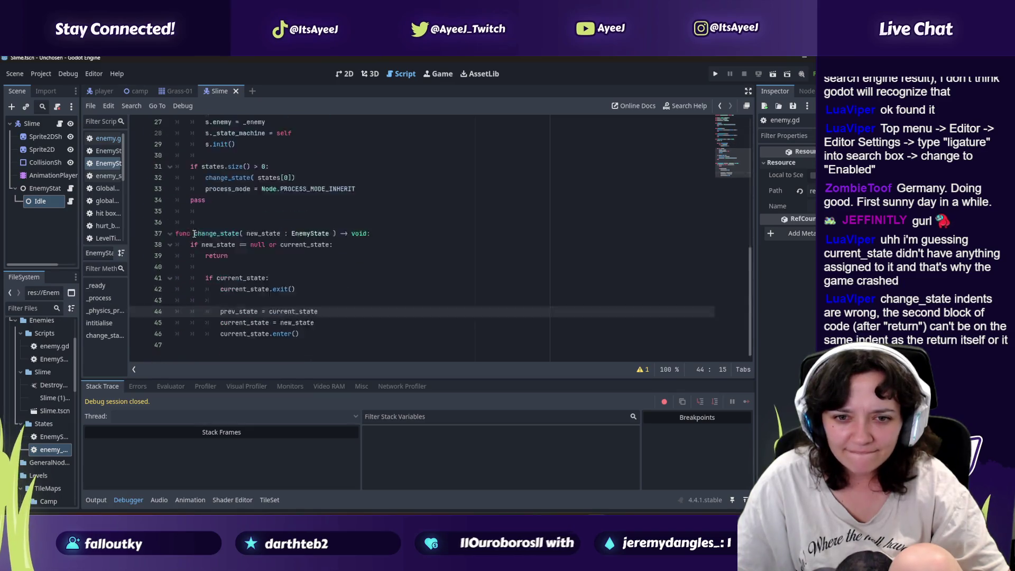
pyautogui.scroll(-1, 220, 276)
# Out-dent lines 41–46 of the current_state block in change_state by one level
pyautogui.click(203, 276)
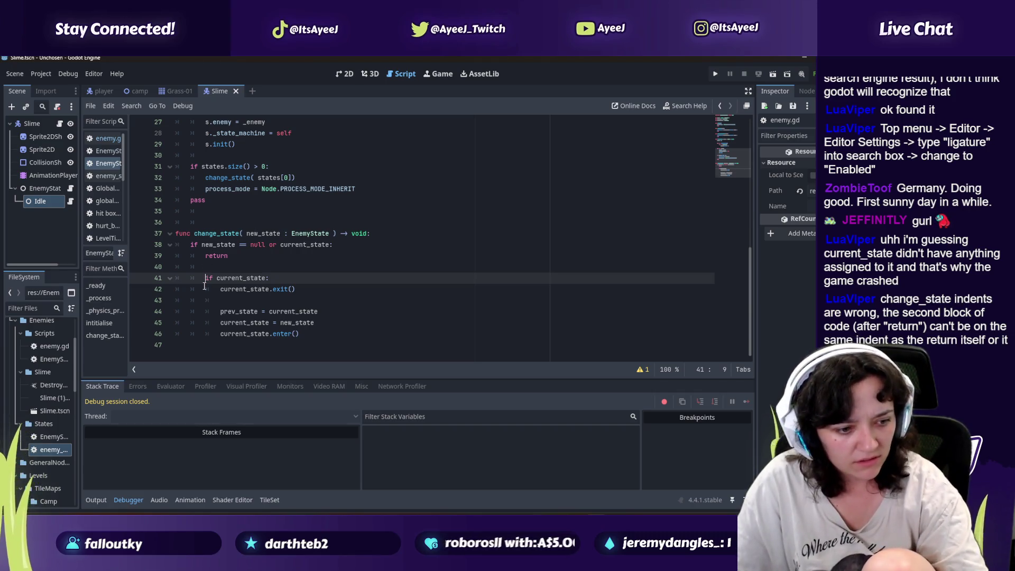
pyautogui.press('BackSpace')
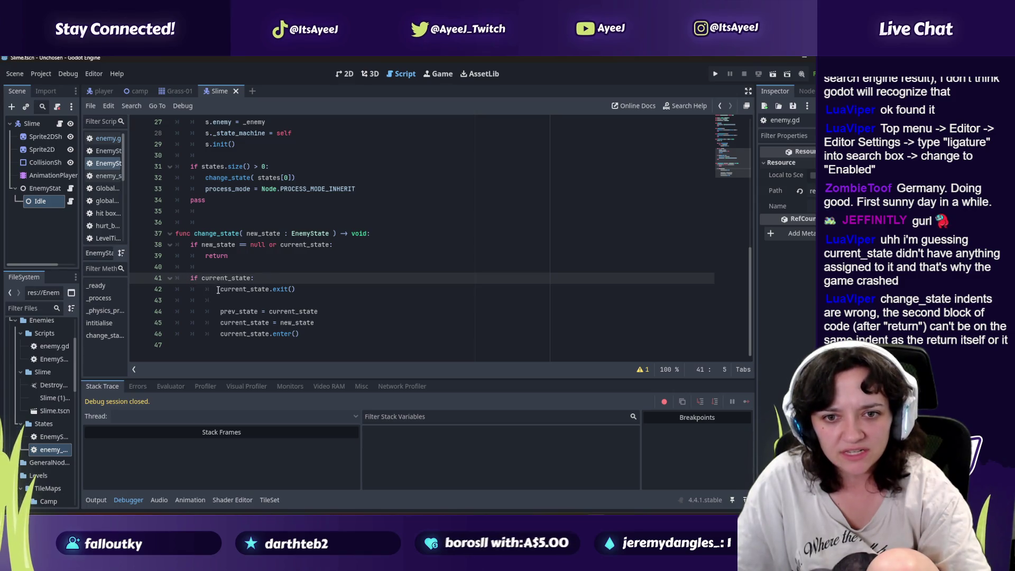
pyautogui.click(218, 290)
pyautogui.press('BackSpace')
pyautogui.click(219, 311)
pyautogui.press('BackSpace')
pyautogui.click(218, 322)
pyautogui.press('BackSpace')
pyautogui.click(214, 336)
pyautogui.press('BackSpace')
# Delete the blank line after the exit() call and run the game
pyautogui.click(213, 300)
pyautogui.press('BackSpace')
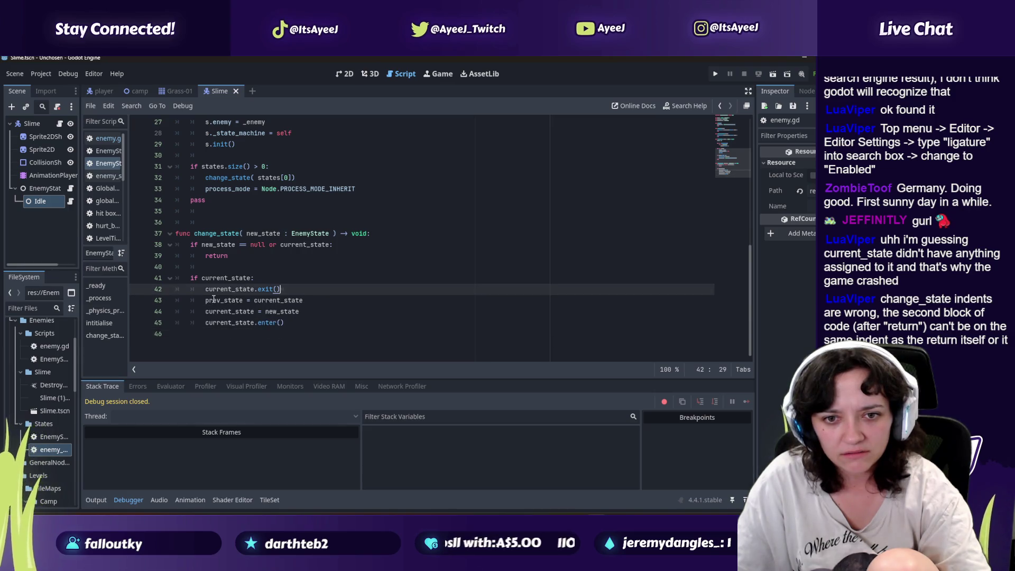
pyautogui.click(293, 323)
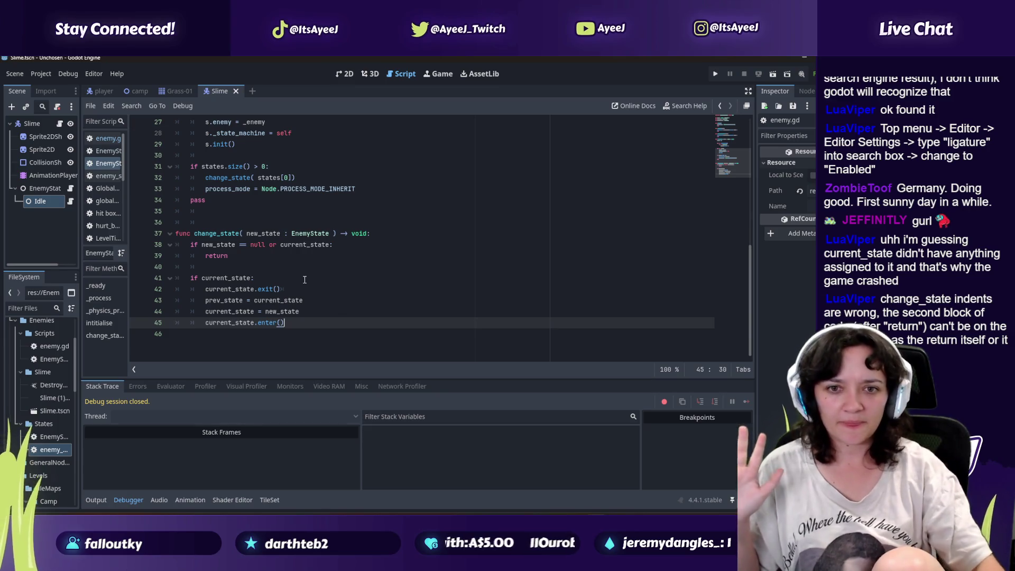
pyautogui.click(718, 75)
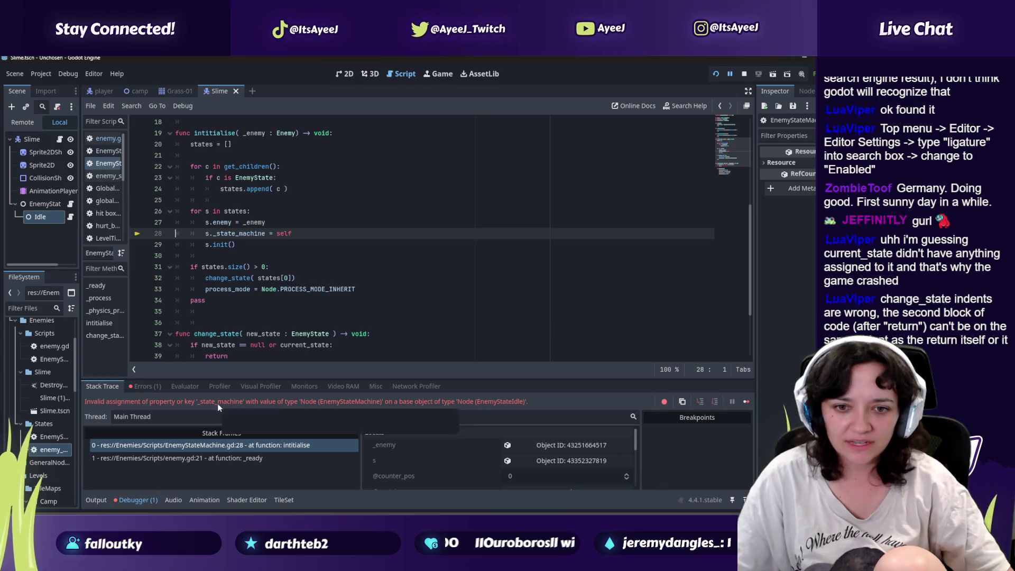
# Back in the editor, view the debugger's HitBox node-not-found error at enemy.gd line 17
pyautogui.hotkey('alt', 'Tab')
pyautogui.press('Tab')
pyautogui.press('Tab')
pyautogui.press('Tab')
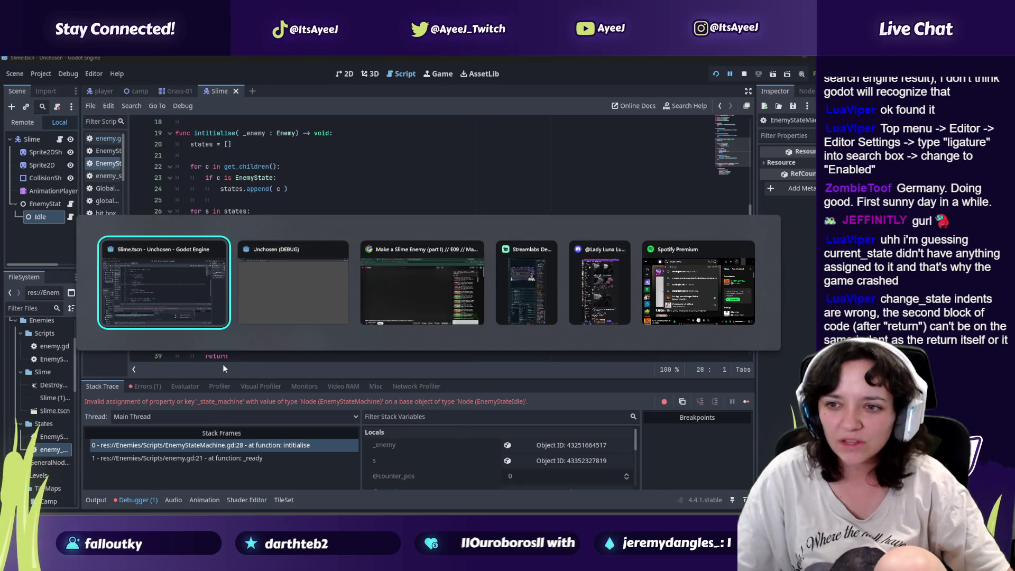
pyautogui.click(143, 386)
pyautogui.click(169, 419)
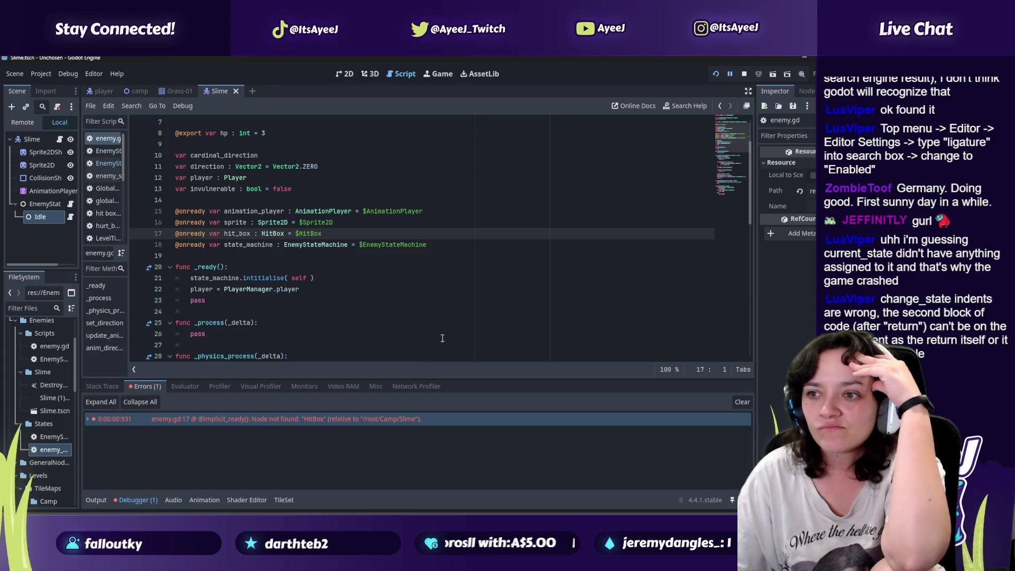
# Close the running Unchosen (DEBUG) game window and return to the editor
pyautogui.hotkey('alt', 'Tab')
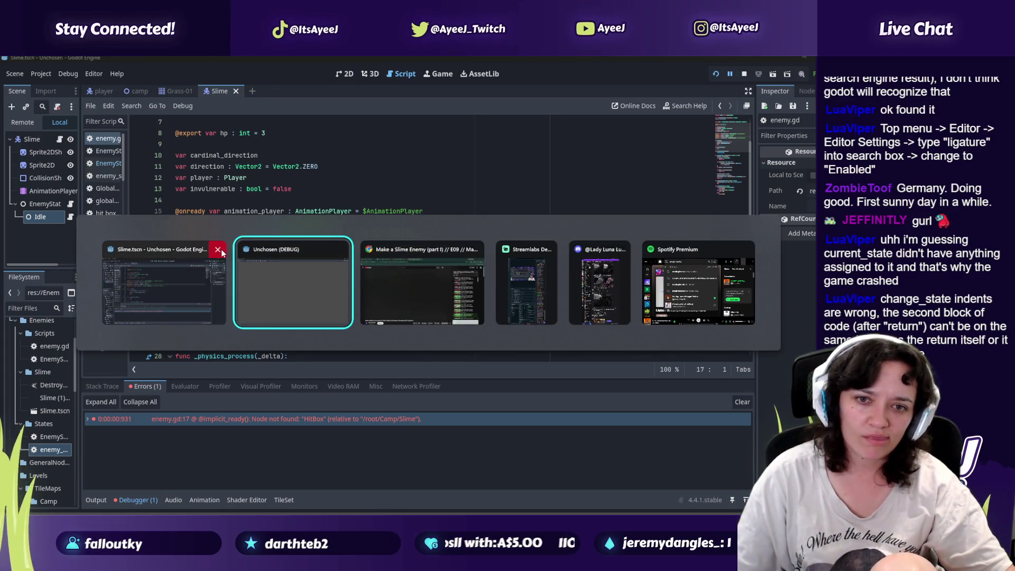
pyautogui.click(340, 252)
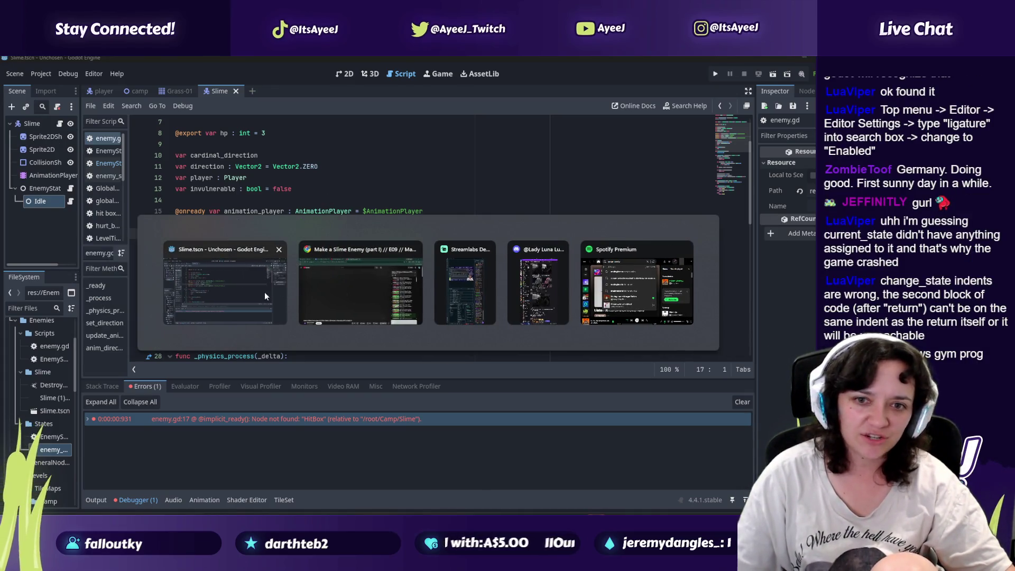
pyautogui.click(248, 286)
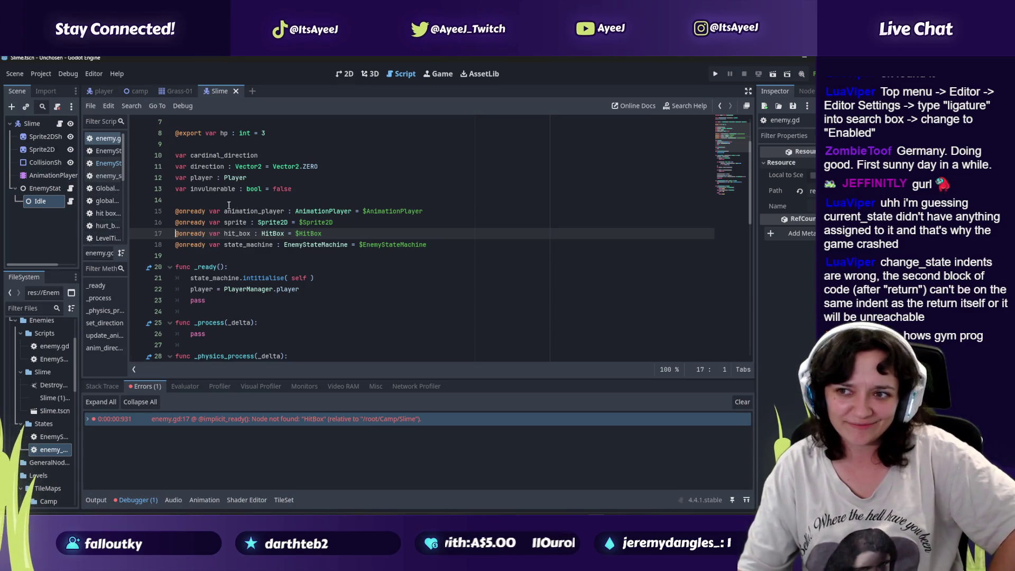
# Inspect the Idle and CollisionShape2D nodes, then make the script editor a floating window
pyautogui.click(40, 202)
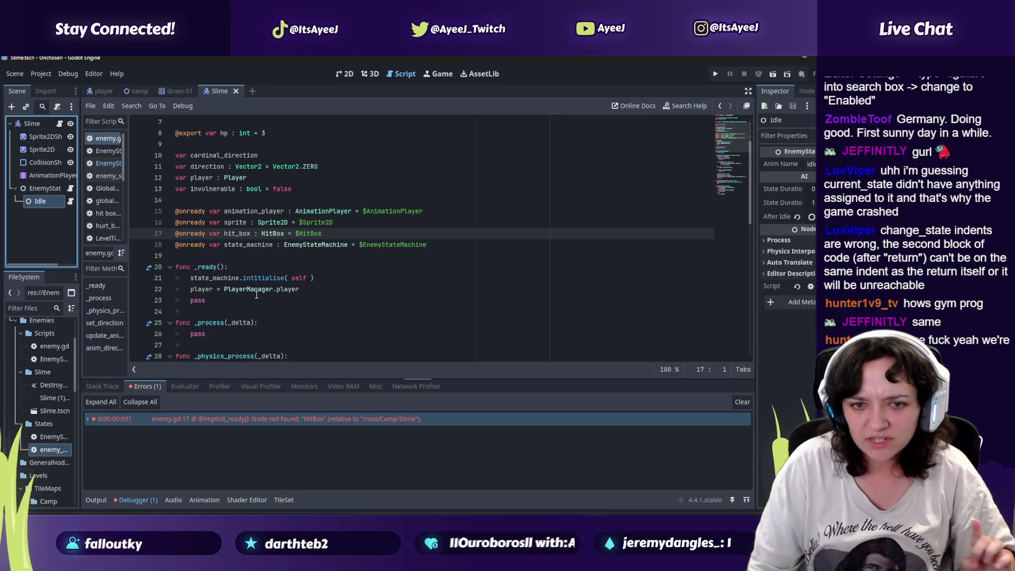
pyautogui.click(47, 164)
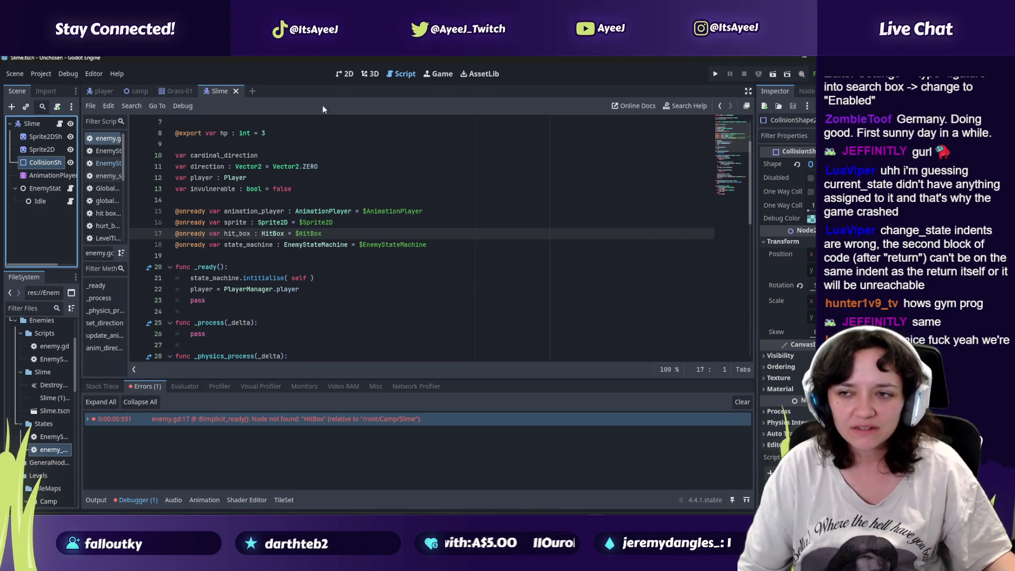
pyautogui.click(744, 107)
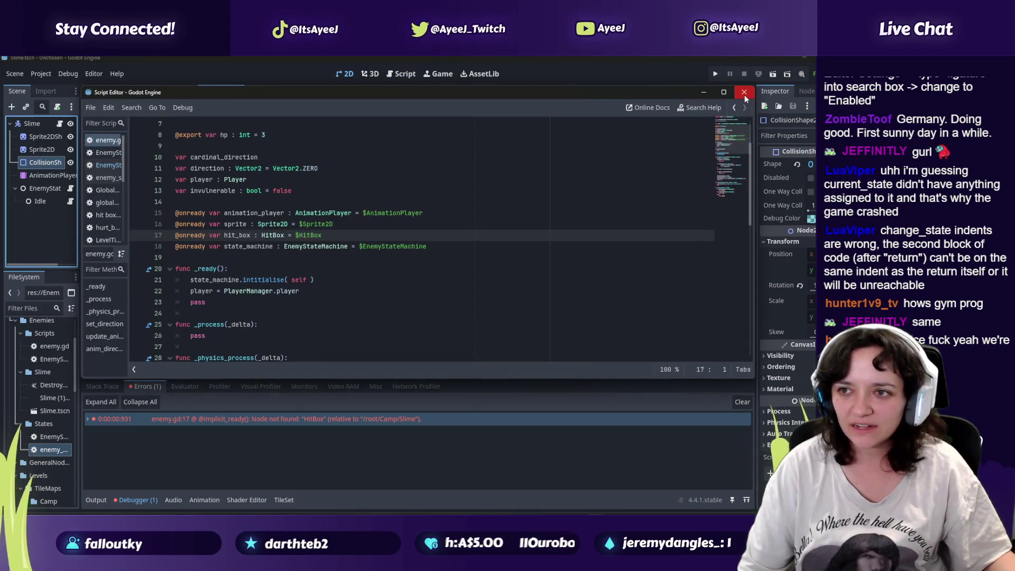
# In the player scene, expand the sprite and State Machine (Idle, Walk, Attack), then switch to YouTube
pyautogui.scroll(-2, 230, 243)
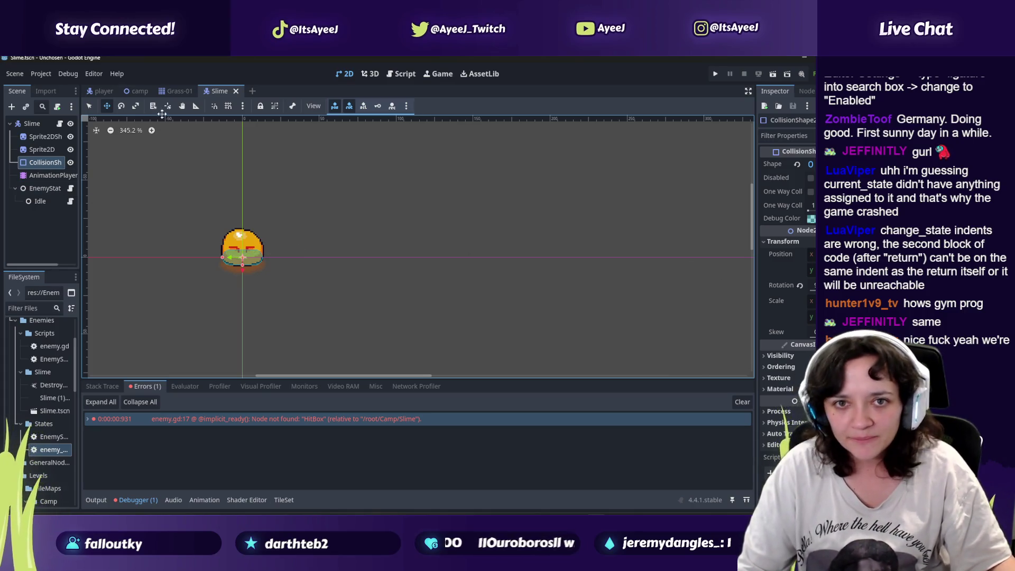
pyautogui.click(103, 91)
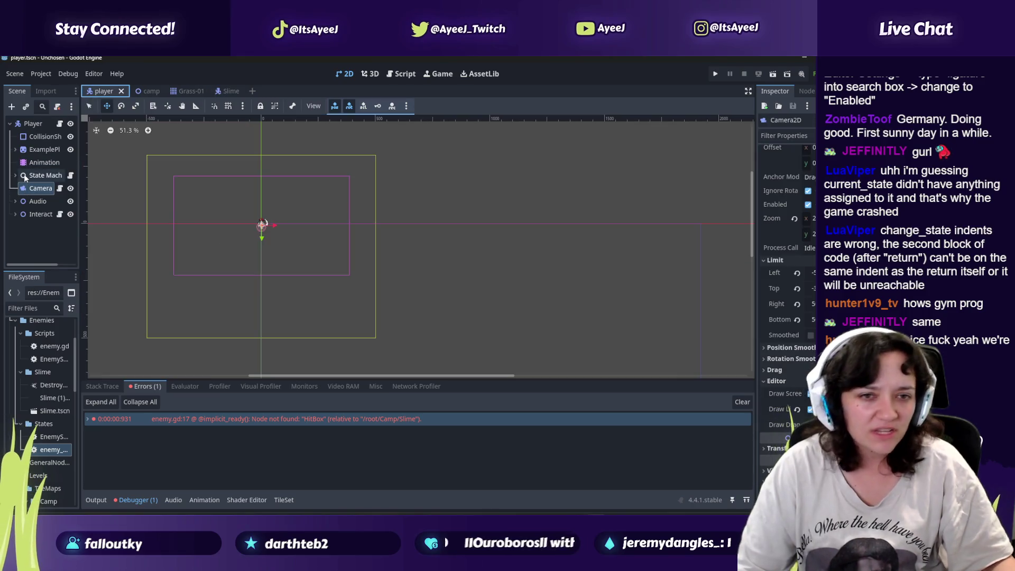
pyautogui.click(33, 138)
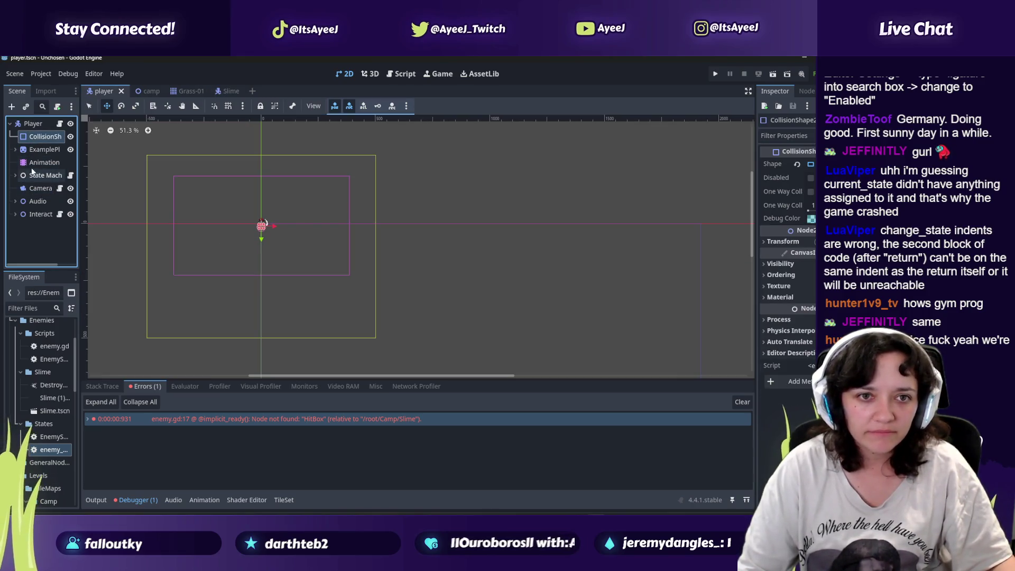
pyautogui.click(13, 150)
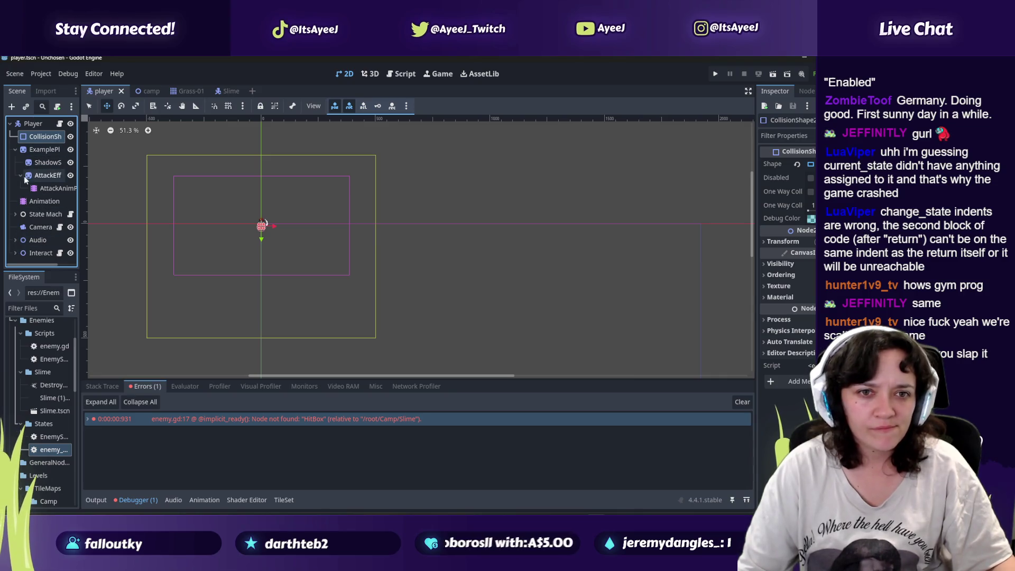
pyautogui.click(15, 214)
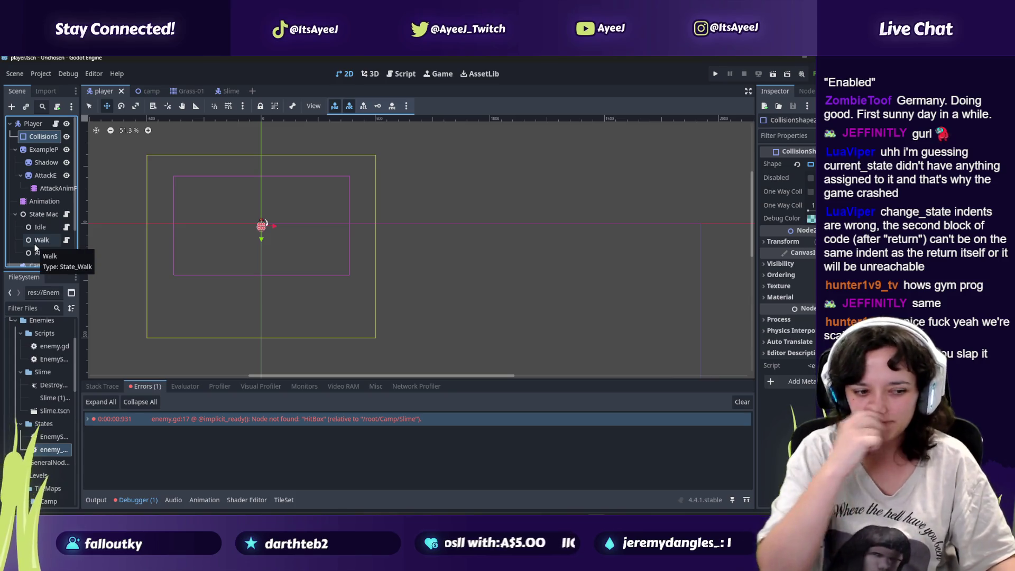
pyautogui.scroll(-2, 16, 169)
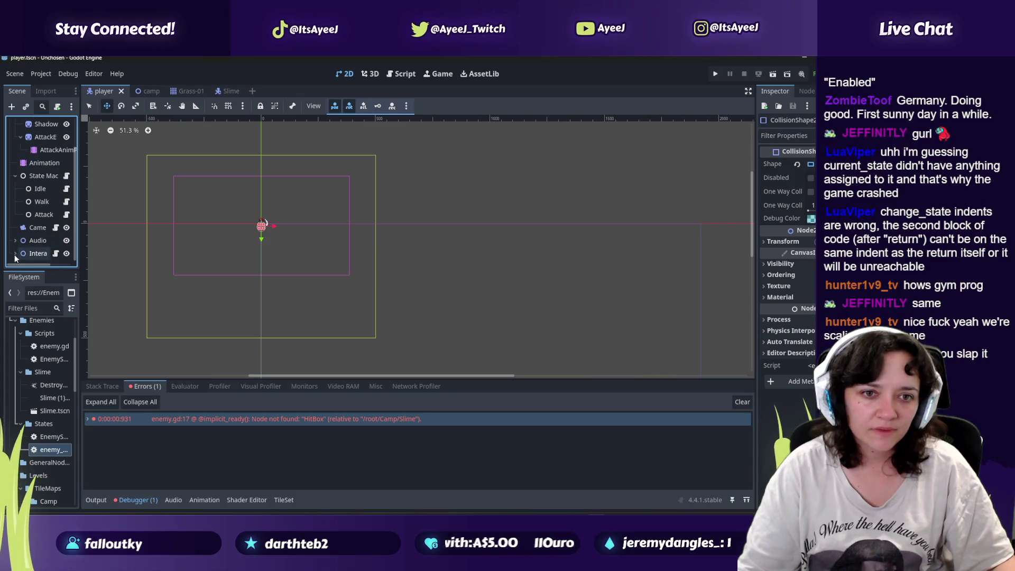
pyautogui.hotkey('alt', 'Tab')
pyautogui.click(262, 61)
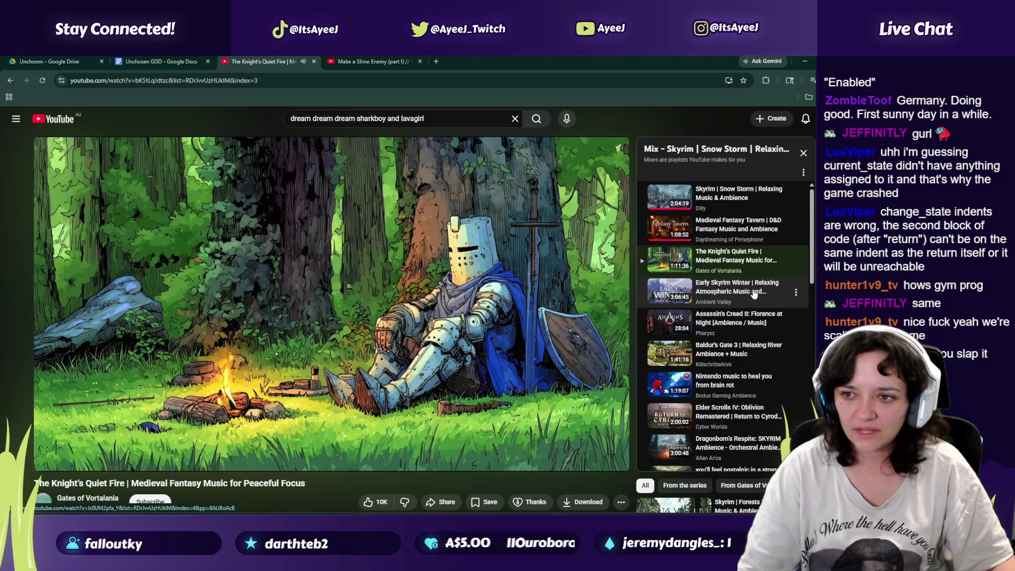
# Play 'Assassin's Creed II: Florence at Night' from the playlist and return to Godot
pyautogui.click(738, 320)
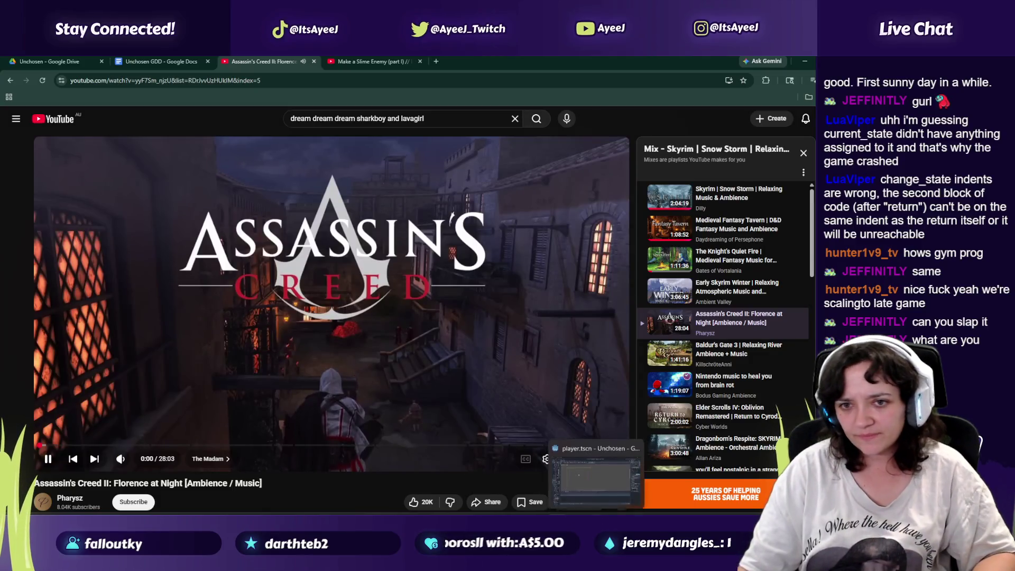
pyautogui.click(597, 479)
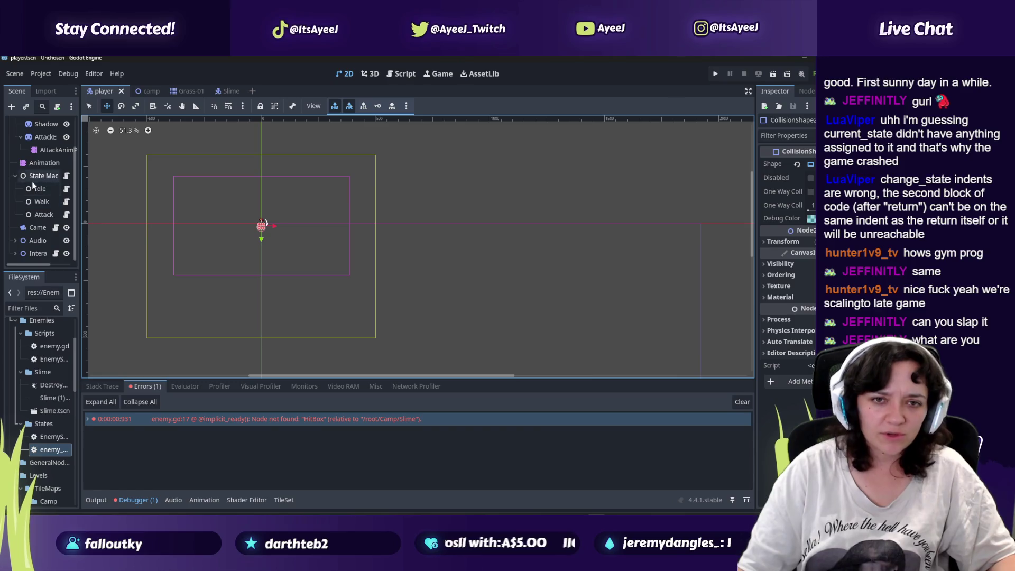
# Compare against the player scene and move Slime's CollisionShape2D above the sprites
pyautogui.scroll(3, 37, 159)
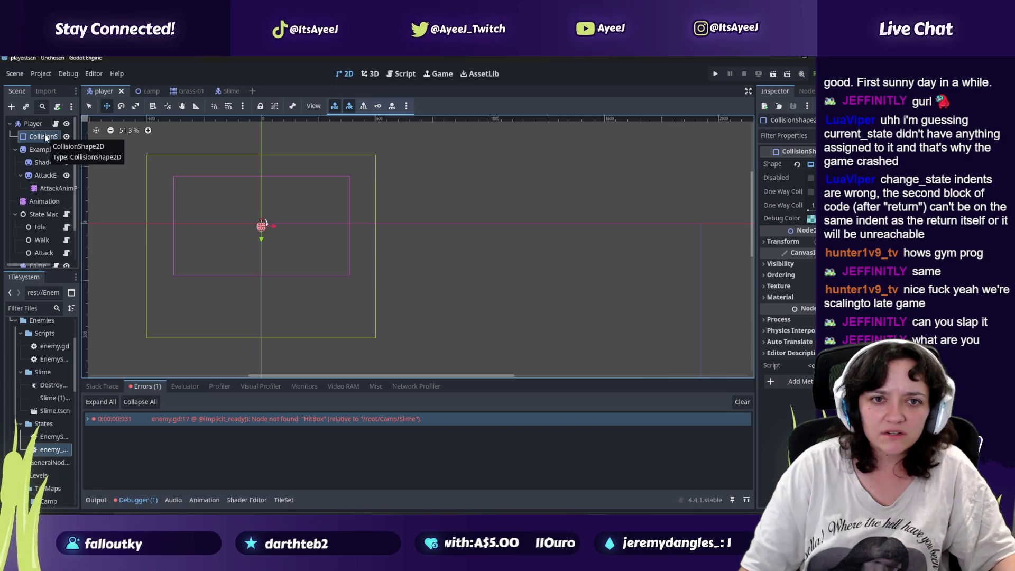
pyautogui.click(224, 94)
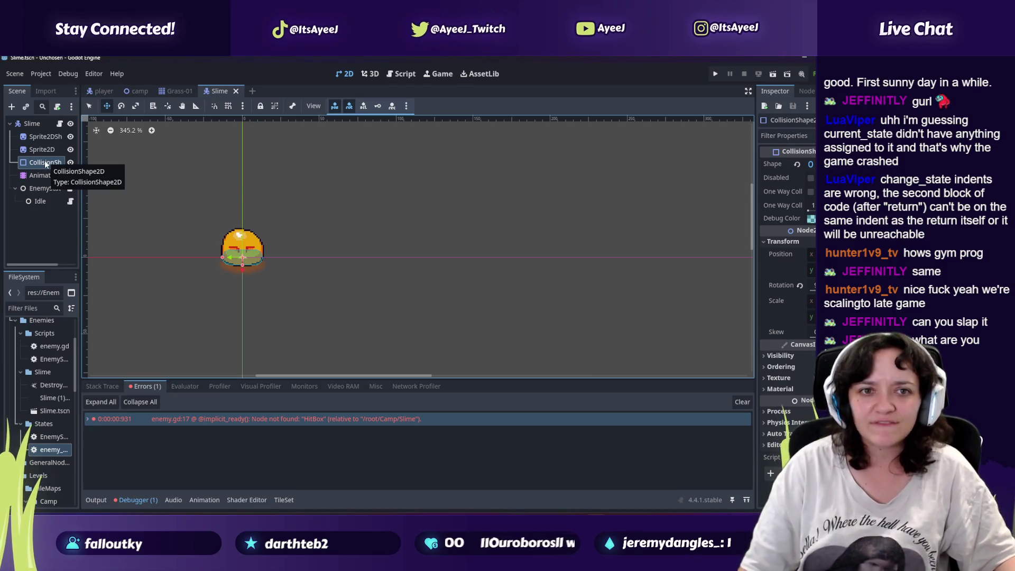
pyautogui.click(105, 90)
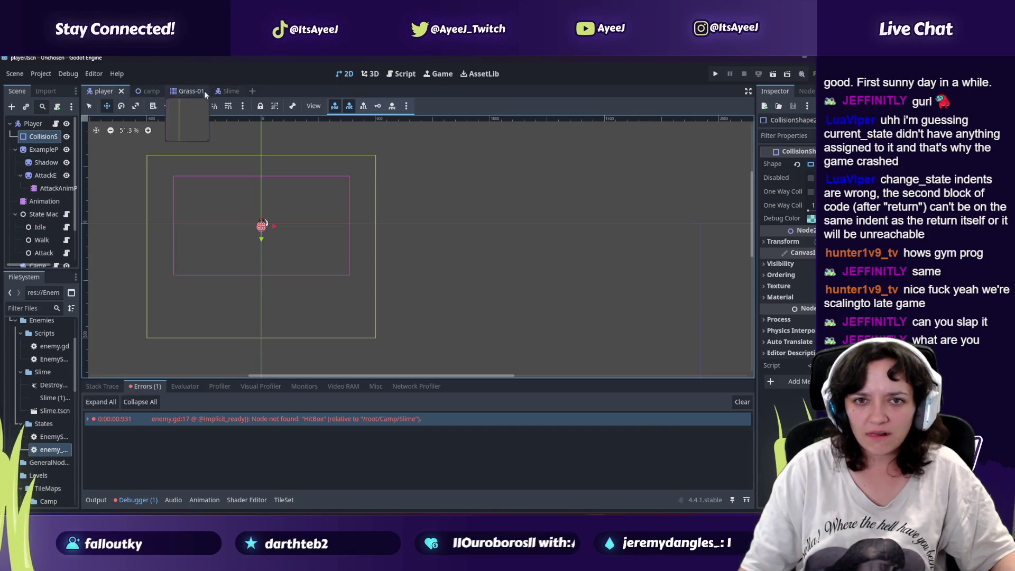
pyautogui.click(218, 91)
pyautogui.moveTo(45, 162); pyautogui.dragTo(45, 136)
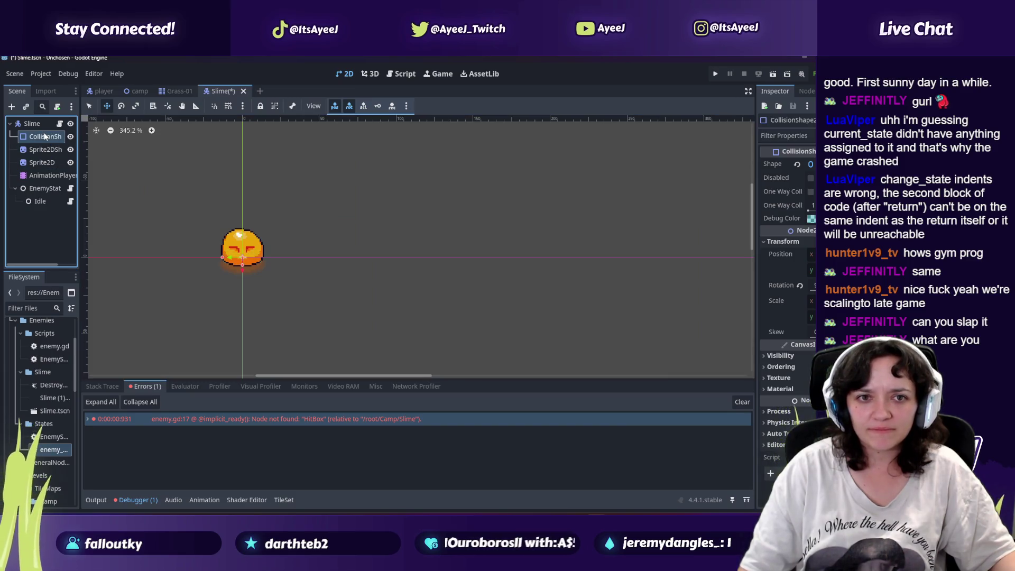
# Save the Slime scene and test-run it, which crashes on line 28's _state_machine assignment
pyautogui.hotkey('ctrl', 's')
pyautogui.press('F5')
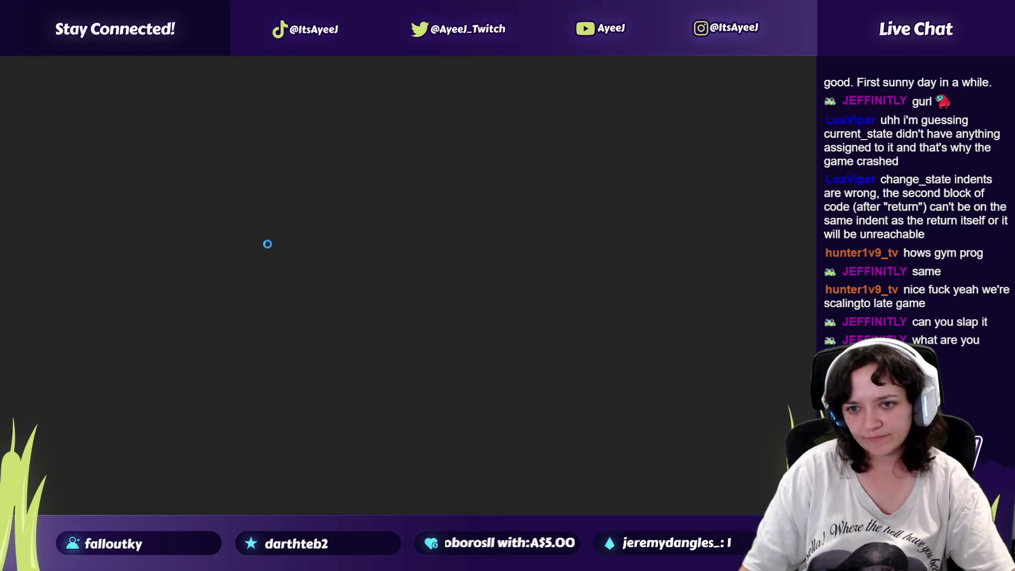
pyautogui.hotkey('alt', 'Tab')
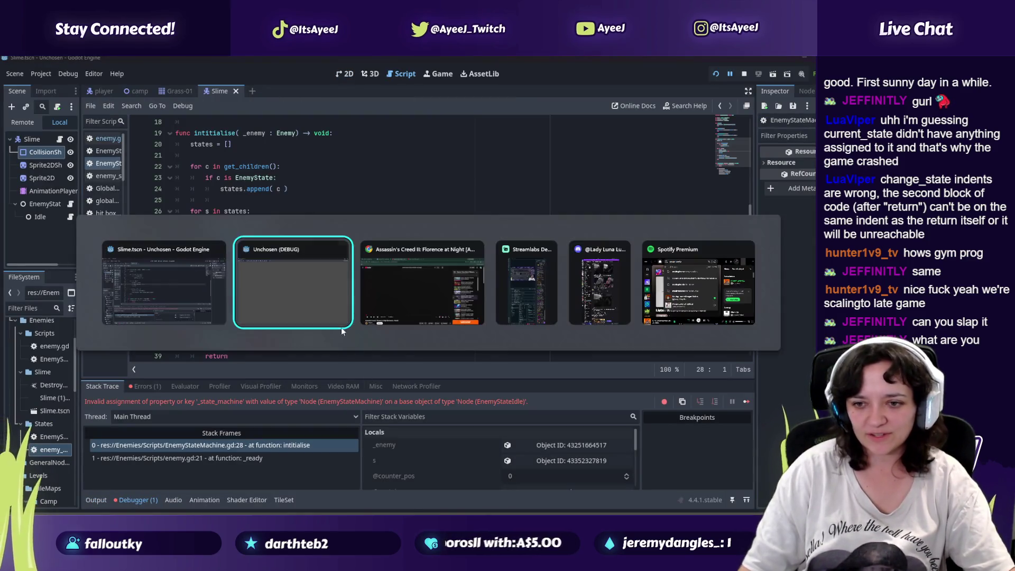
pyautogui.click(299, 293)
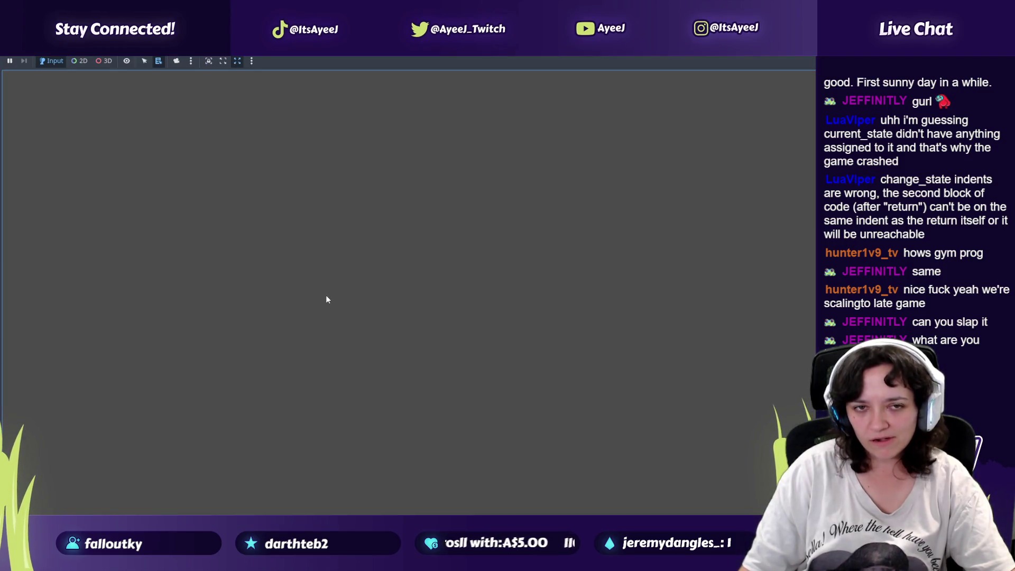
pyautogui.hotkey('alt', 'Tab')
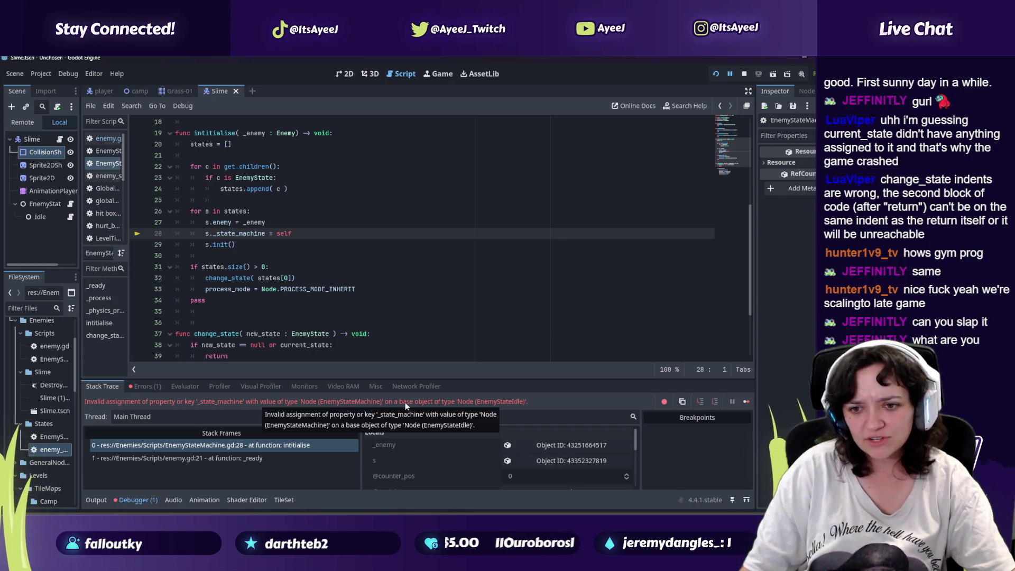
# Close the crashed game window and show the debugger's Errors list
pyautogui.hotkey('alt', 'Tab')
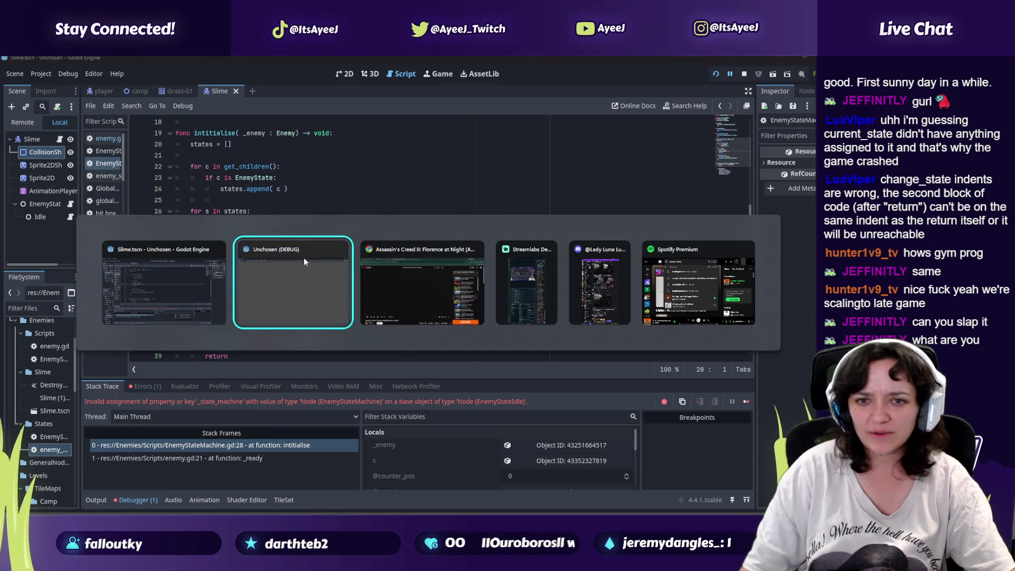
pyautogui.click(337, 253)
pyautogui.click(144, 385)
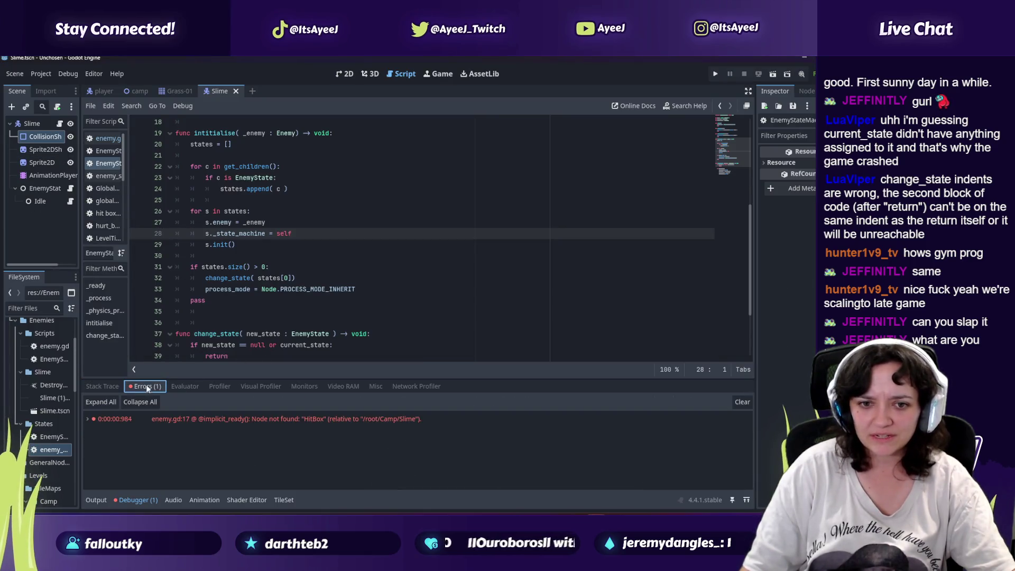
# Comment out enemy.gd line 17's hit_box declaration with ## and rerun the project
pyautogui.click(216, 420)
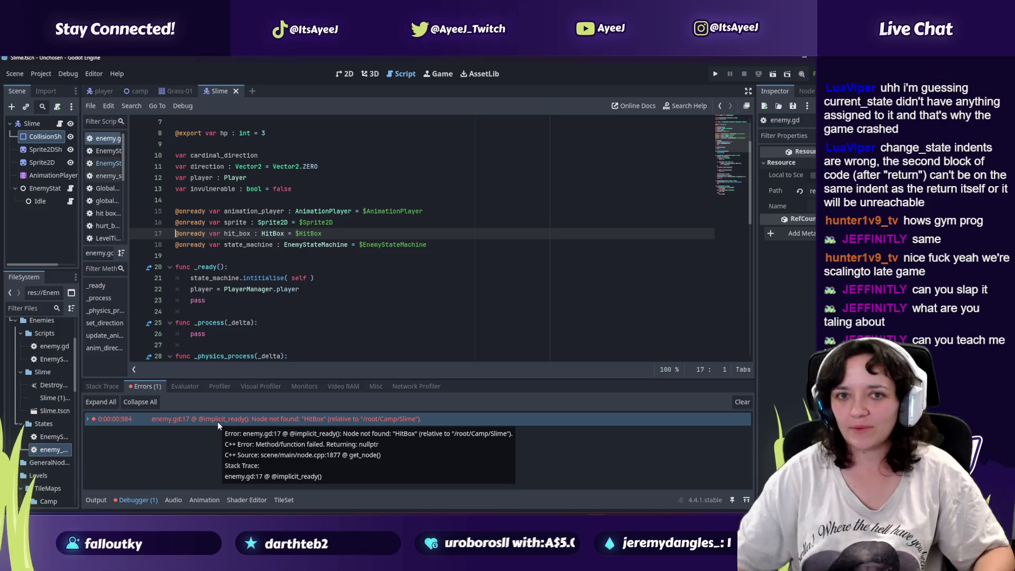
pyautogui.click(108, 163)
pyautogui.scroll(-2, 326, 263)
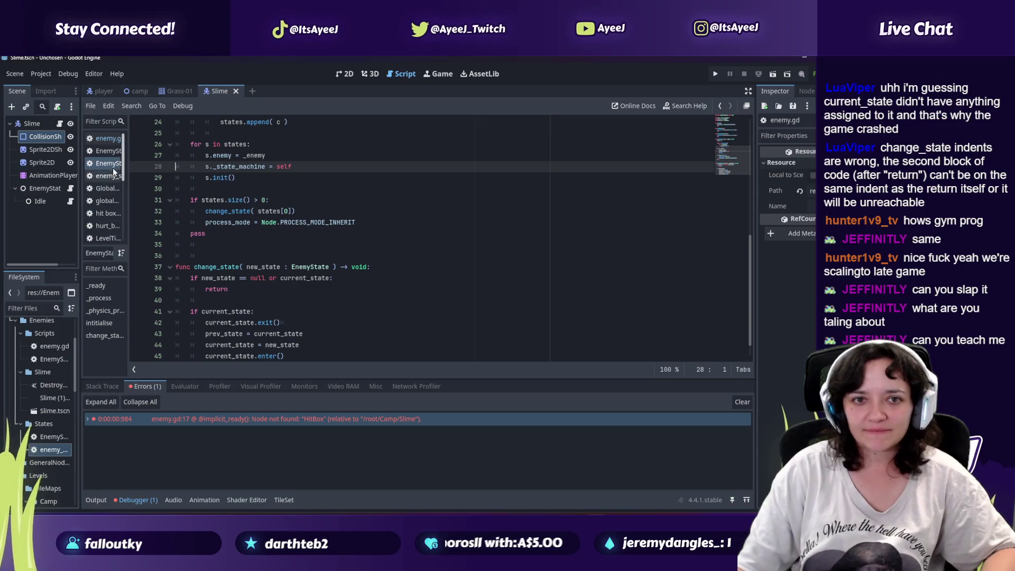
pyautogui.click(107, 138)
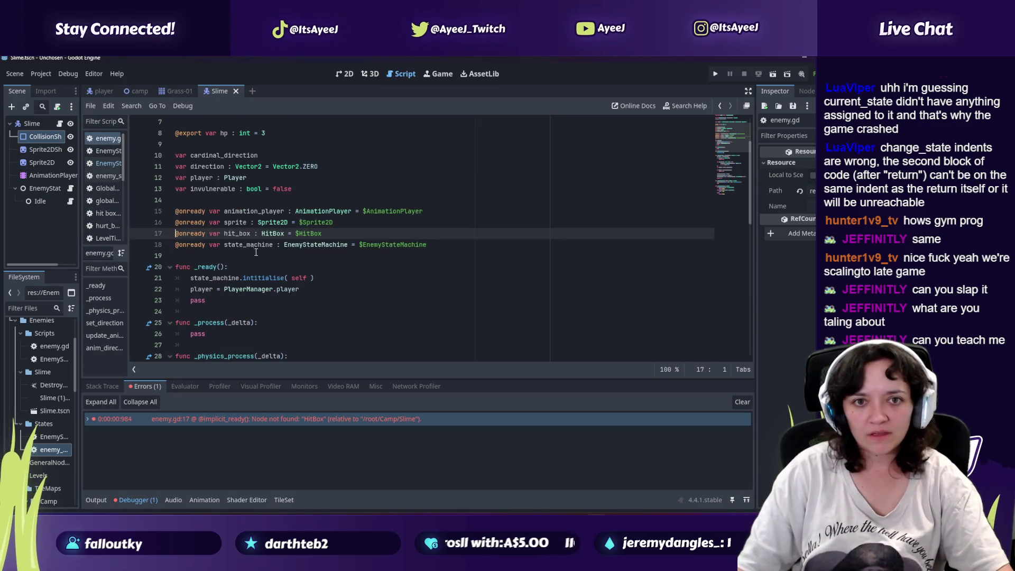
pyautogui.scroll(-1, 259, 259)
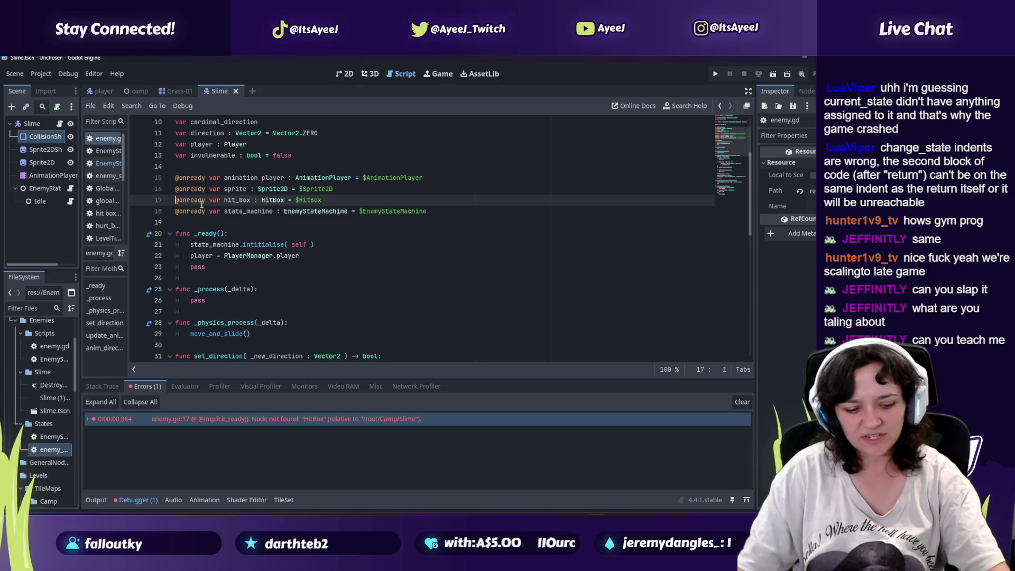
pyautogui.write('##')
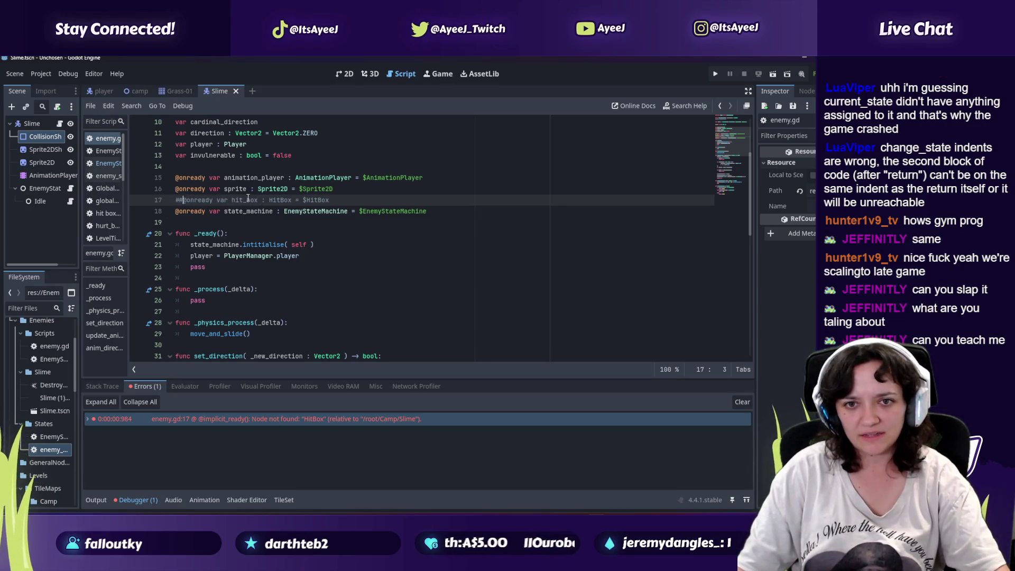
pyautogui.click(714, 74)
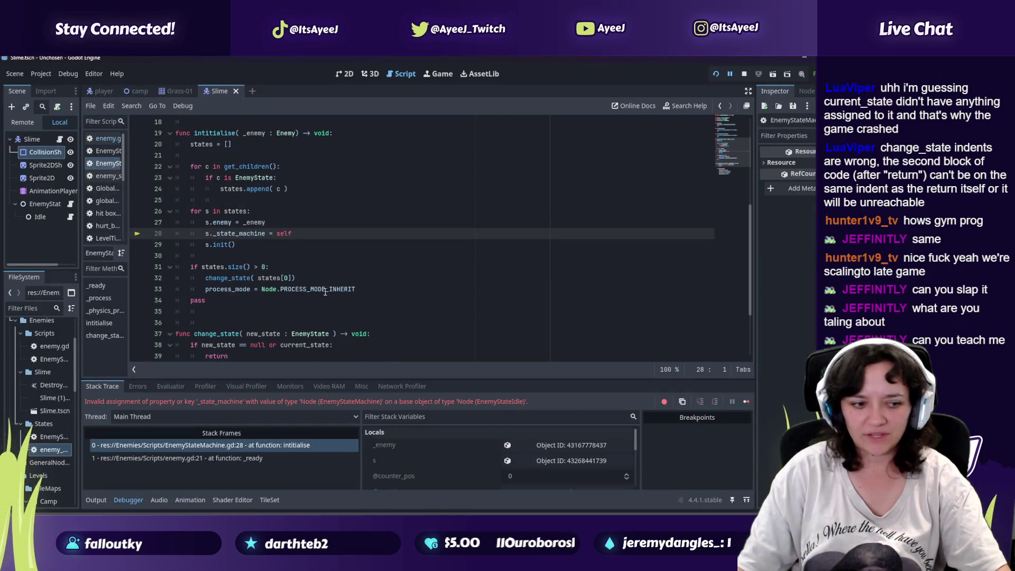
# Close the crashed game window and scroll through the EnemyStateMachine script
pyautogui.hotkey('alt', 'Tab')
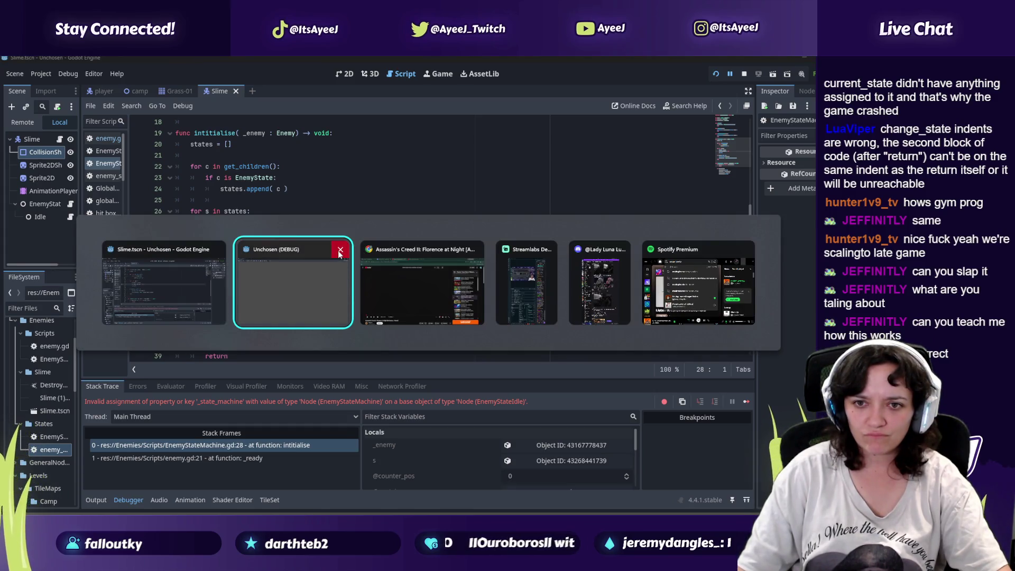
pyautogui.click(339, 251)
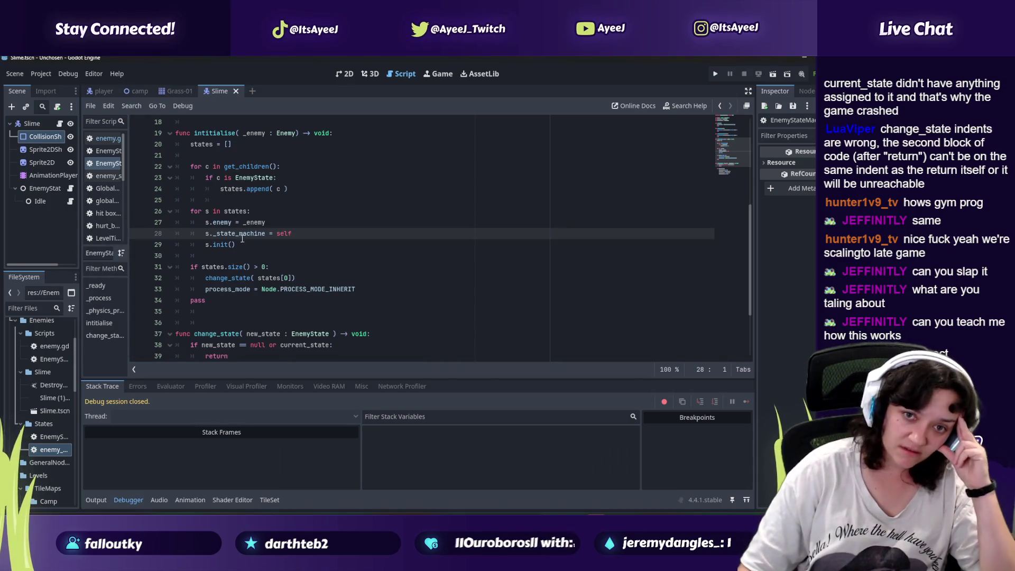
pyautogui.scroll(6, 236, 228)
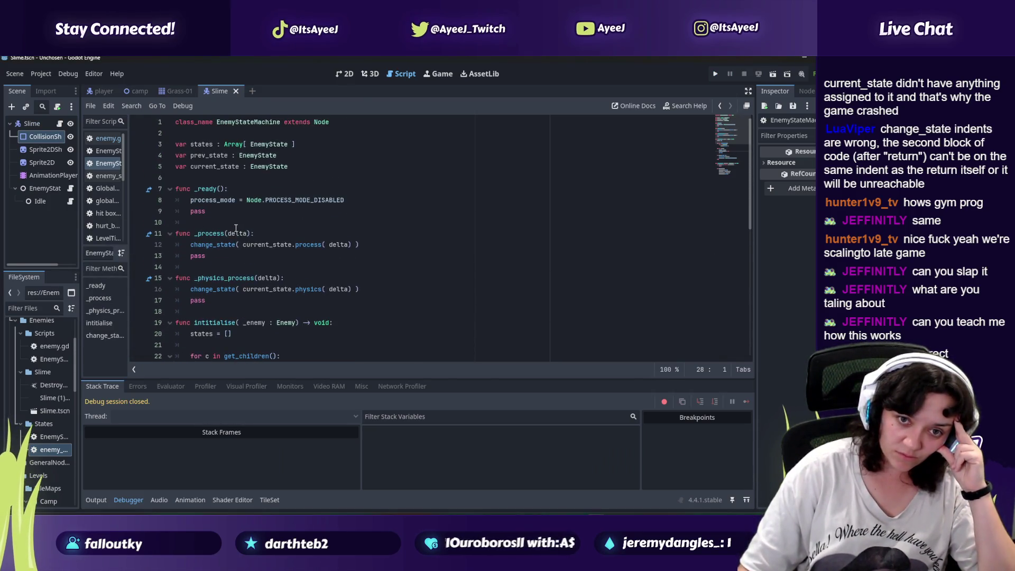
pyautogui.scroll(-7, 213, 196)
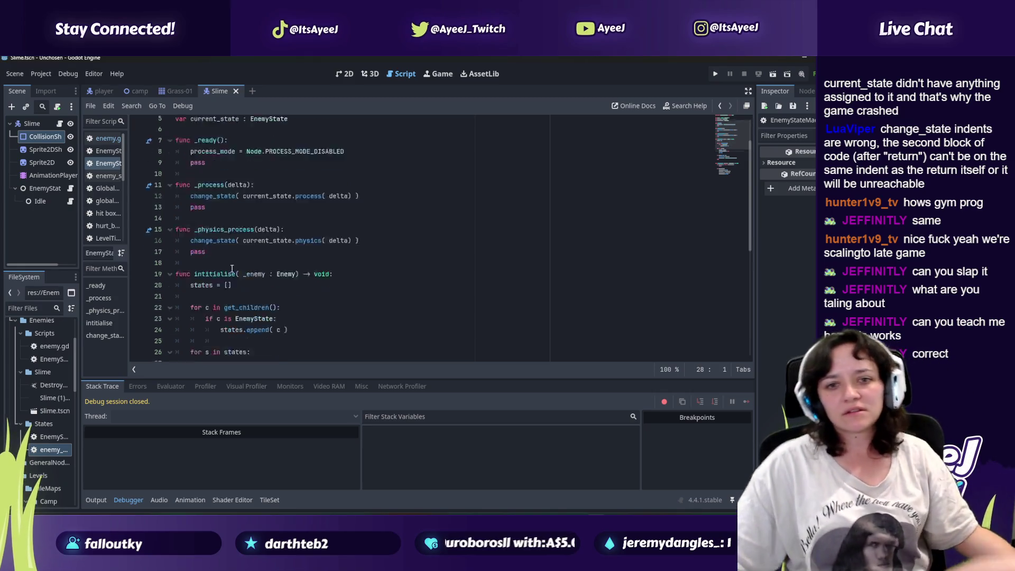
pyautogui.scroll(-2, 294, 179)
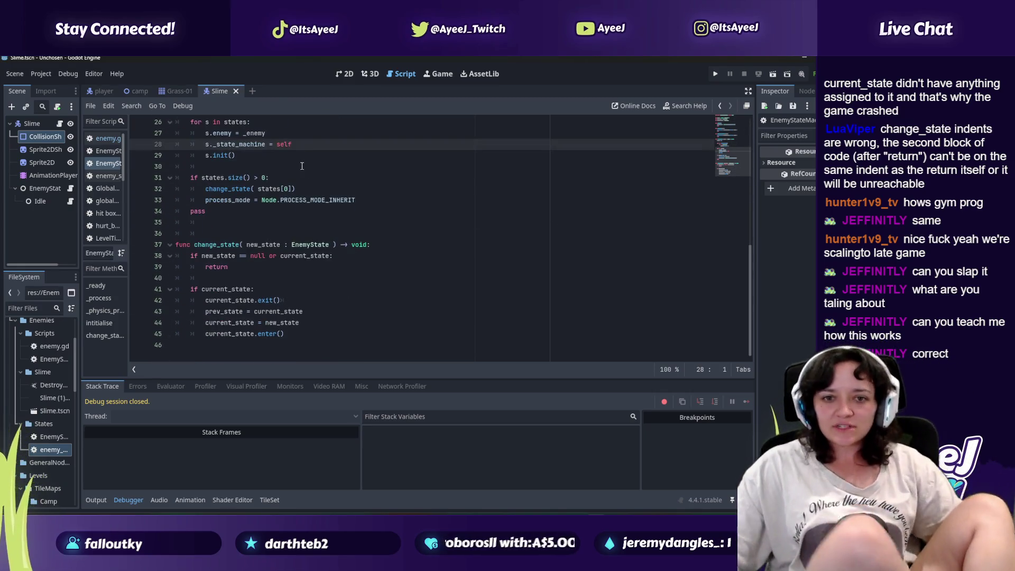
pyautogui.scroll(5, 153, 190)
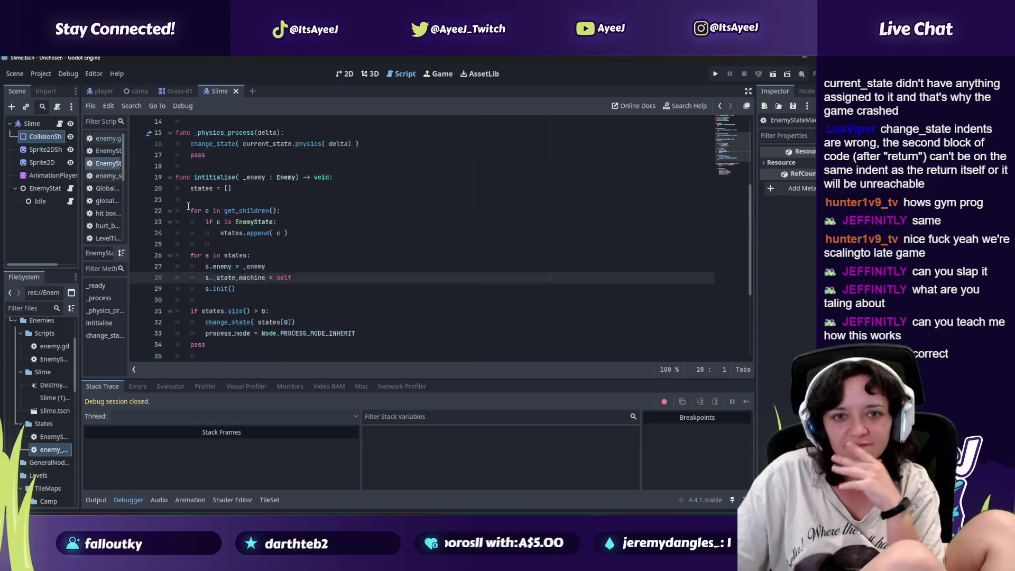
# Uncomment the hit_box declaration on enemy.gd line 17 and show the Errors list
pyautogui.click(101, 138)
pyautogui.press('BackSpace')
pyautogui.press('BackSpace')
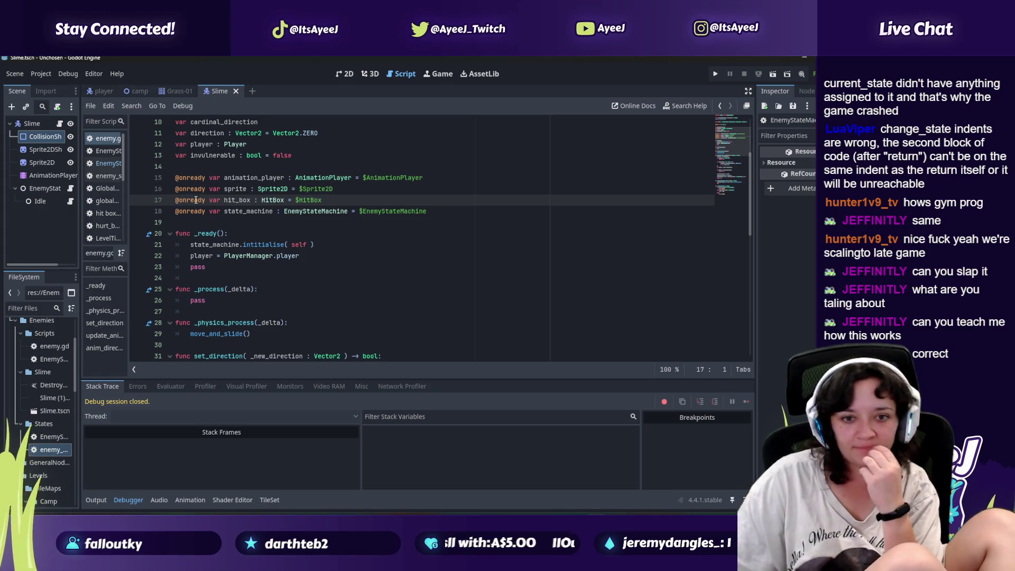
pyautogui.click(136, 386)
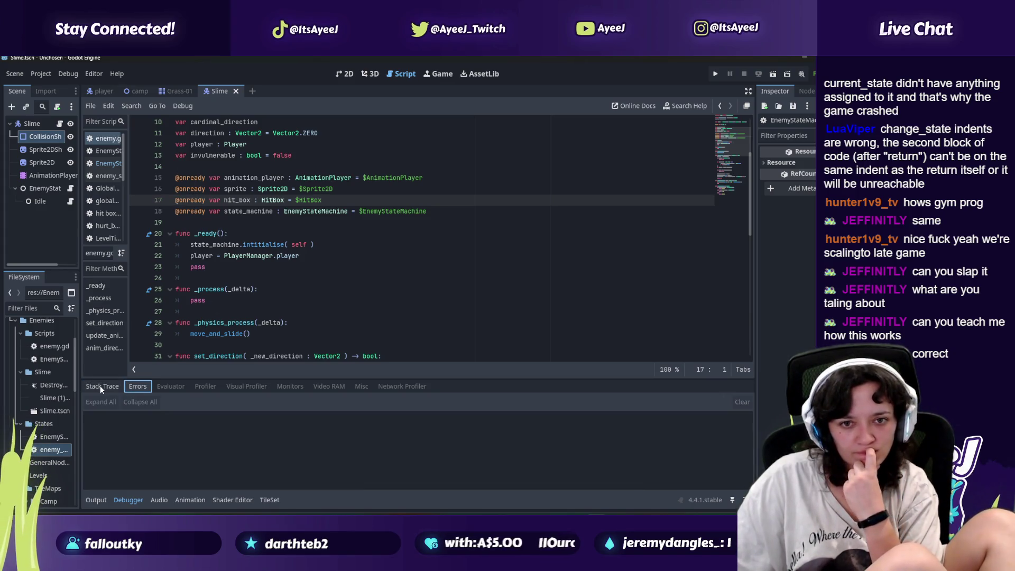
# Try assigning the Idle node's After Idle State, cancel it, and switch to the slime enemy tutorial
pyautogui.click(40, 201)
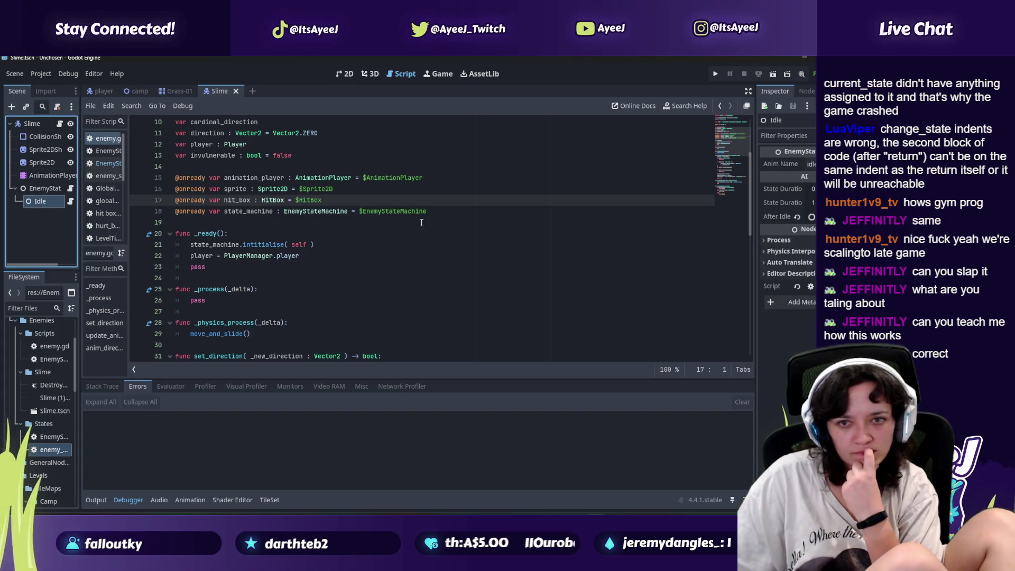
pyautogui.click(814, 286)
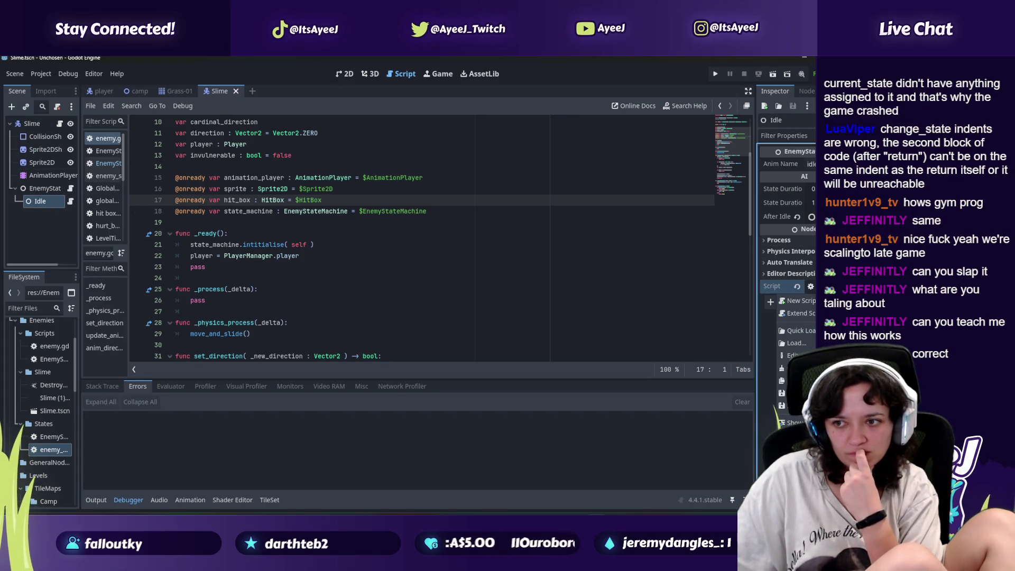
pyautogui.click(761, 322)
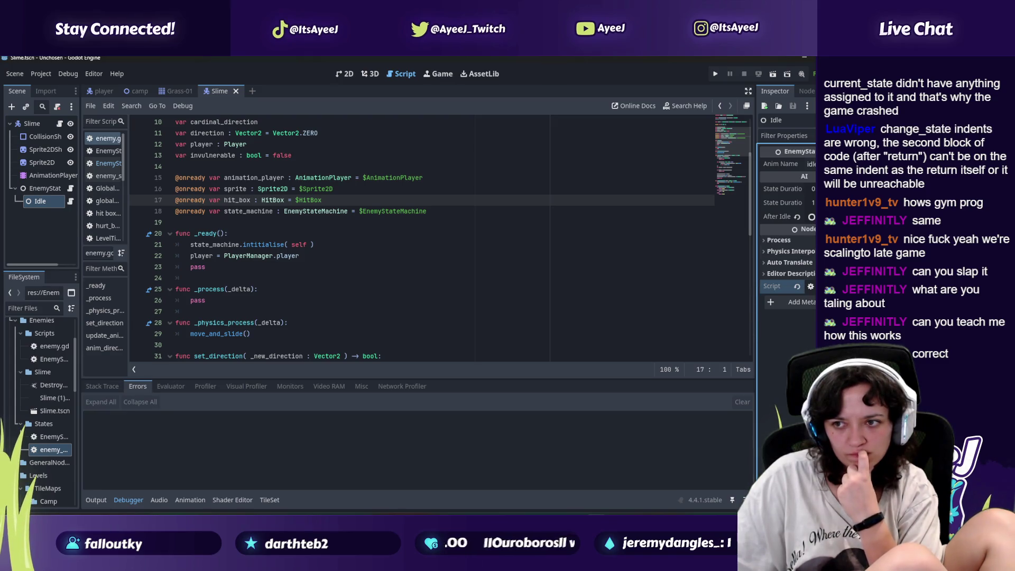
pyautogui.click(811, 216)
pyautogui.click(799, 231)
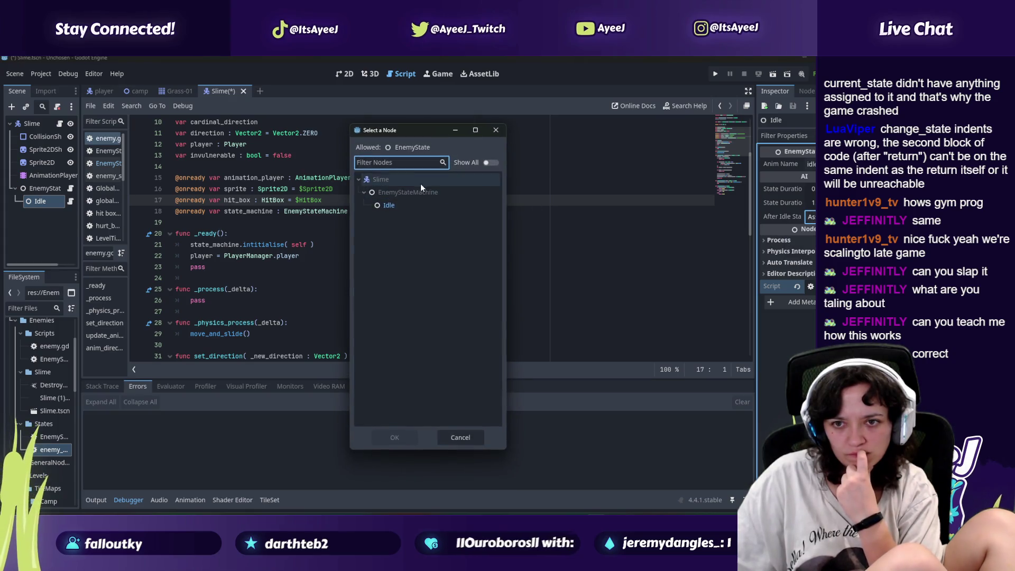
pyautogui.click(460, 437)
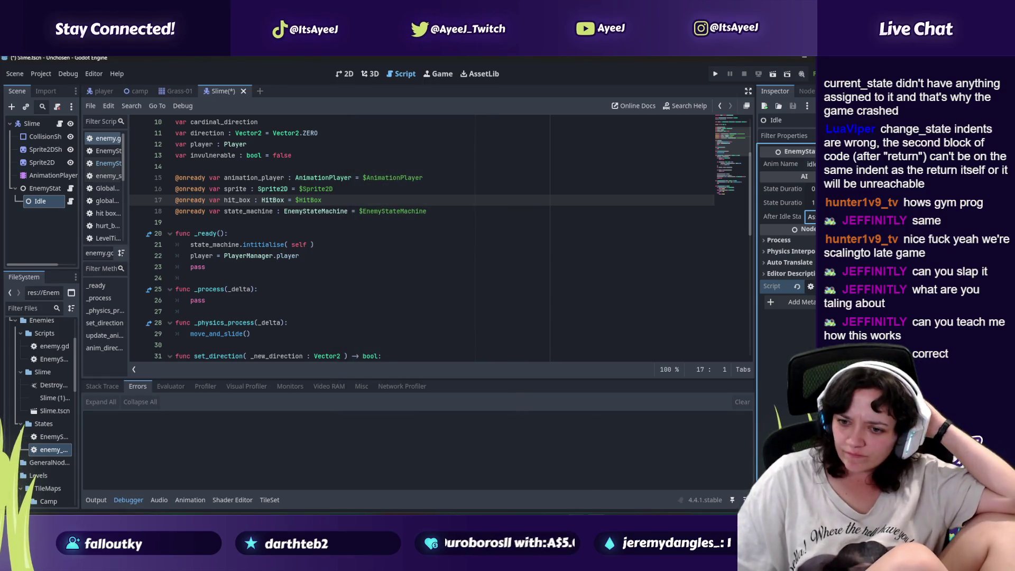
pyautogui.hotkey('alt', 'Tab')
pyautogui.hotkey('ctrl', 'Tab')
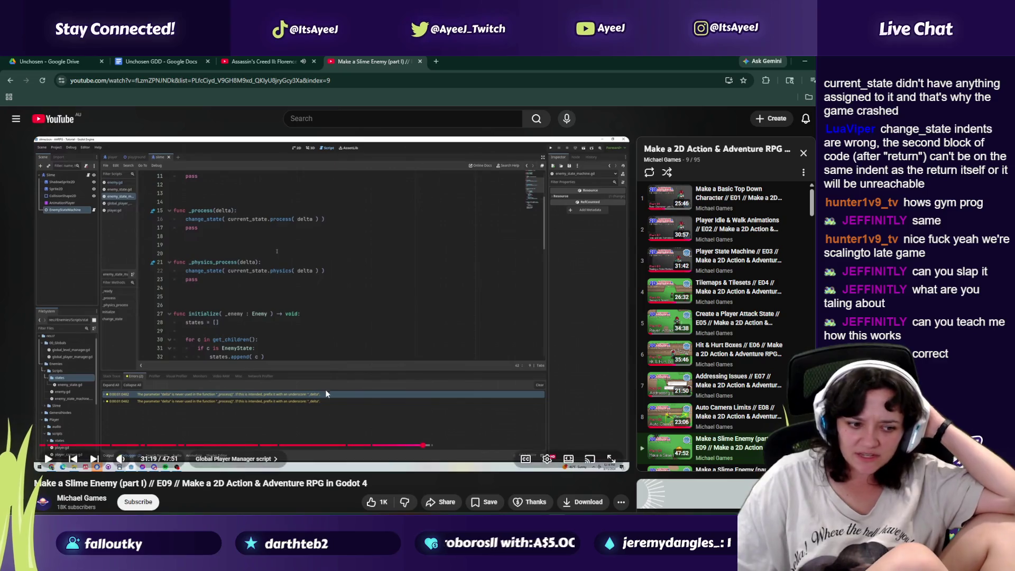
# Pause the tutorial at its Enemy Idle State chapter and return to a windowed Godot editor
pyautogui.click(290, 328)
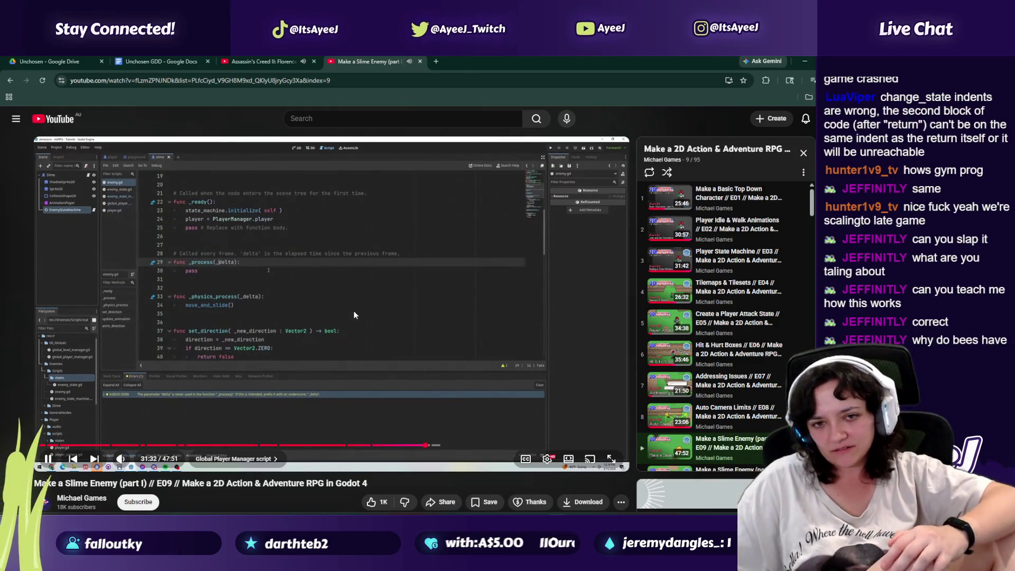
pyautogui.click(434, 446)
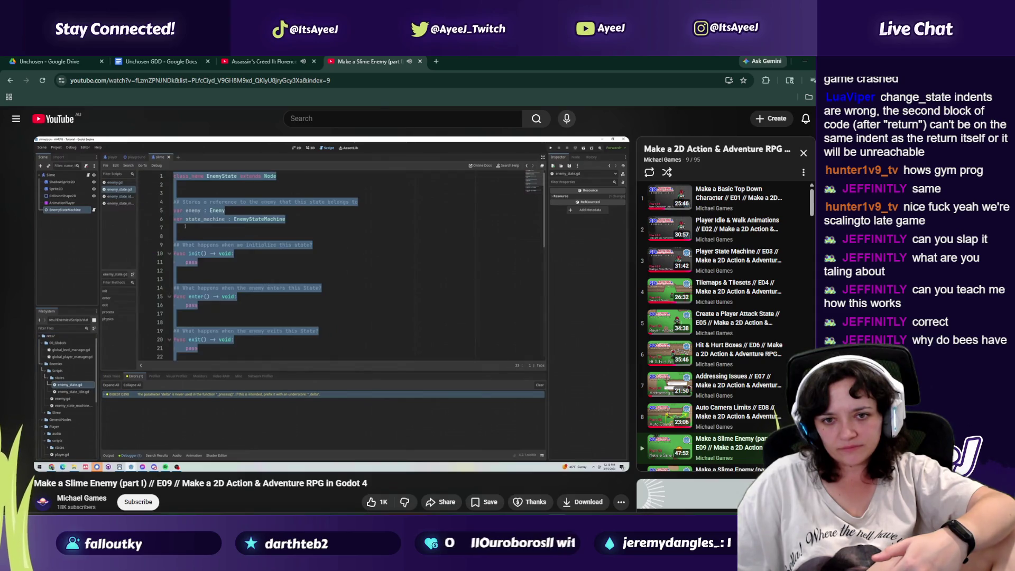
pyautogui.press('space')
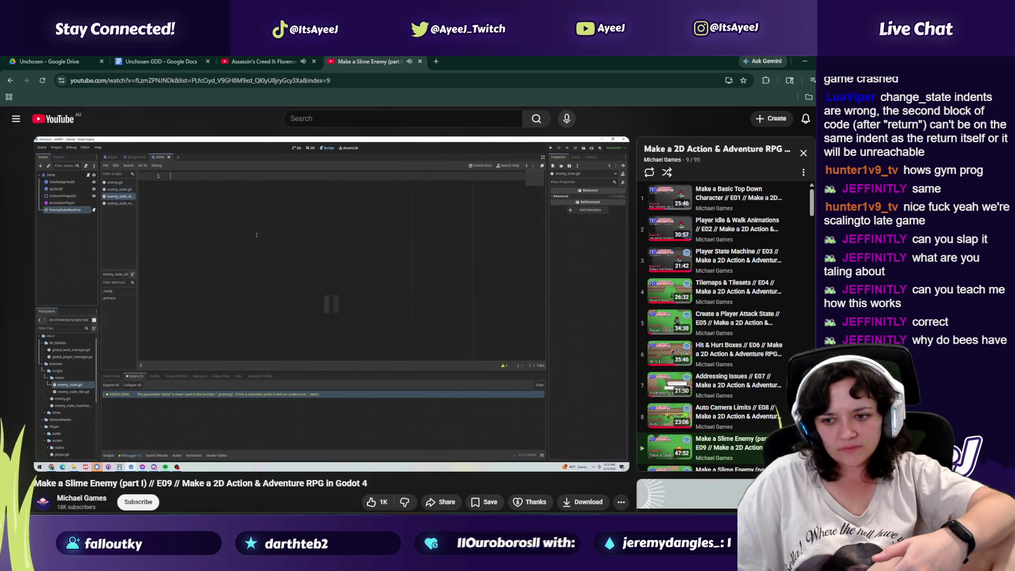
pyautogui.hotkey('alt', 'Tab')
pyautogui.click(804, 57)
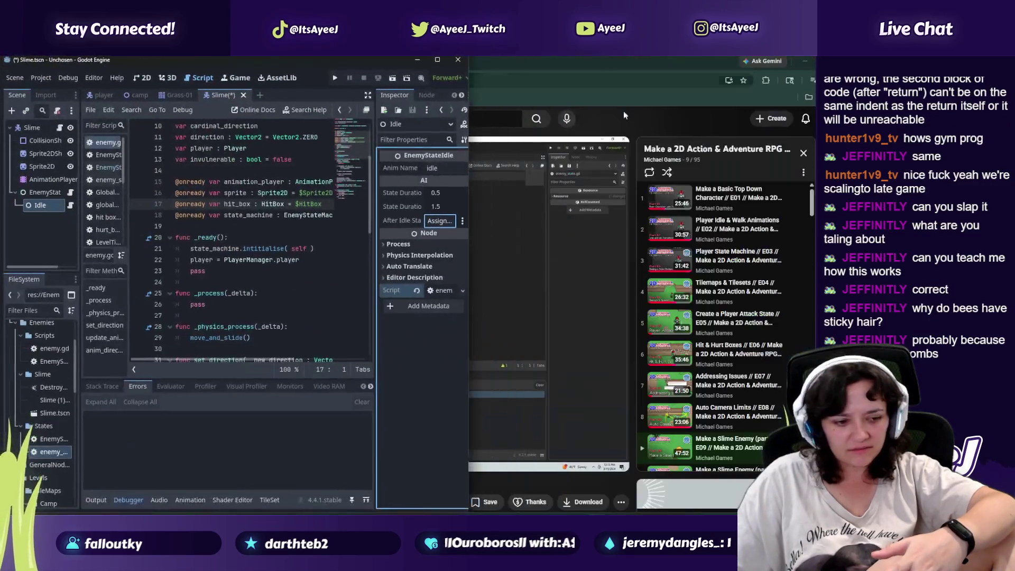
# Dock the tutorial to the right of Godot, resume it, and open EnemyStateMachine.gd, enemy.gd and enemy_state_idle.gd
pyautogui.moveTo(582, 61); pyautogui.dragTo(537, 59)
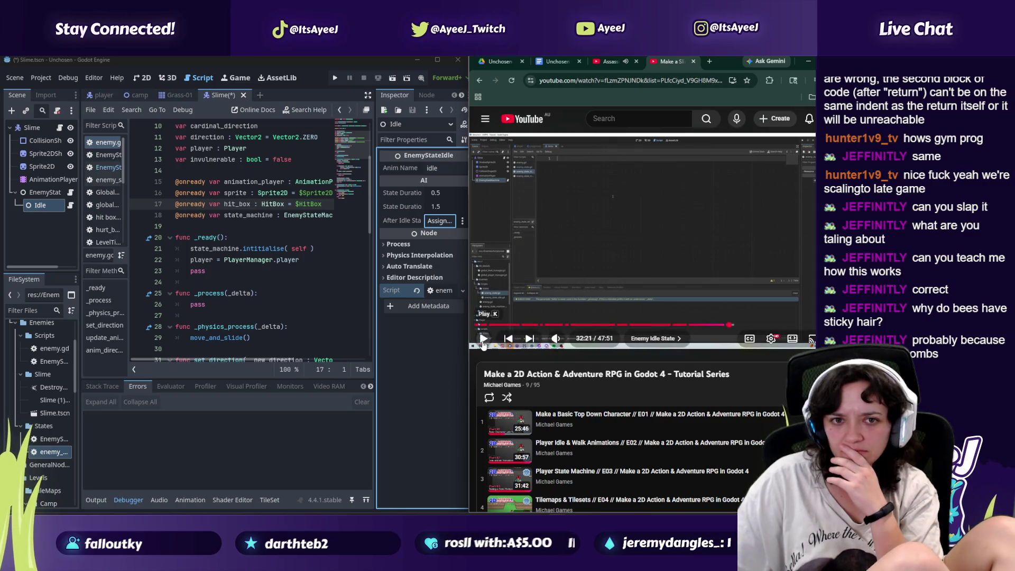
pyautogui.click(483, 339)
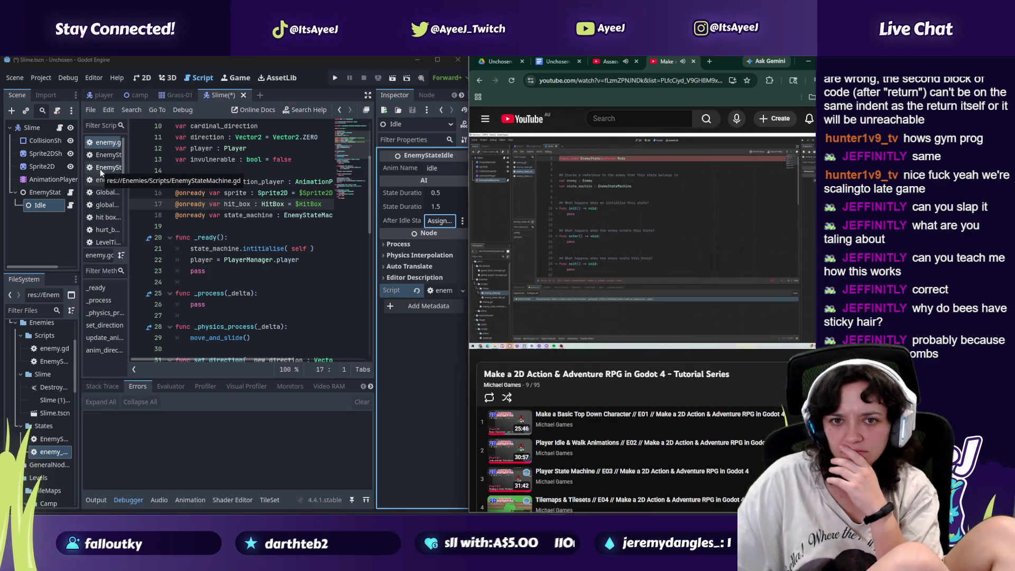
pyautogui.click(100, 170)
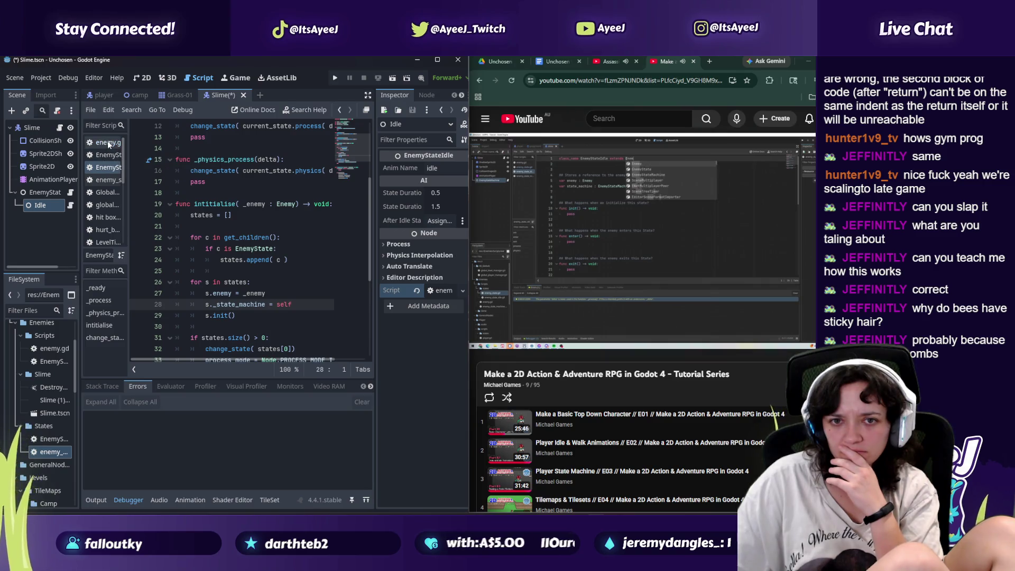
pyautogui.click(108, 143)
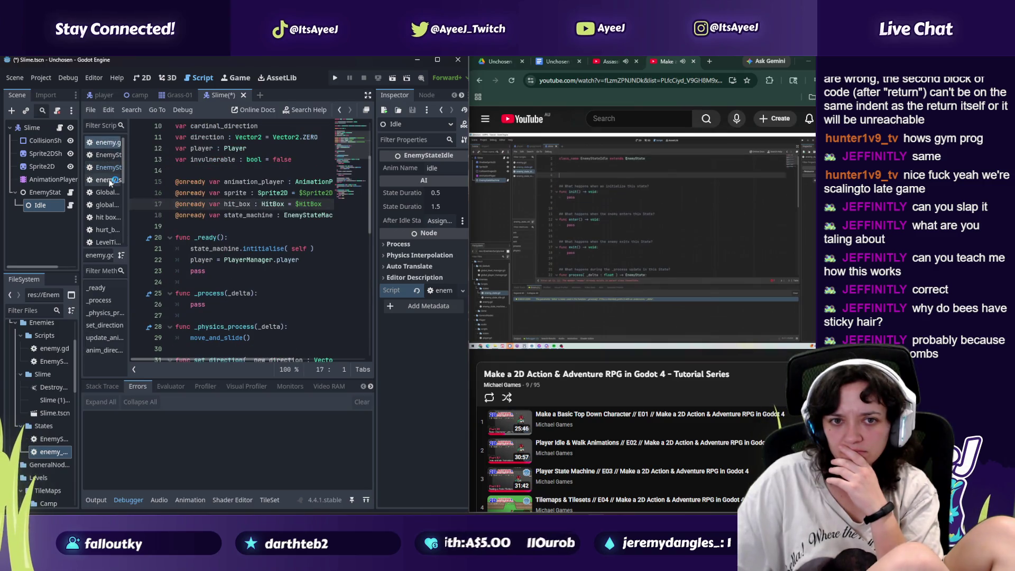
pyautogui.click(108, 179)
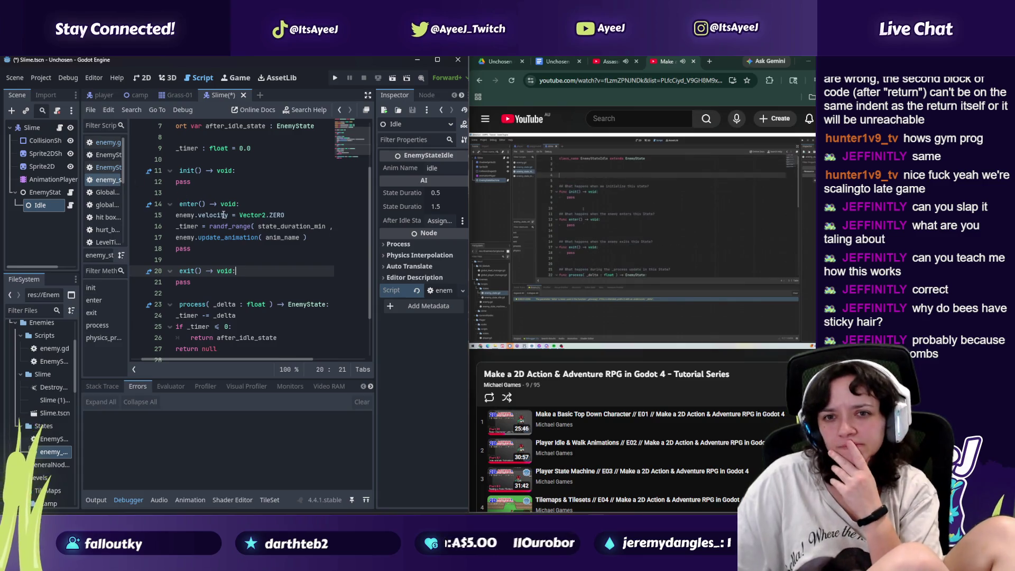
pyautogui.scroll(2, 224, 215)
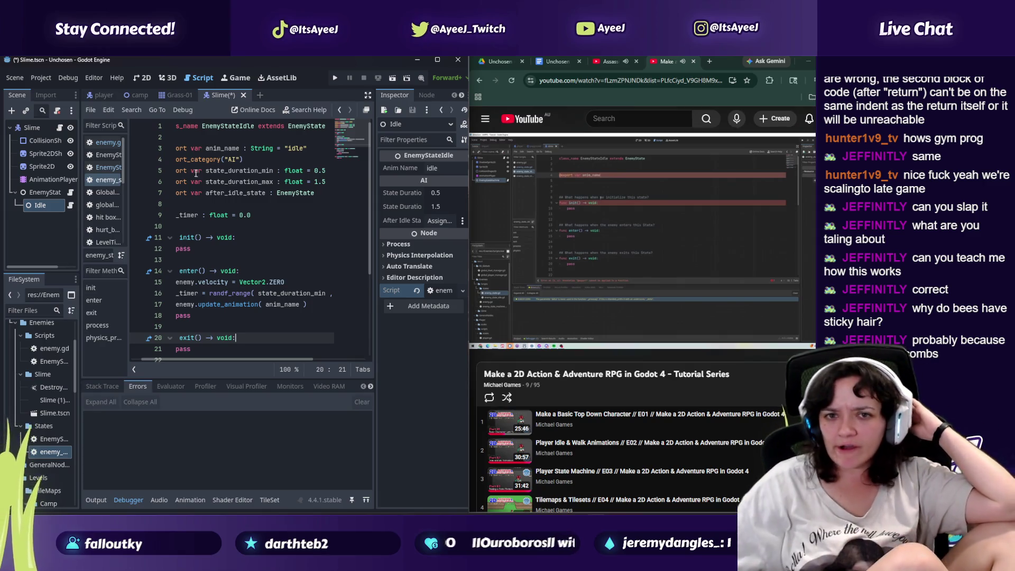
# Seek the tutorial video to about 33:33 in the Enemy Idle State chapter, pausing and resuming playback
pyautogui.moveTo(242, 359); pyautogui.dragTo(191, 353)
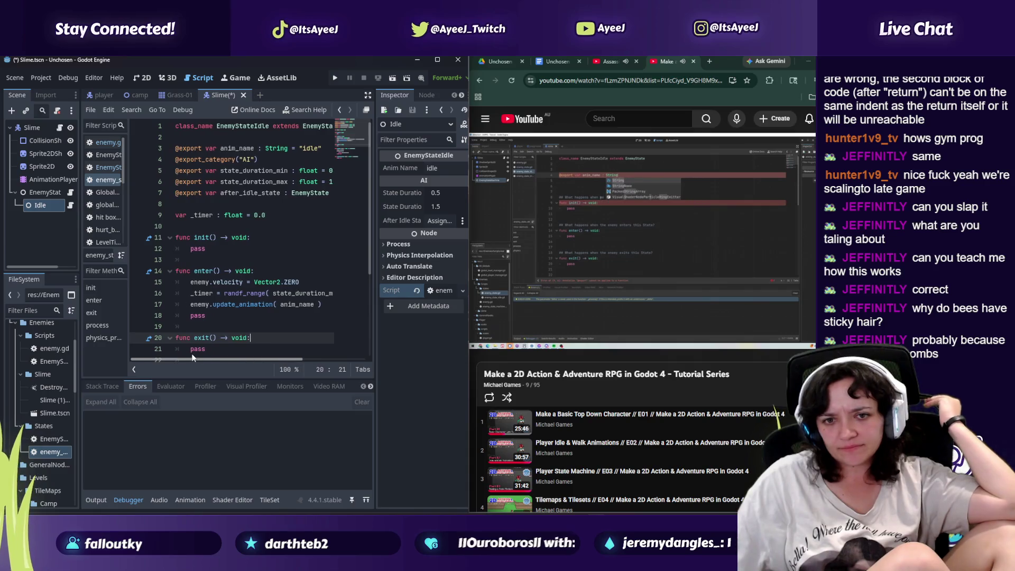
pyautogui.moveTo(733, 324); pyautogui.dragTo(739, 328)
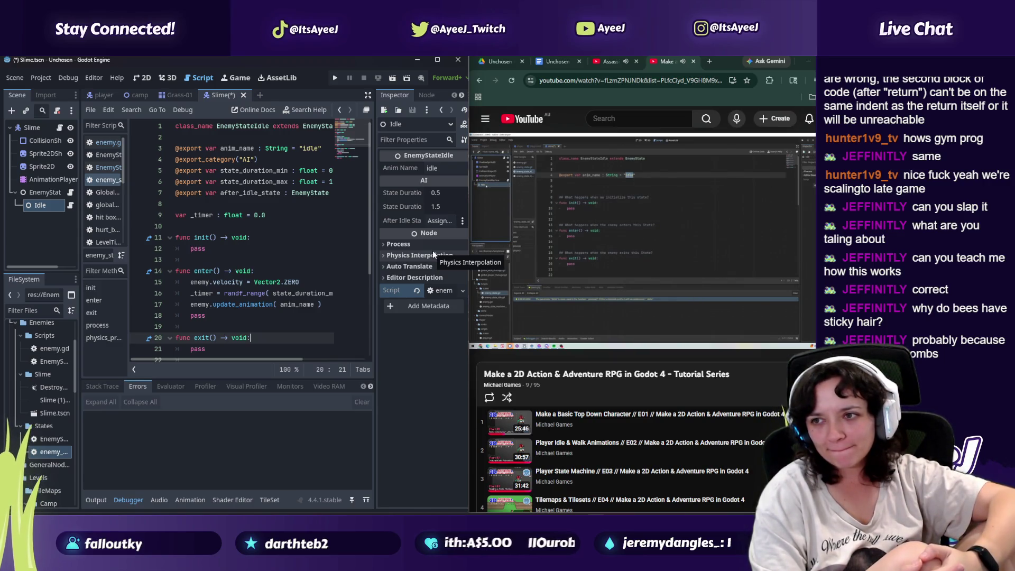
pyautogui.moveTo(502, 270)
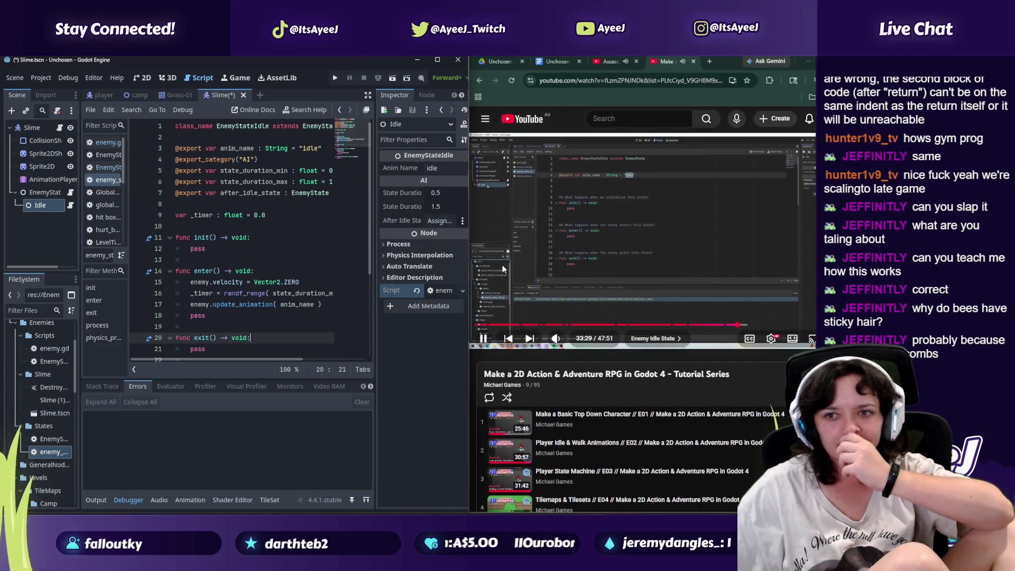
pyautogui.click(556, 265)
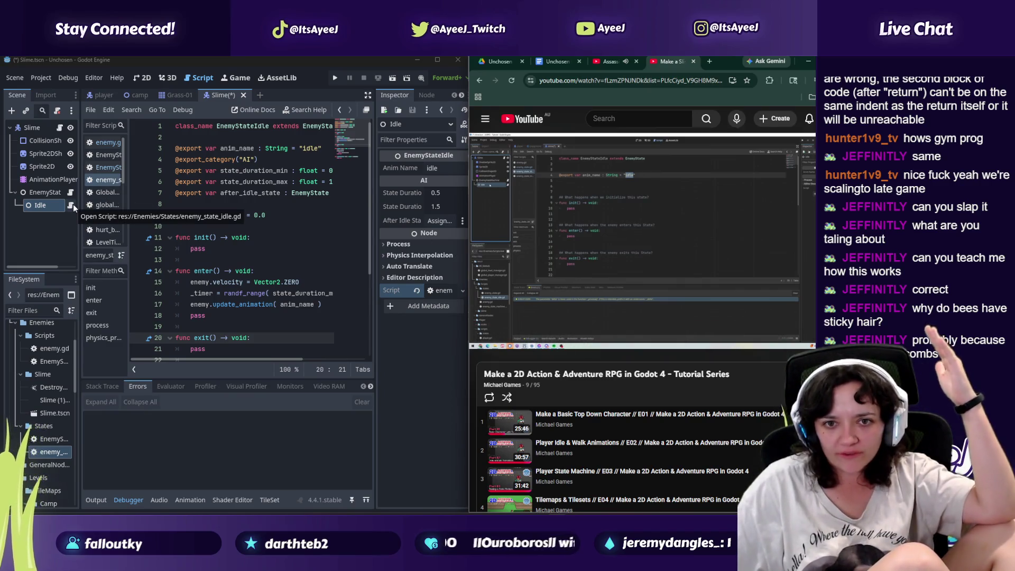
pyautogui.press('XF86AudioPlay')
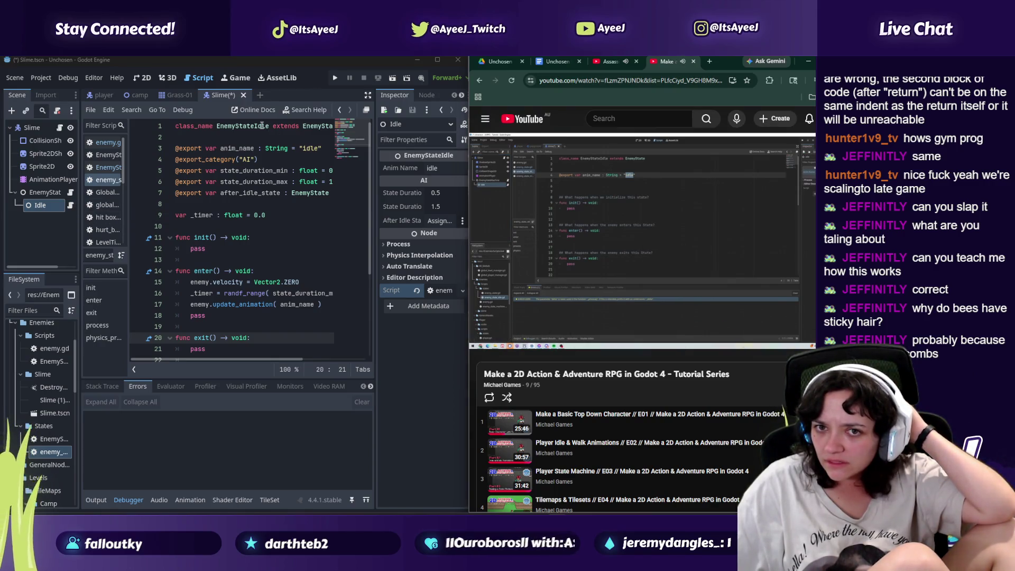
# Highlight 'extends EnemyState' and the export variables on lines 6–7 of enemy_state_idle.gd, then resume the video
pyautogui.moveTo(270, 126); pyautogui.dragTo(321, 126)
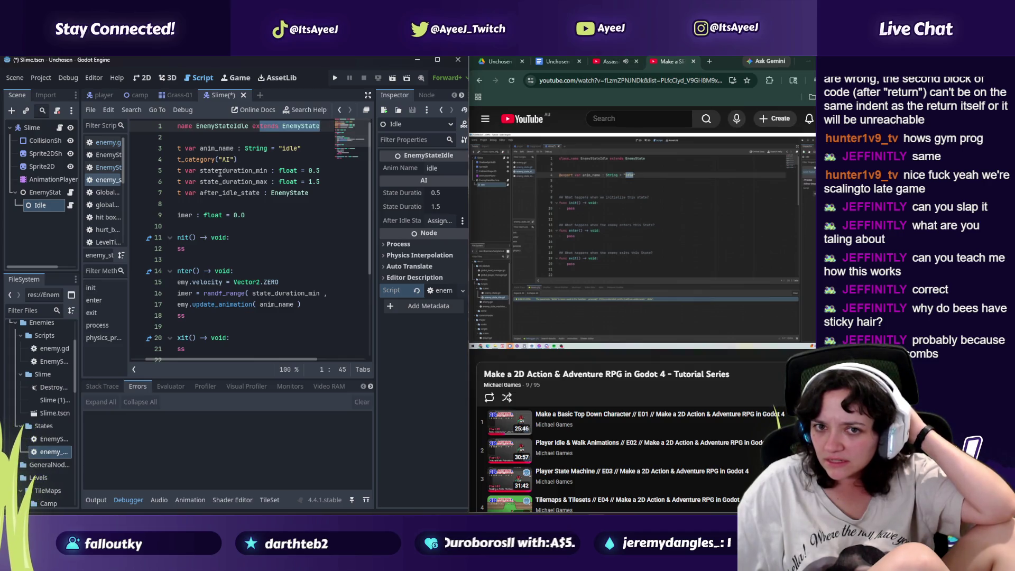
pyautogui.moveTo(217, 180)
pyautogui.mouseDown()
pyautogui.moveTo(235, 215)
pyautogui.moveTo(240, 203)
pyautogui.mouseUp()
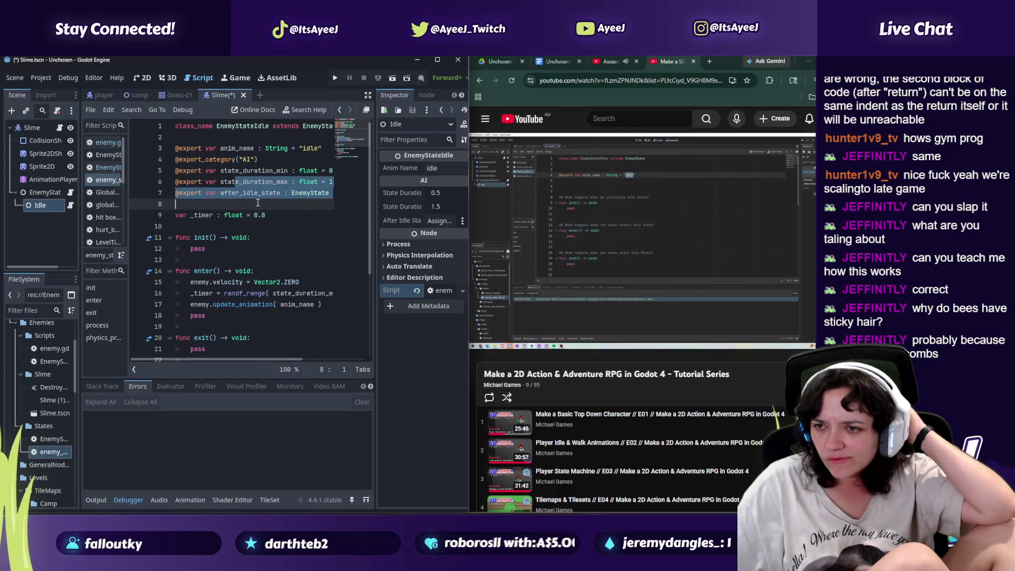
pyautogui.click(596, 217)
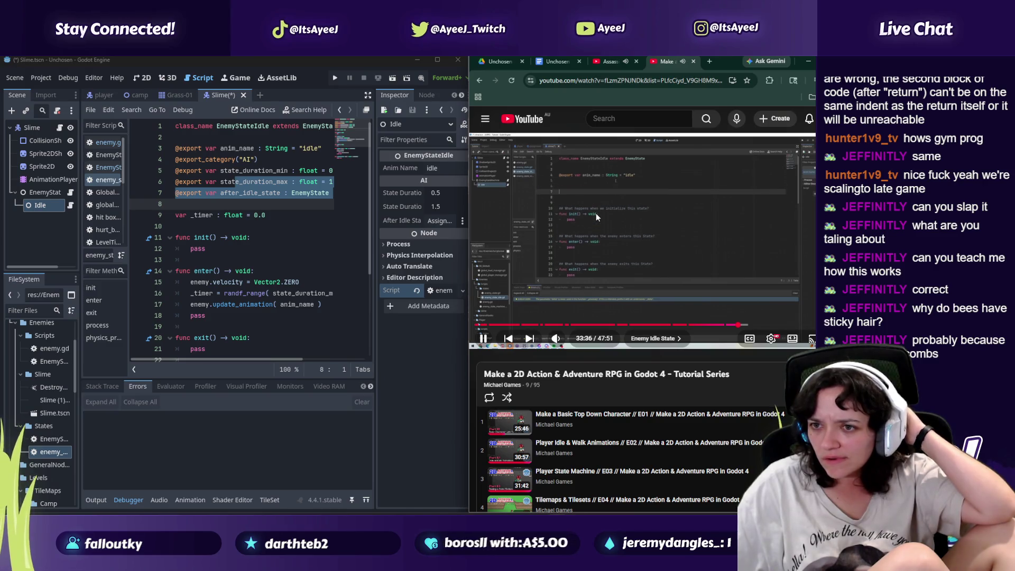
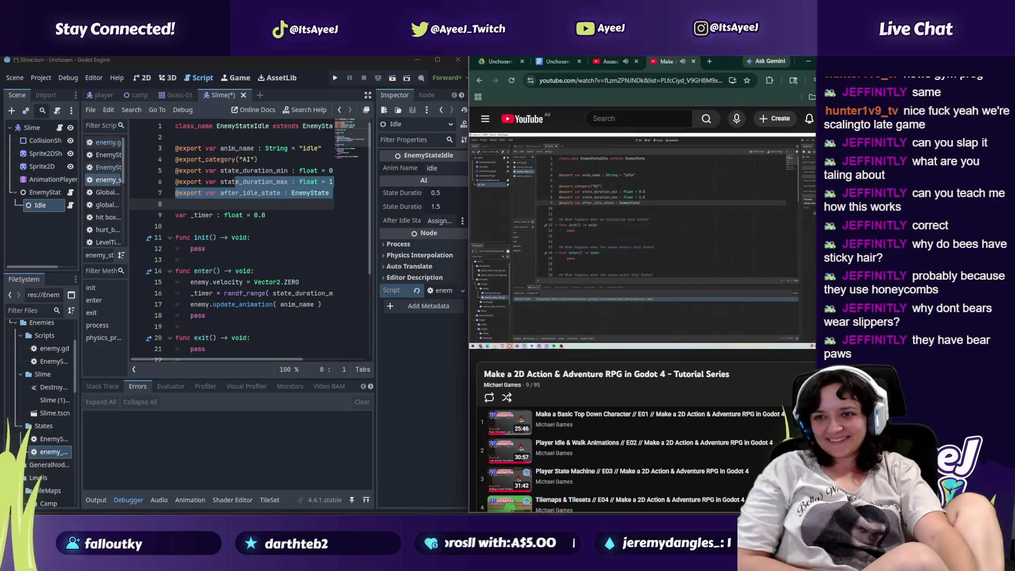
# Replay the tutorial and highlight the randf_range duration arguments and update_animation call in the idle script
pyautogui.click(629, 216)
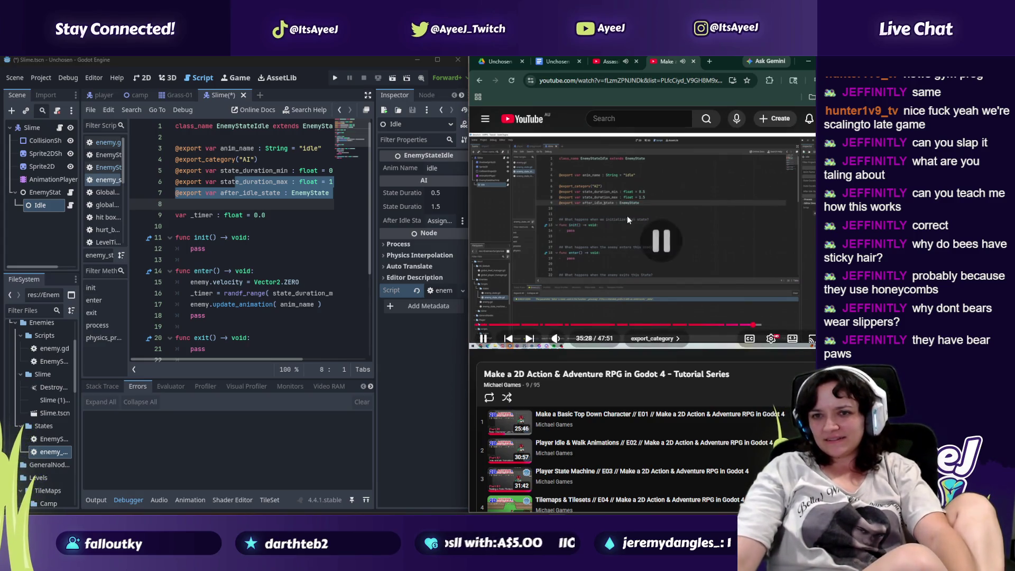
pyautogui.click(610, 225)
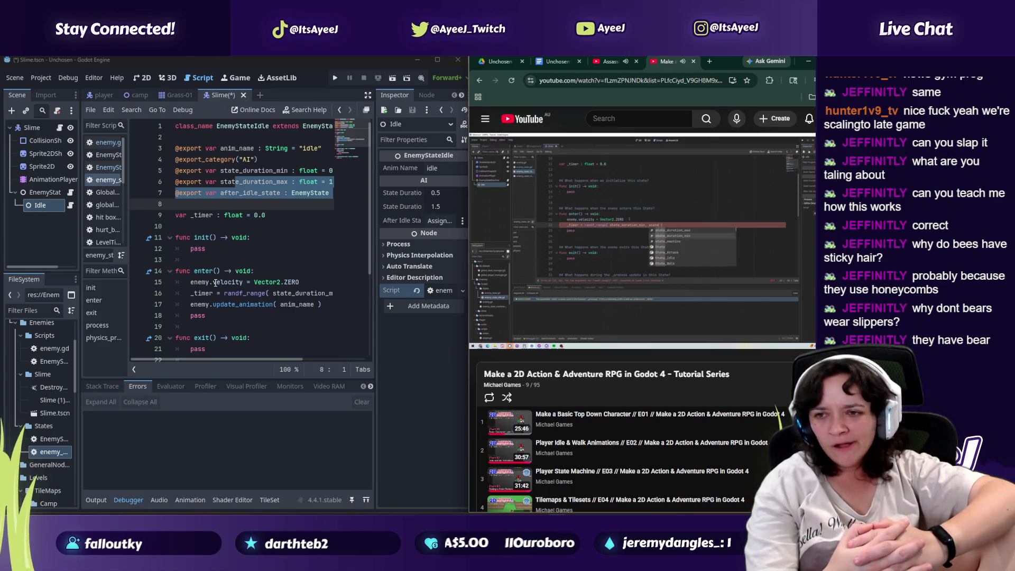
pyautogui.moveTo(278, 294)
pyautogui.mouseDown()
pyautogui.moveTo(333, 295)
pyautogui.moveTo(266, 292)
pyautogui.mouseUp()
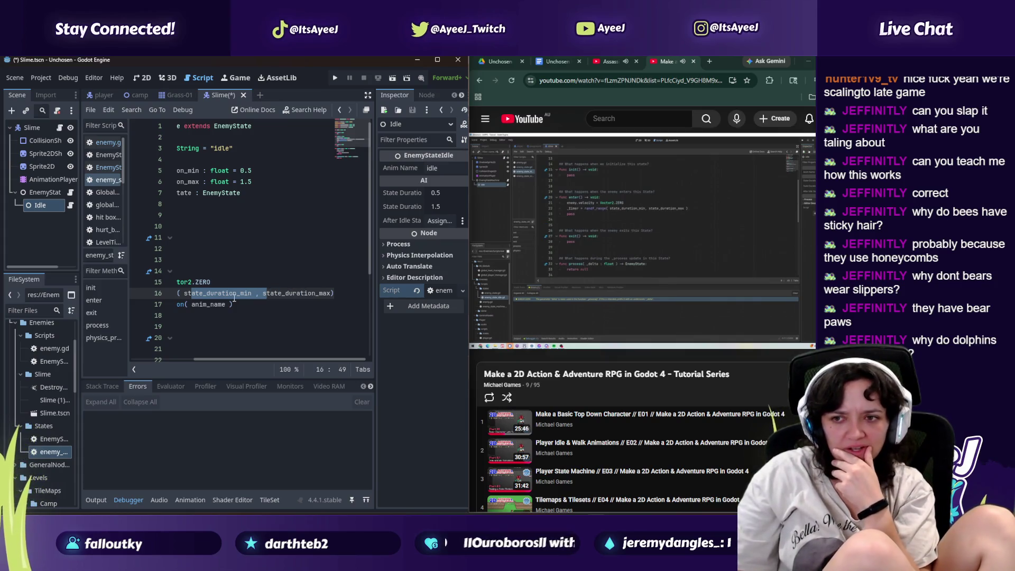
pyautogui.click(213, 305)
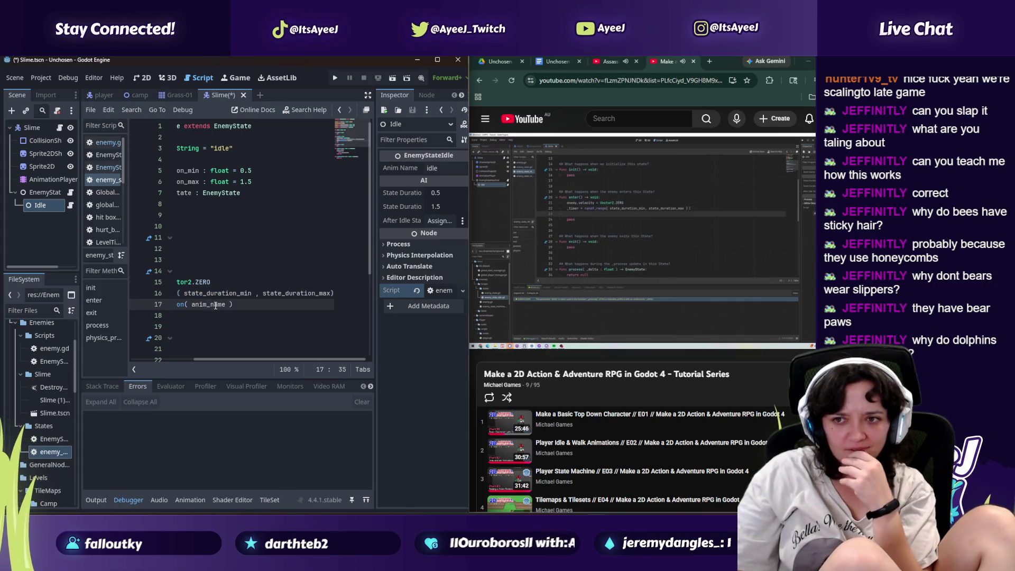
pyautogui.moveTo(205, 305); pyautogui.dragTo(169, 305)
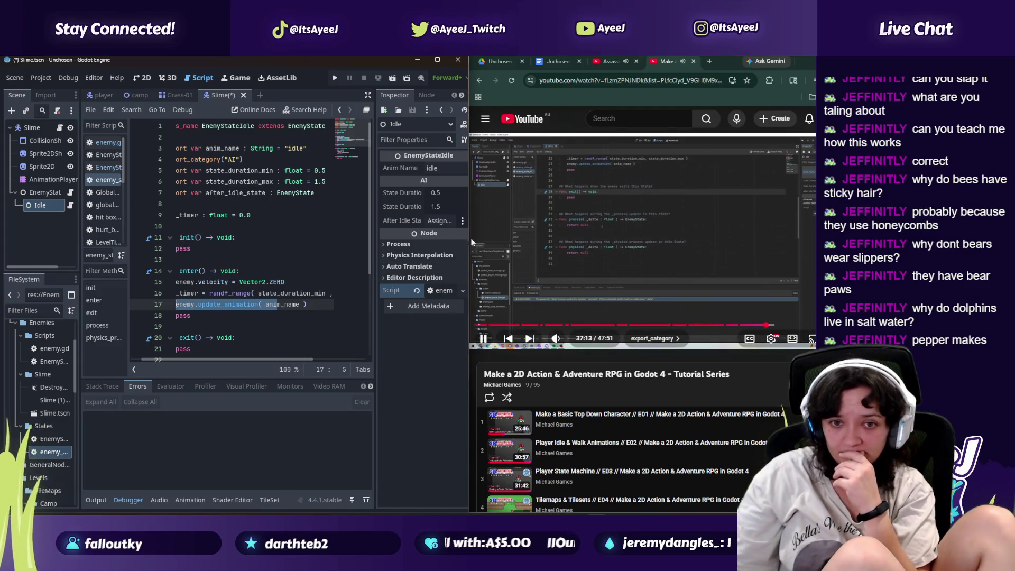
# Pause the tutorial at 37:52 and make the video fill the screen
pyautogui.scroll(-3, 212, 303)
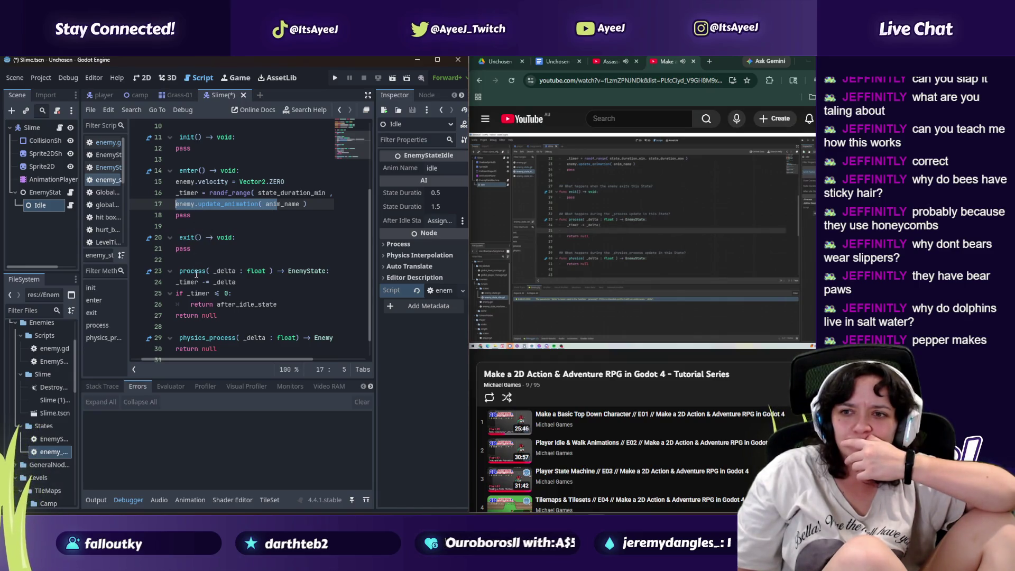
pyautogui.moveTo(495, 259)
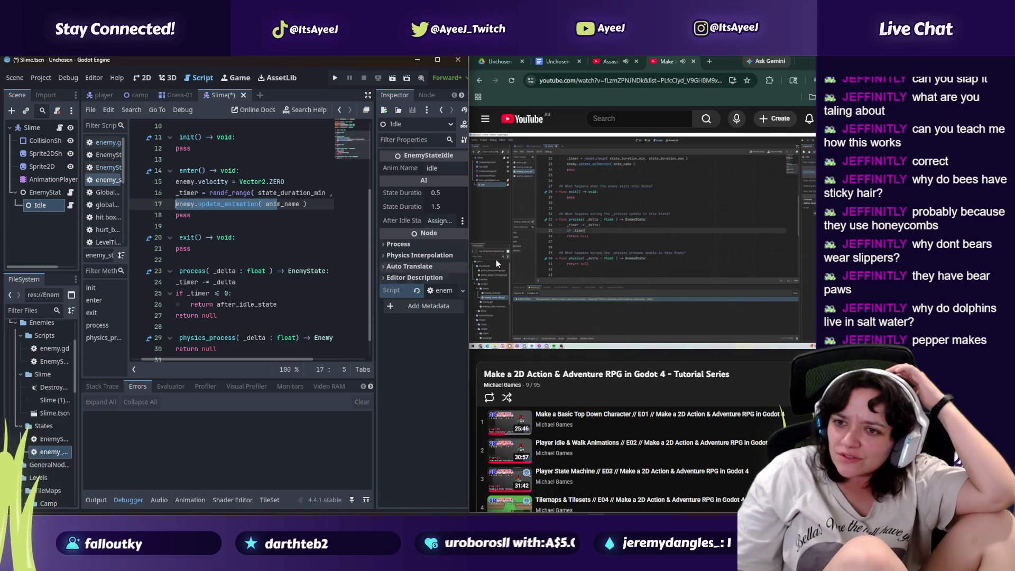
pyautogui.click(595, 263)
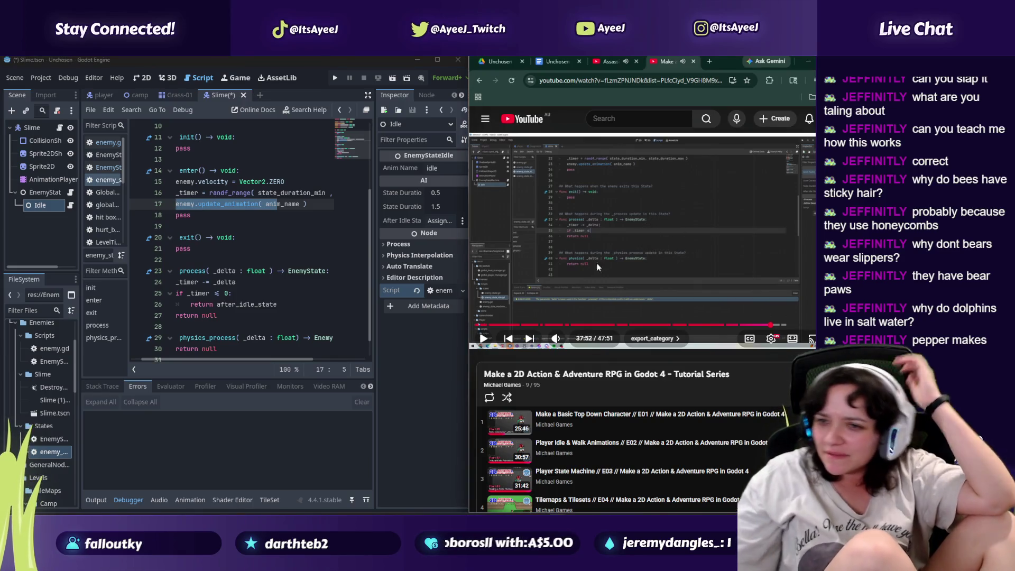
pyautogui.click(811, 338)
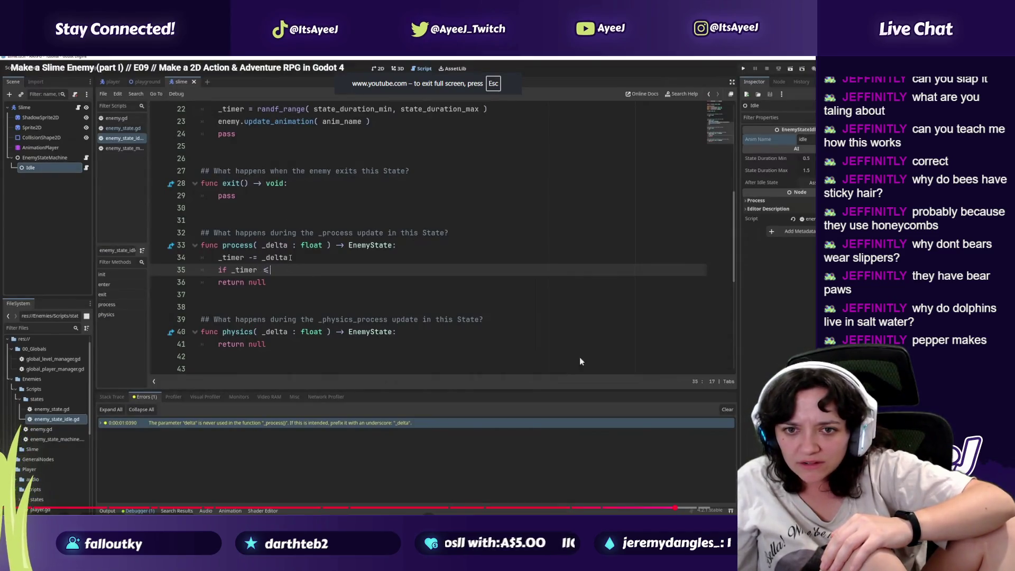
# Play the tutorial to about 38:30 and pause it in the normal-size player, out of fullscreen
pyautogui.click(541, 345)
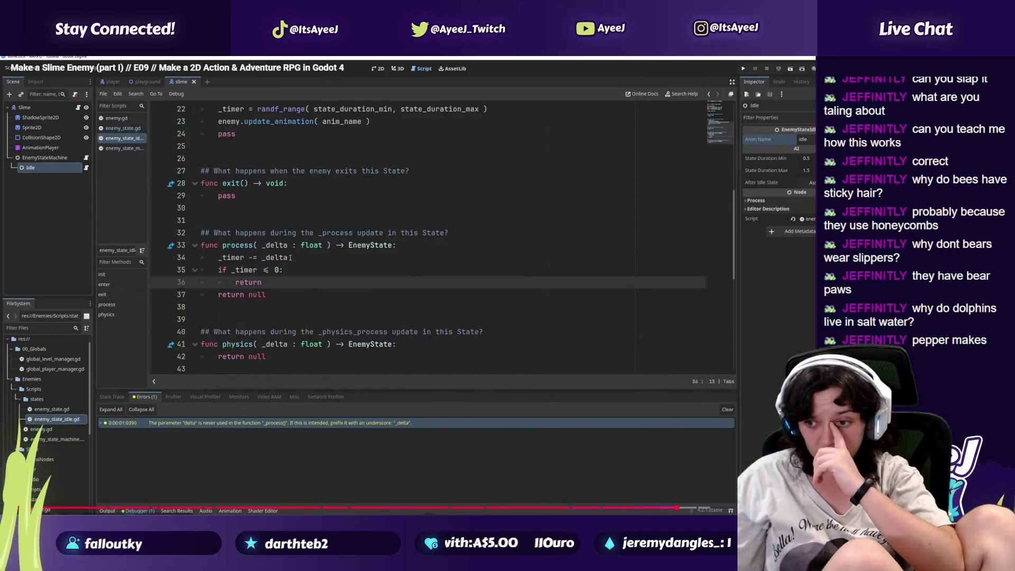
pyautogui.press('Escape')
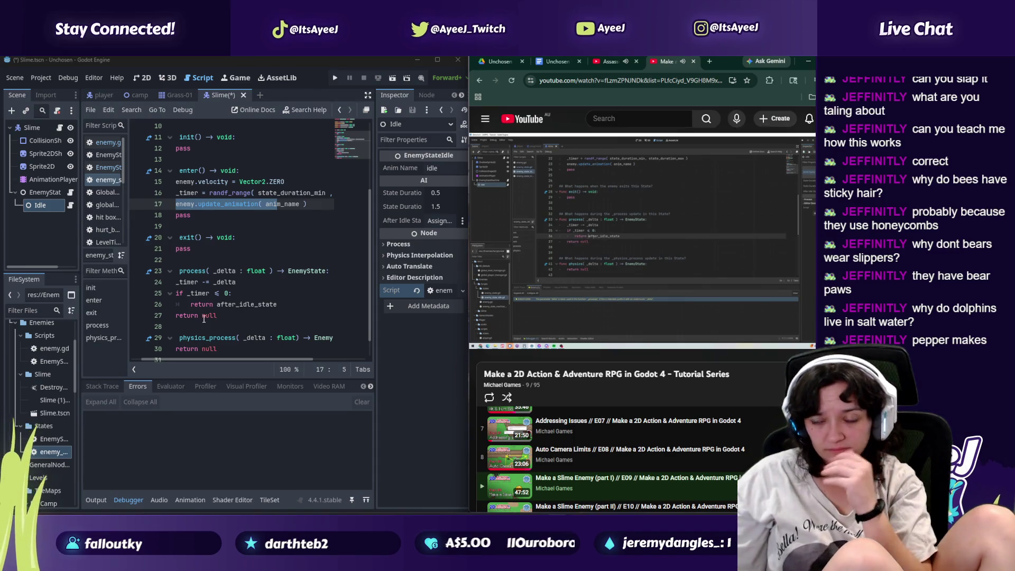
pyautogui.moveTo(765, 207)
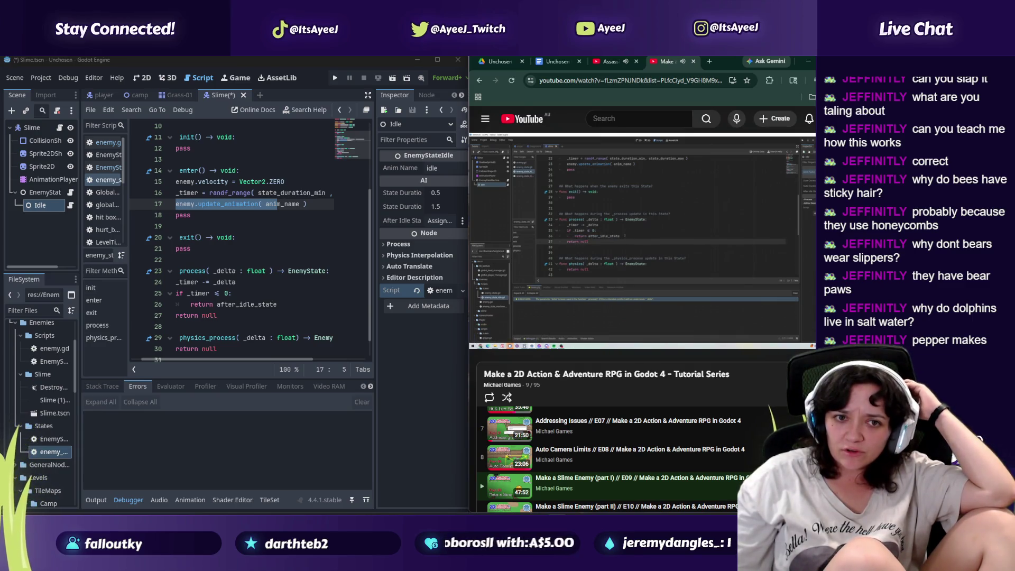
pyautogui.click(529, 227)
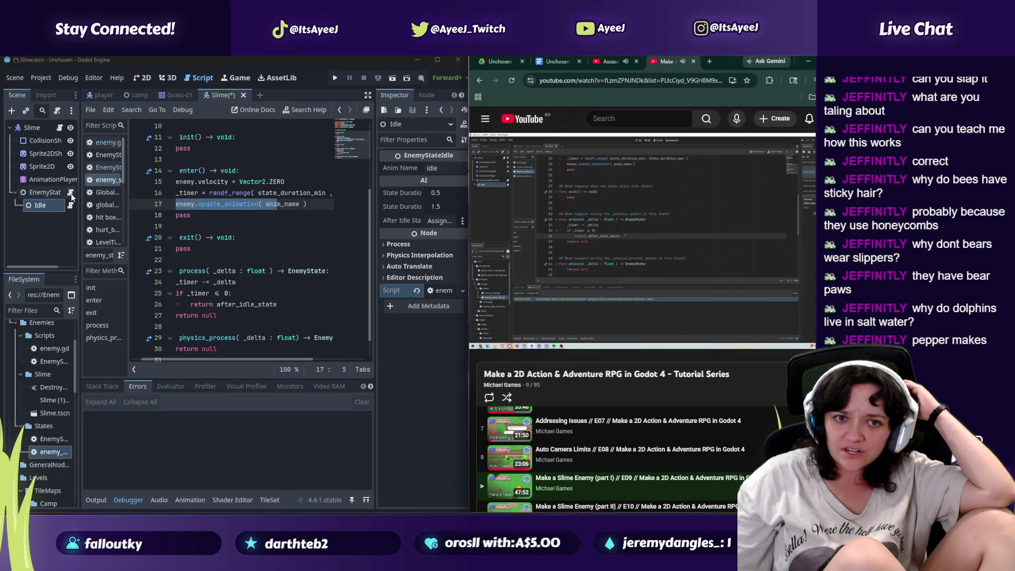
# Move the Slime's CollisionShape2D below Sprite2D in the Scene dock, following the tutorial
pyautogui.click(547, 208)
pyautogui.moveTo(50, 144); pyautogui.dragTo(46, 169)
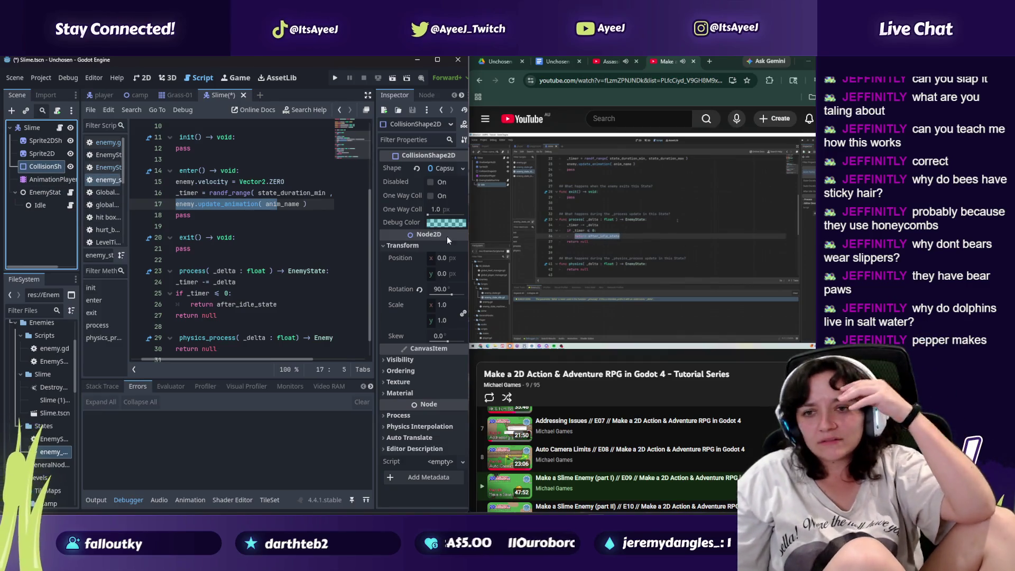
pyautogui.moveTo(572, 232)
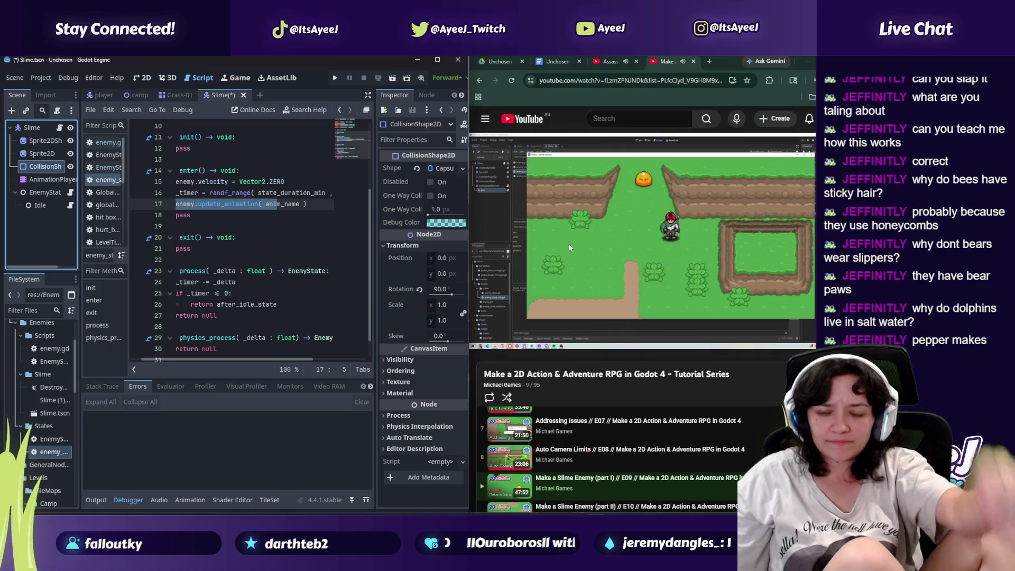
pyautogui.click(568, 243)
# Save the Slime scene and run the game, which stops on a _state_machine assignment error
pyautogui.hotkey('ctrl', 's')
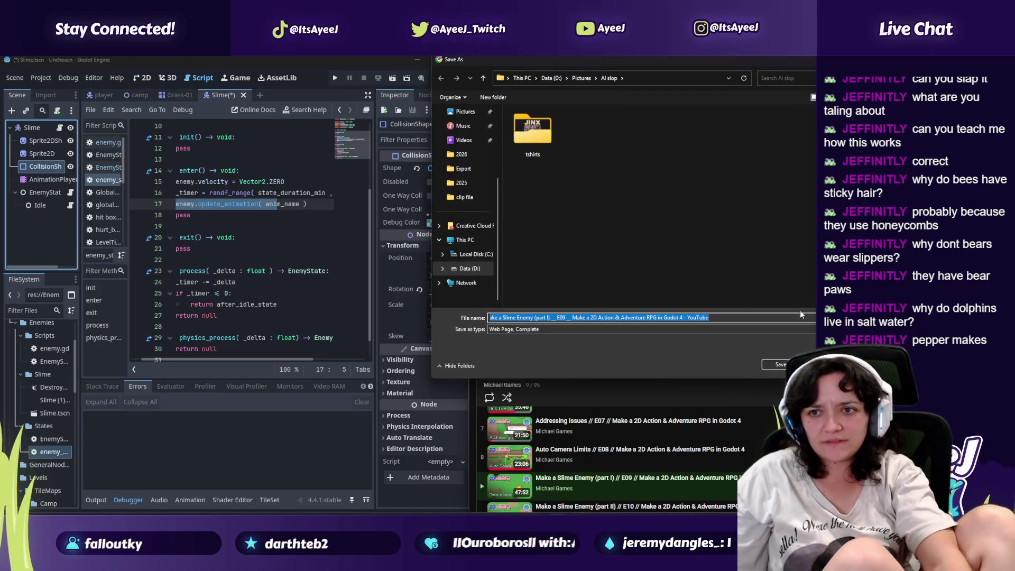
pyautogui.press('Escape')
pyautogui.click(328, 192)
pyautogui.hotkey('ctrl', 's')
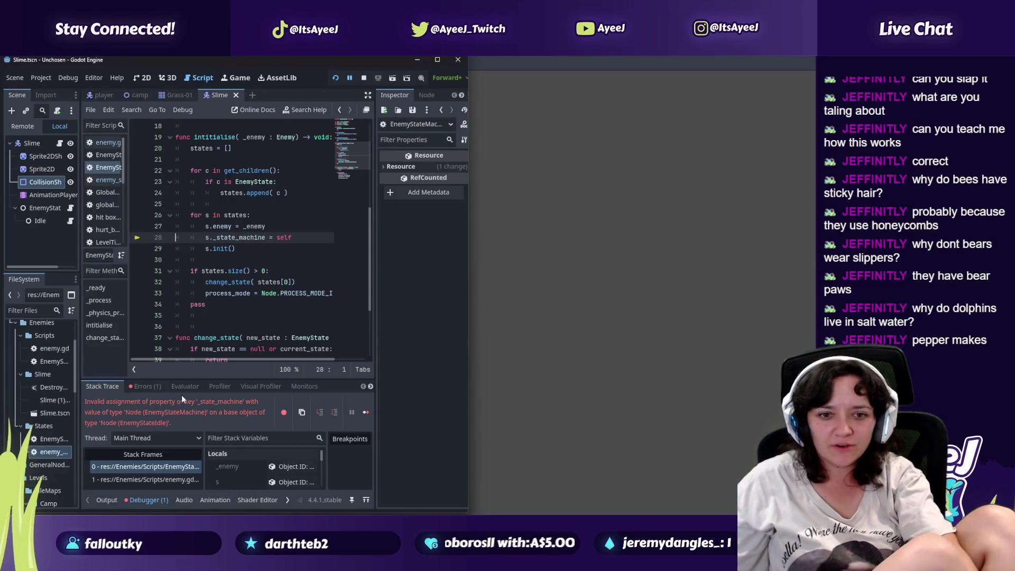
# Maximize the editor and follow the 'Node not found: HitBox' error to enemy.gd's hit_box line
pyautogui.click(437, 59)
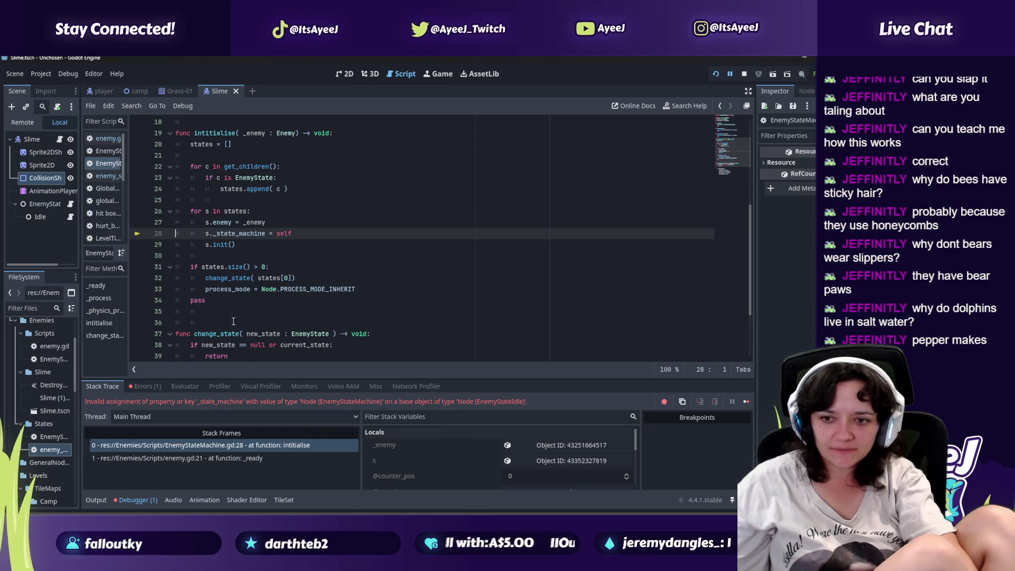
pyautogui.moveTo(212, 233); pyautogui.dragTo(273, 233)
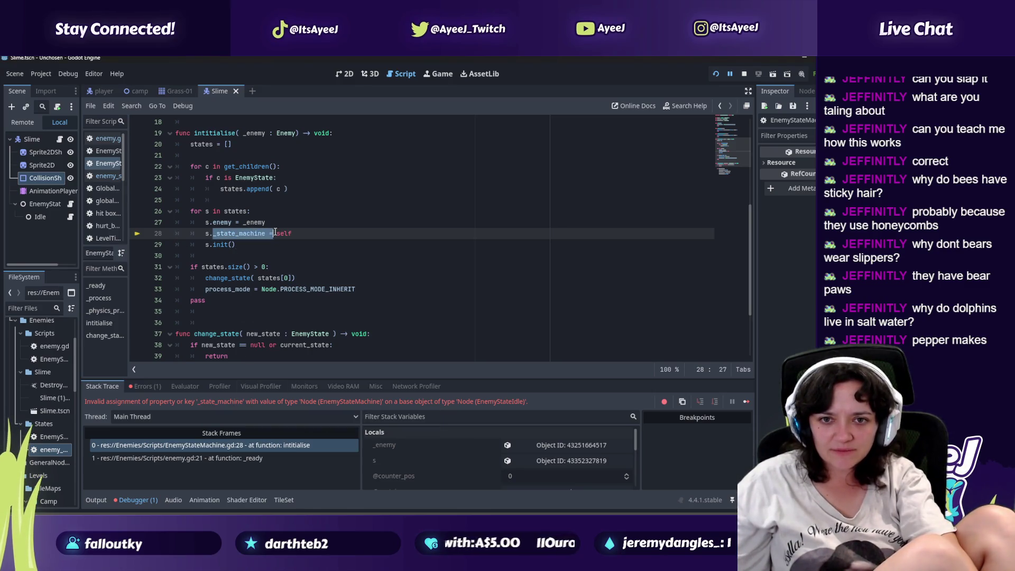
pyautogui.click(149, 387)
pyautogui.doubleClick(210, 419)
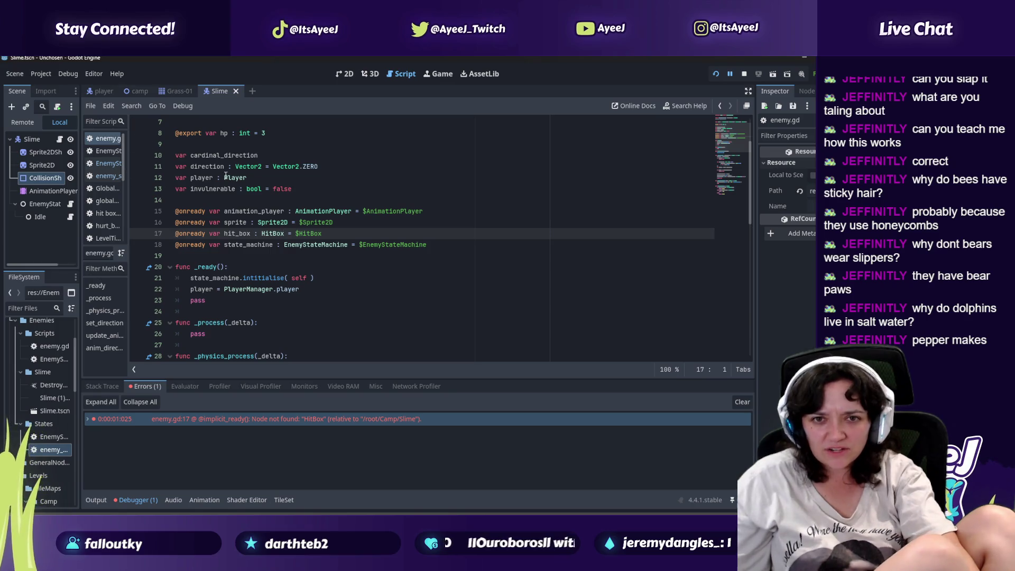
# Close the debug game window and replay the tutorial's Enemy Script chapter in a full-width browser
pyautogui.scroll(2, 226, 176)
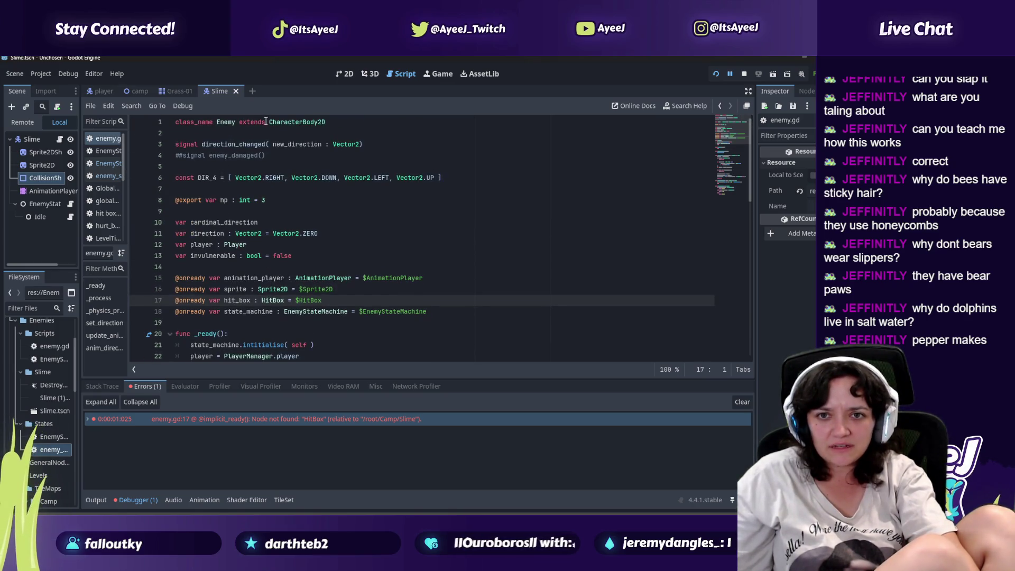
pyautogui.scroll(-1, 243, 275)
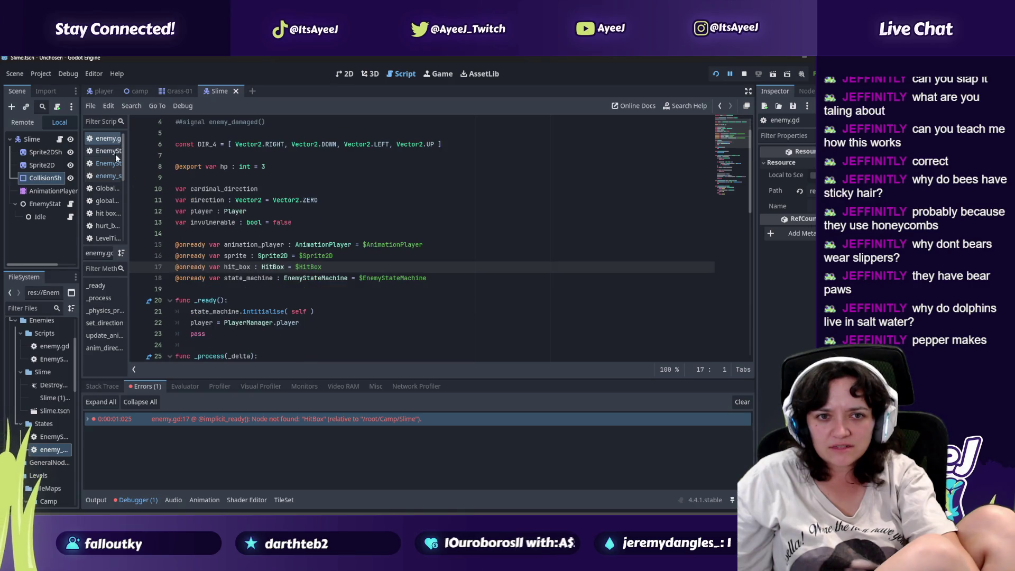
pyautogui.hotkey('alt', 'Tab')
pyautogui.hotkey('alt', 'Tab')
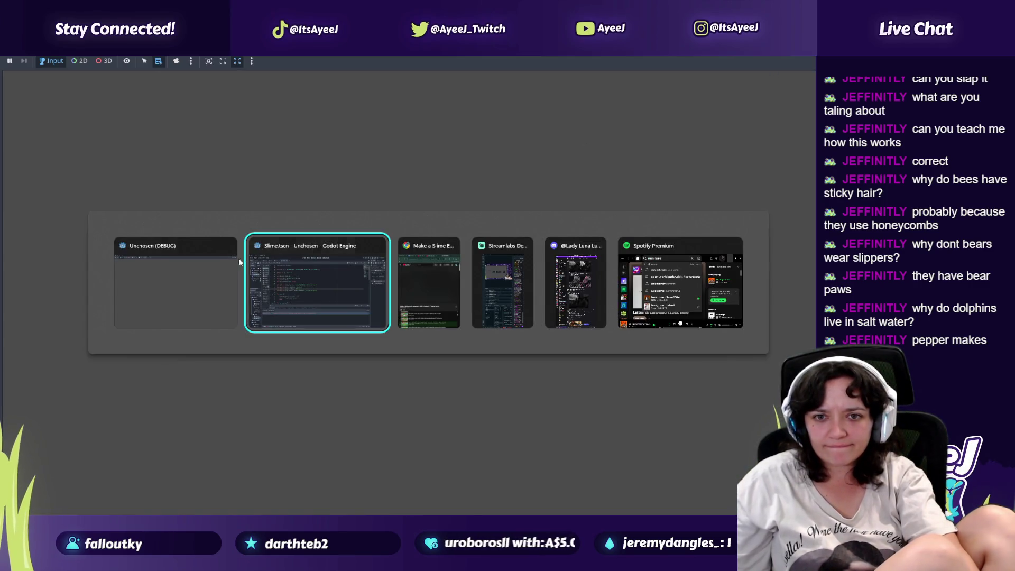
pyautogui.click(229, 247)
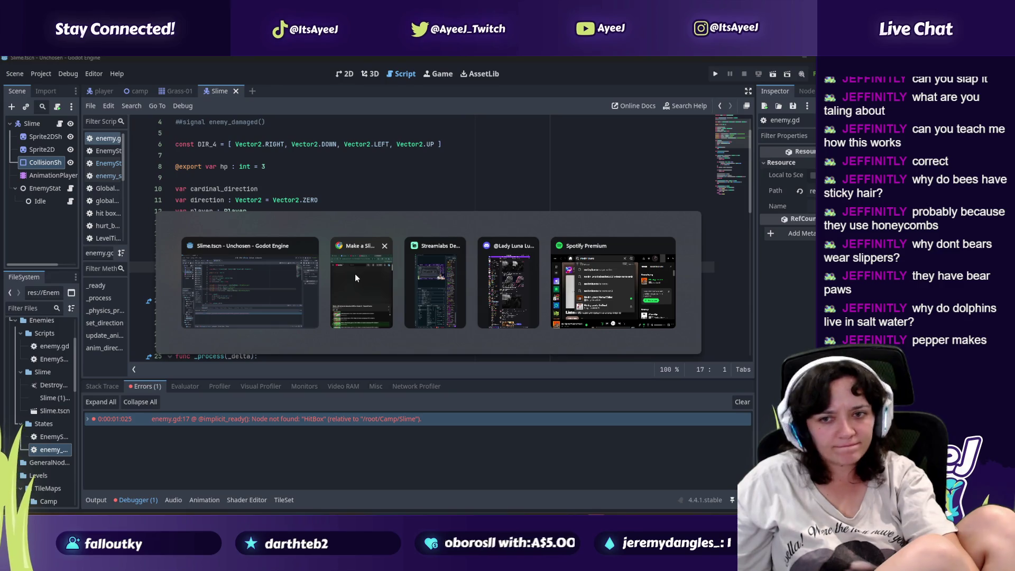
pyautogui.click(354, 274)
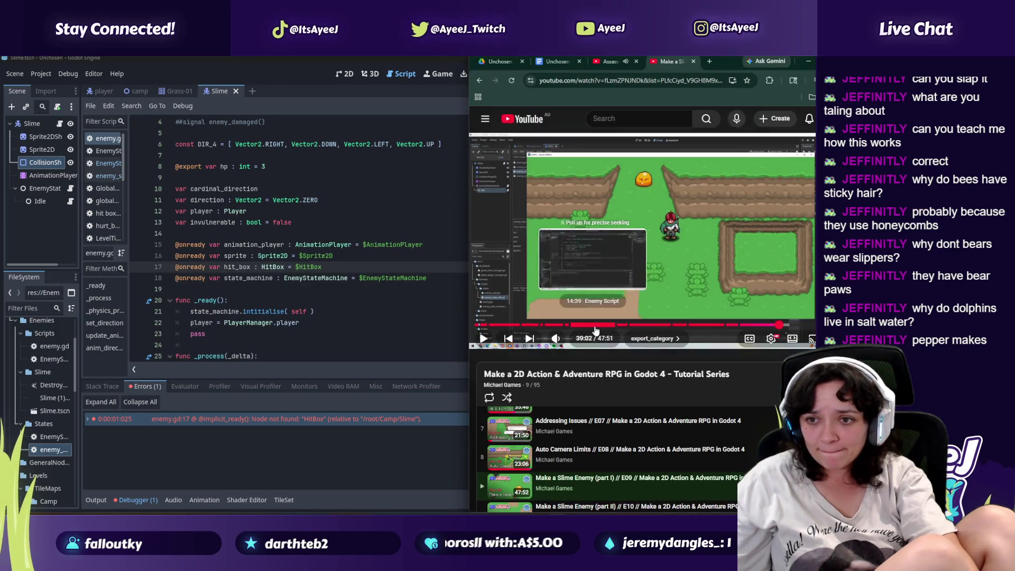
pyautogui.moveTo(580, 328); pyautogui.dragTo(572, 325)
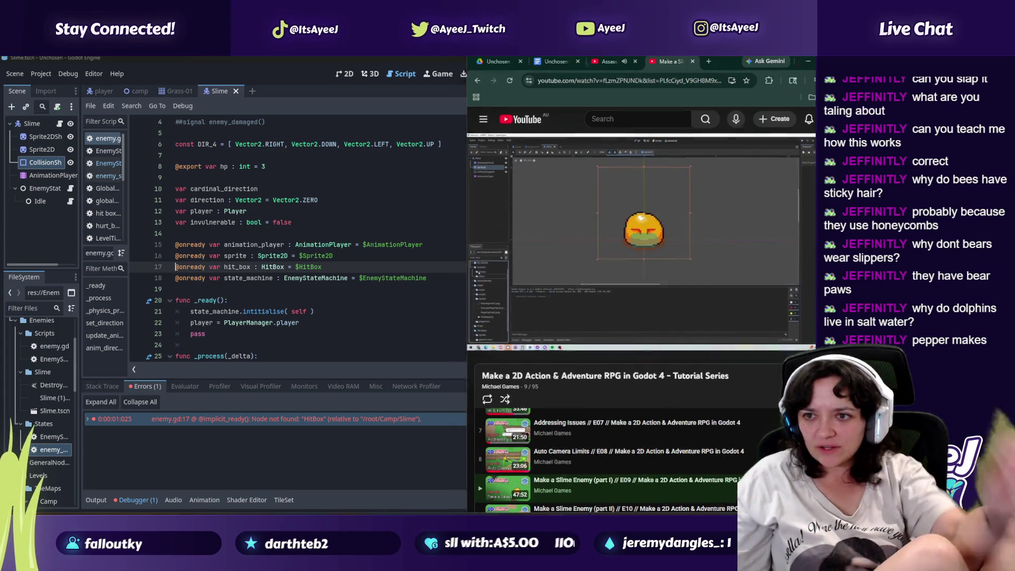
pyautogui.press('super+Up')
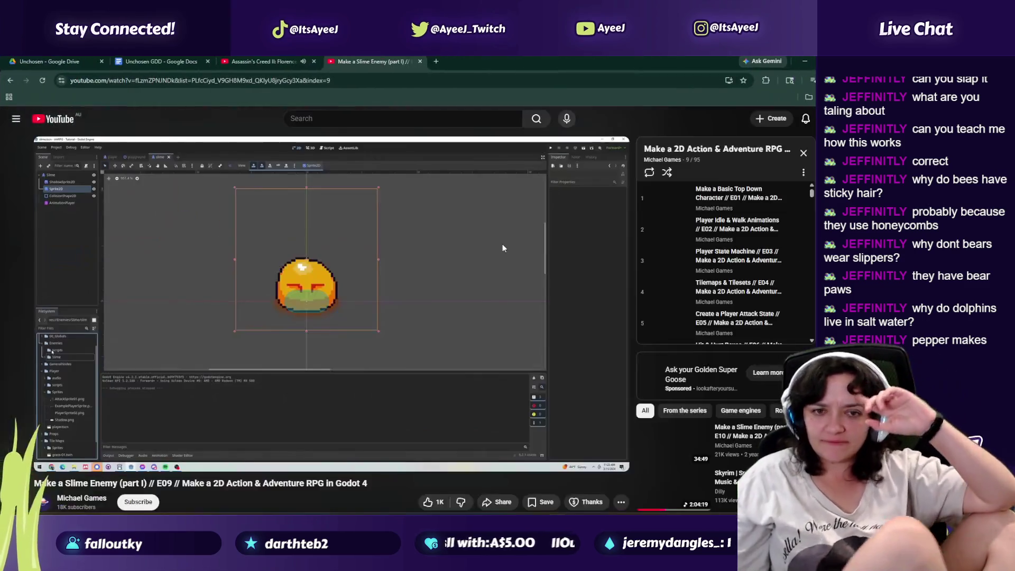
pyautogui.click(347, 380)
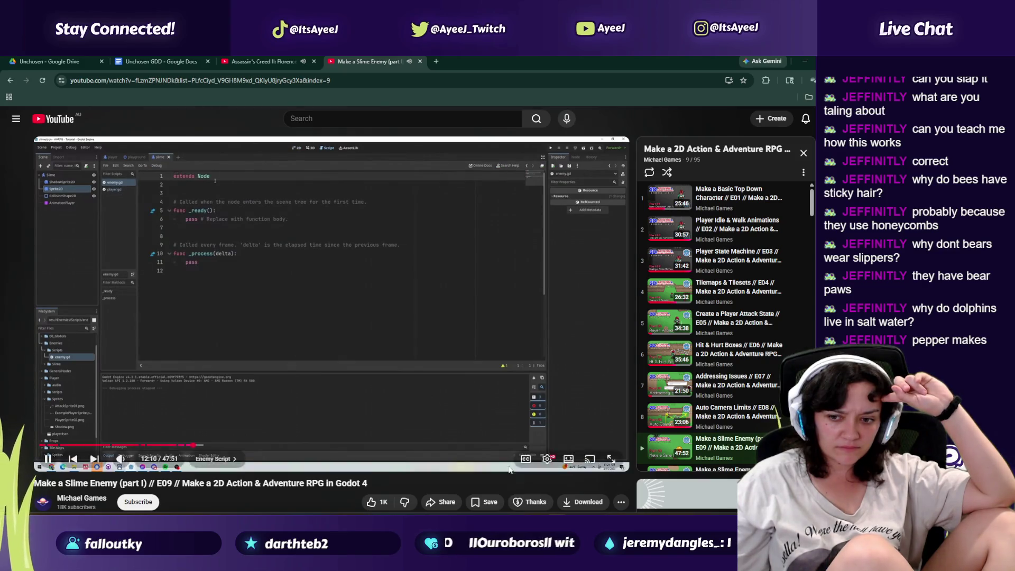
# Uncomment the enemy_damaged() signal on line 4 of enemy.gd to match the tutorial
pyautogui.hotkey('alt', 'Tab')
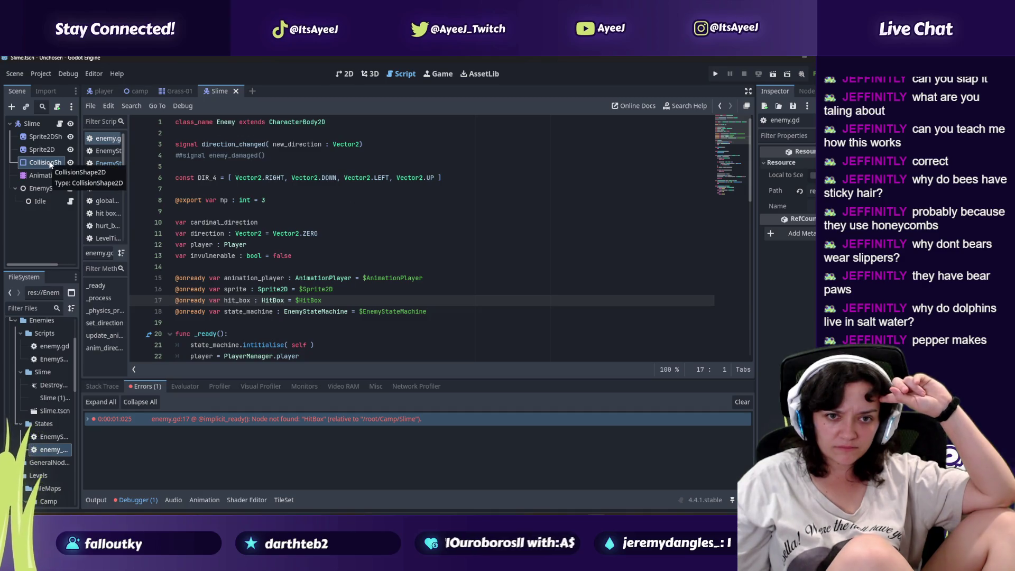
pyautogui.click(801, 57)
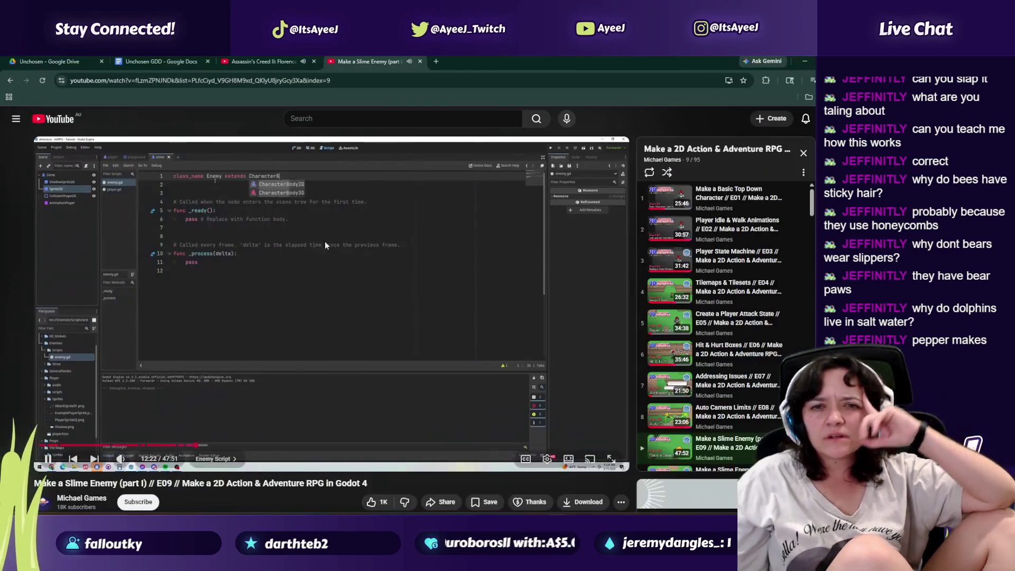
pyautogui.hotkey('alt', 'Tab')
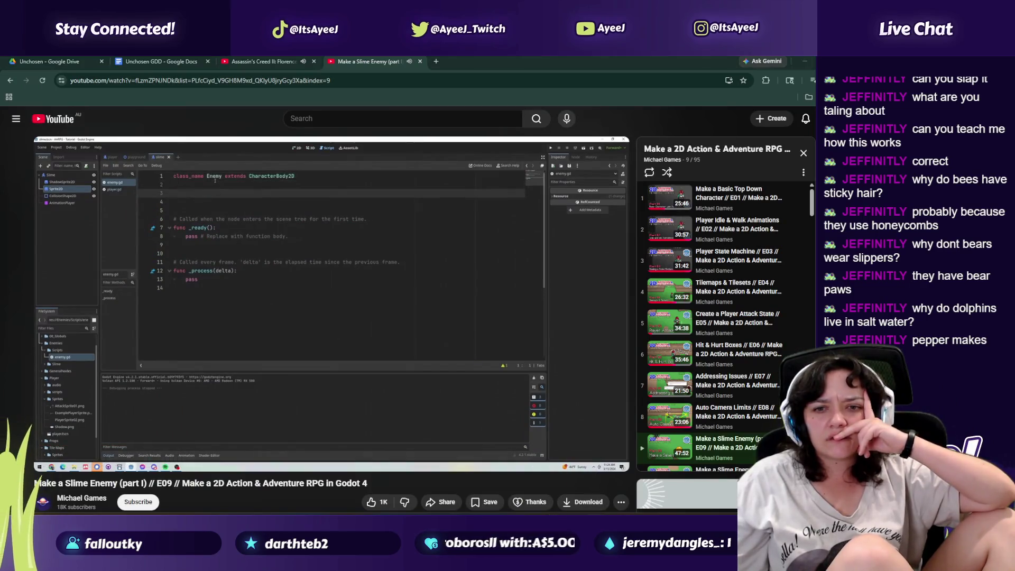
pyautogui.hotkey('alt', 'Tab')
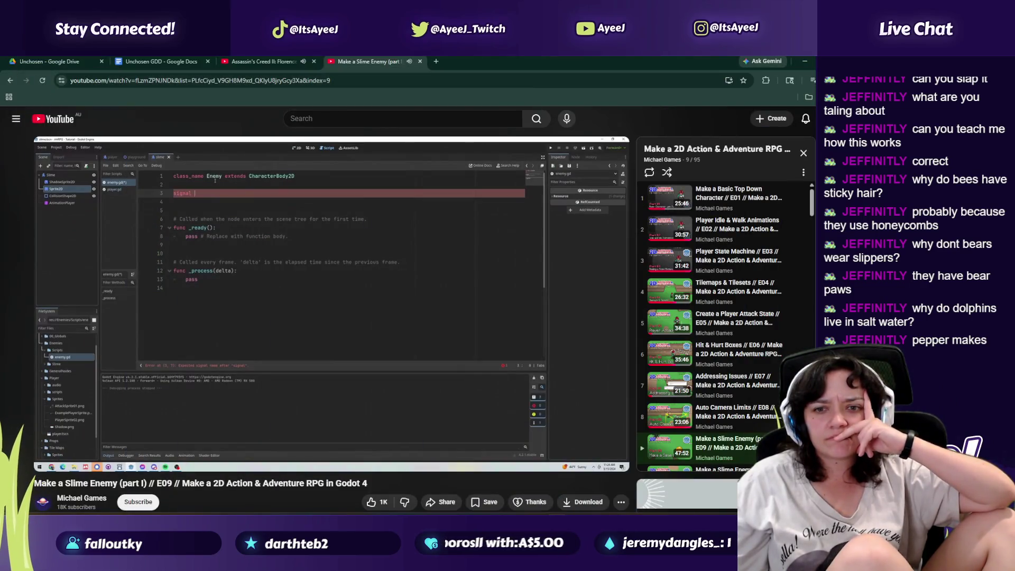
pyautogui.hotkey('alt', 'Tab')
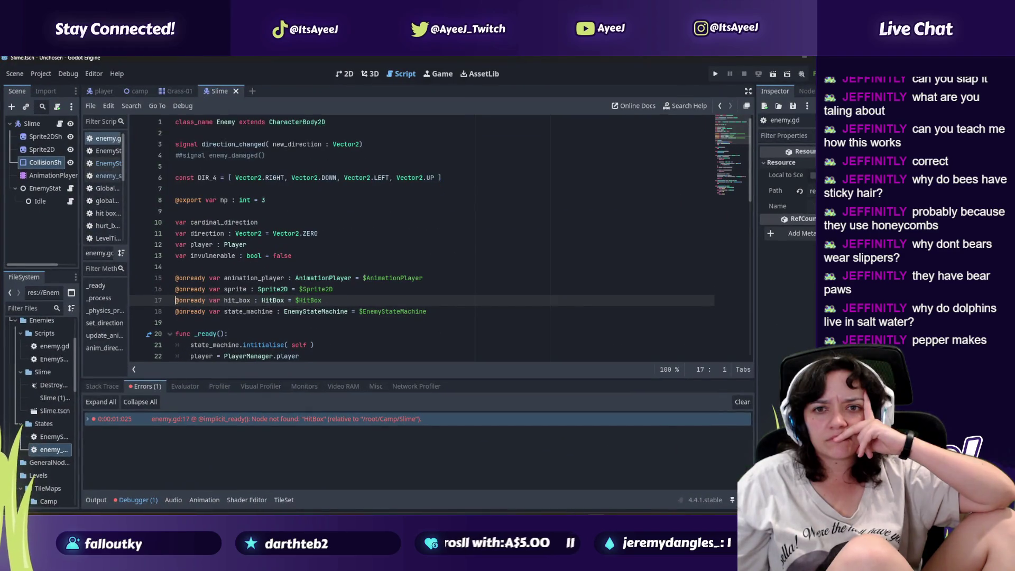
pyautogui.hotkey('alt', 'Tab')
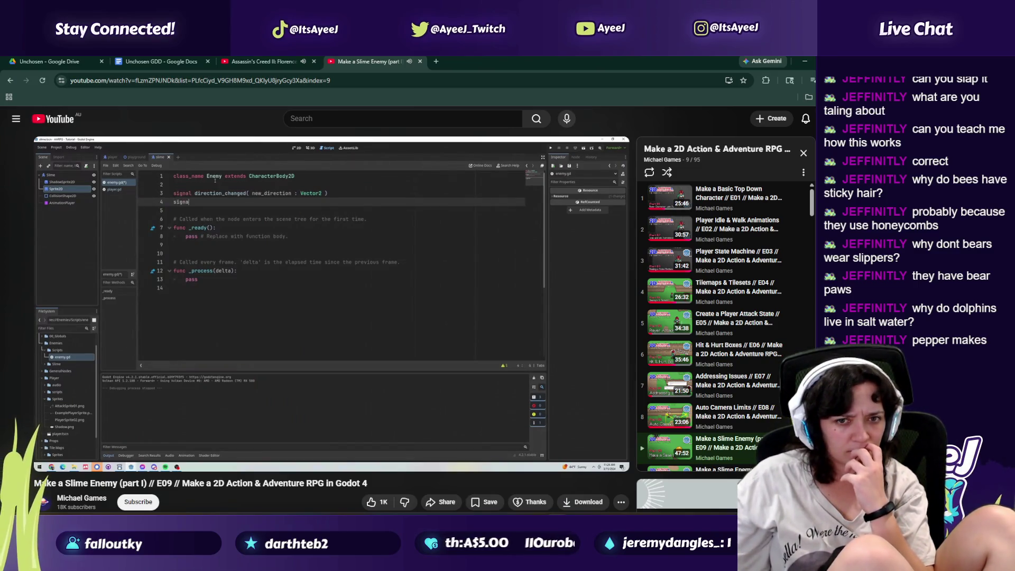
pyautogui.hotkey('alt', 'Tab')
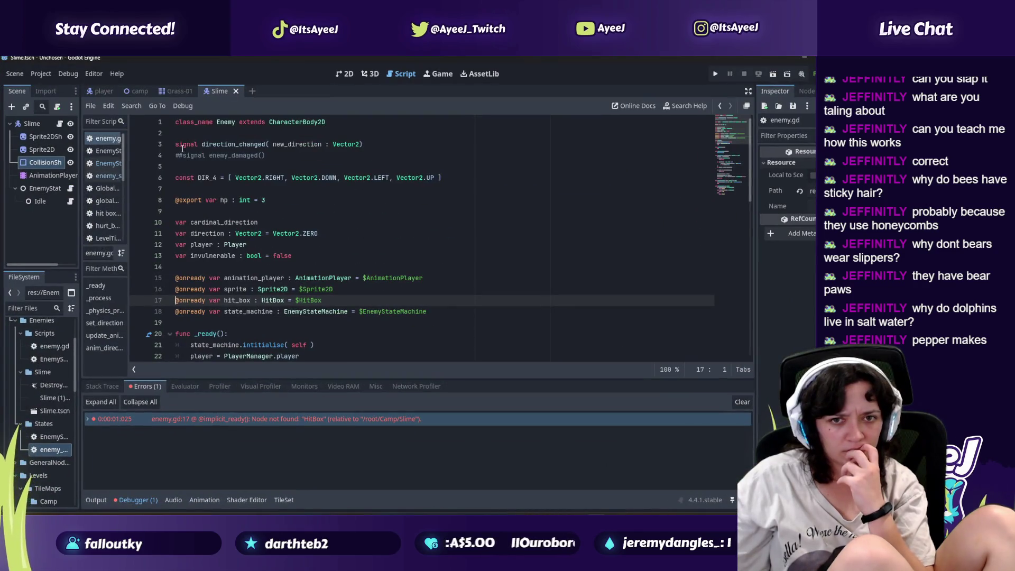
pyautogui.click(183, 155)
pyautogui.press('BackSpace')
pyautogui.press('BackSpace')
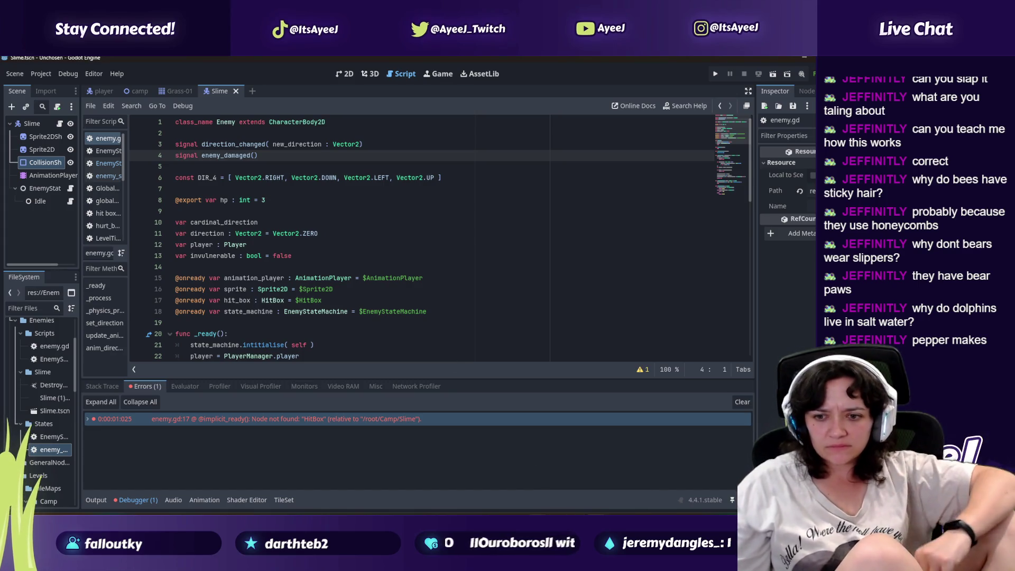
pyautogui.hotkey('alt', 'Tab')
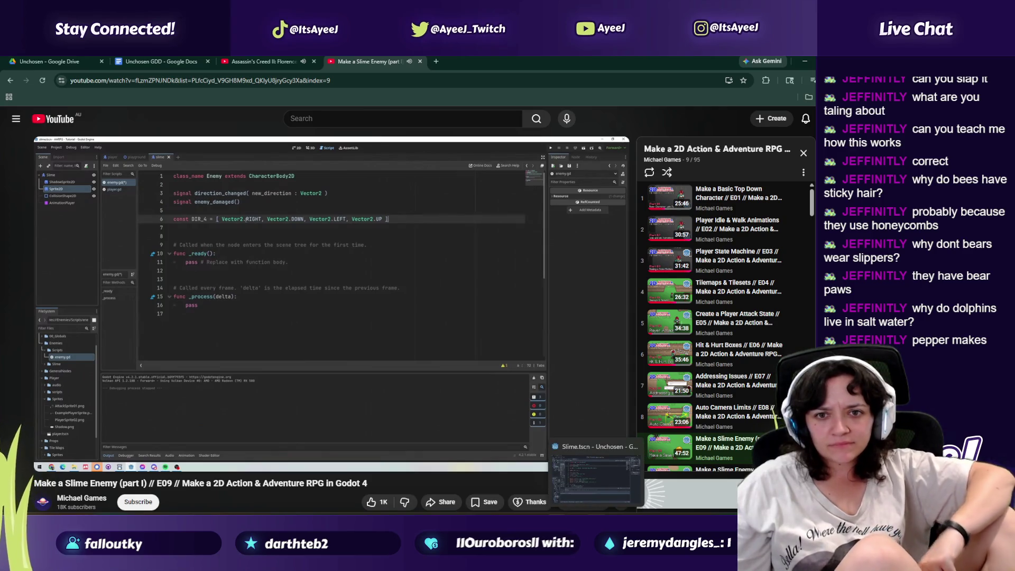
# Follow the tutorial through enemy.gd's class declaration and signals, pausing at the cardinal_direction line
pyautogui.moveTo(524, 462)
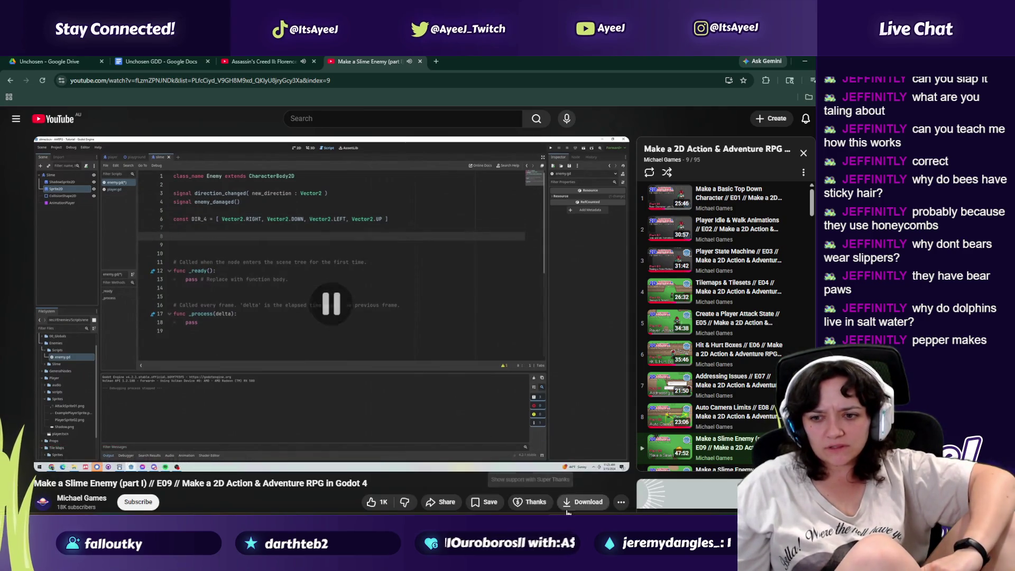
pyautogui.click(525, 462)
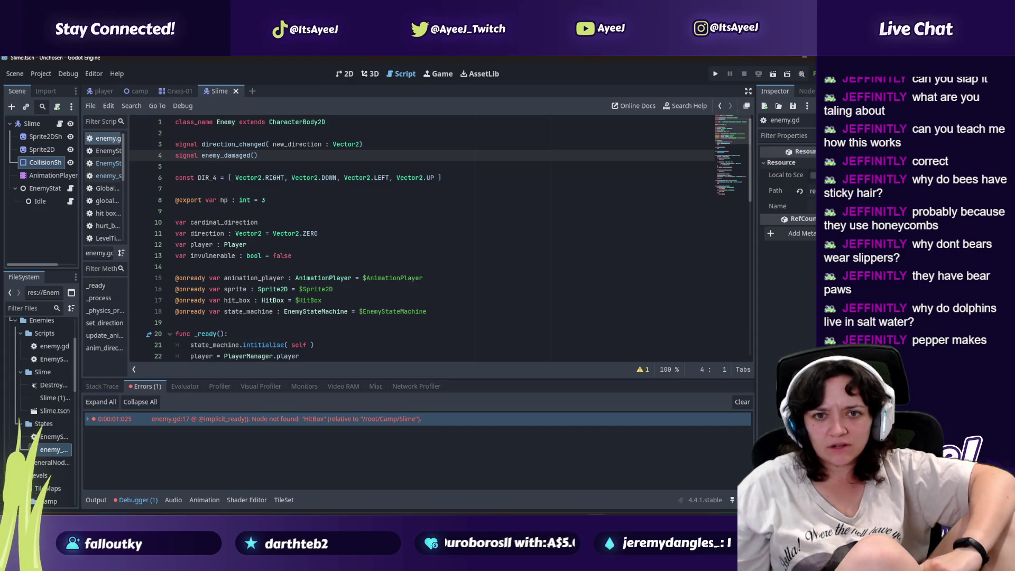
pyautogui.hotkey('alt', 'Tab')
pyautogui.click(353, 325)
pyautogui.hotkey('alt', 'Tab')
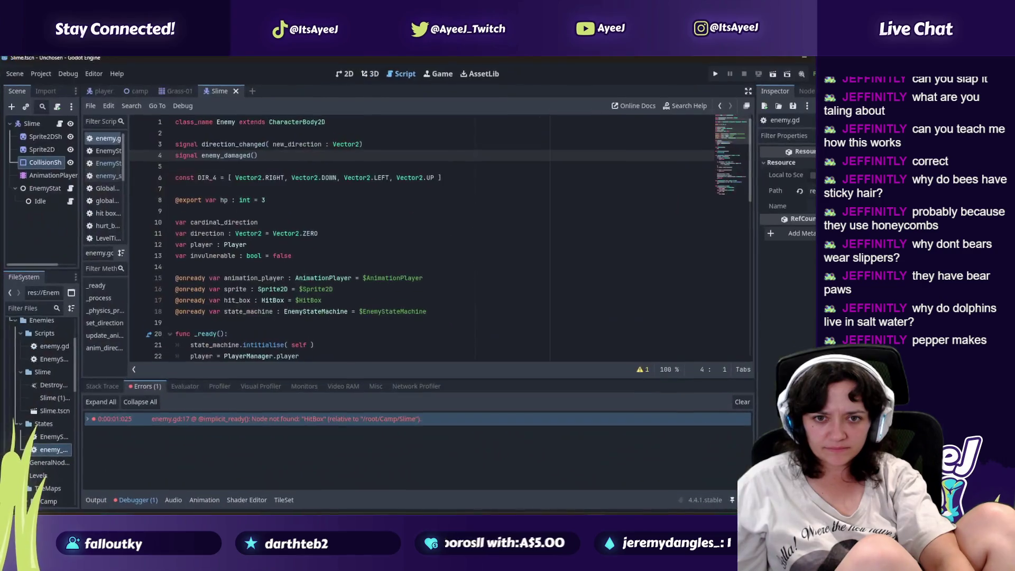
pyautogui.hotkey('alt', 'Tab')
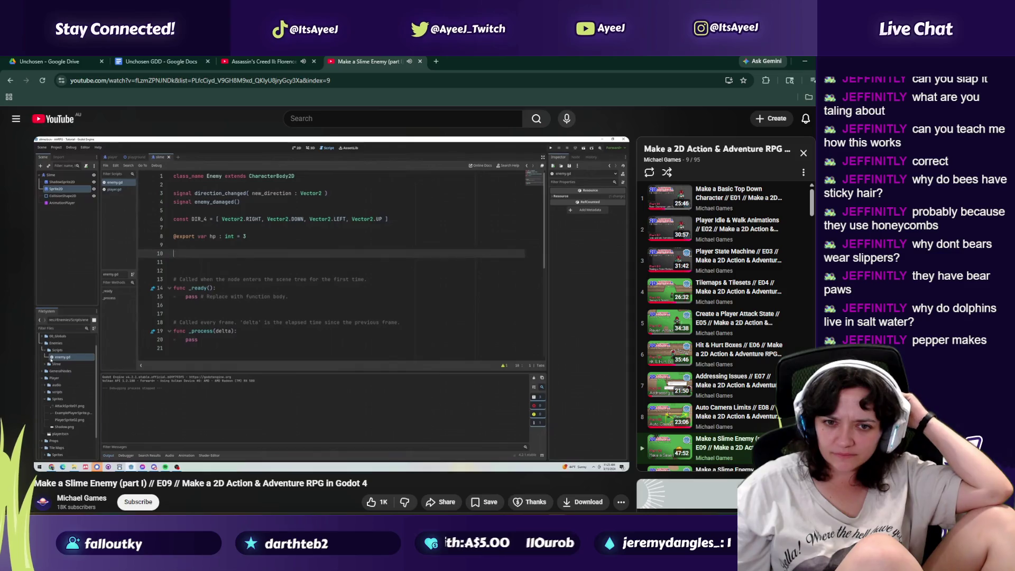
pyautogui.hotkey('alt', 'Tab')
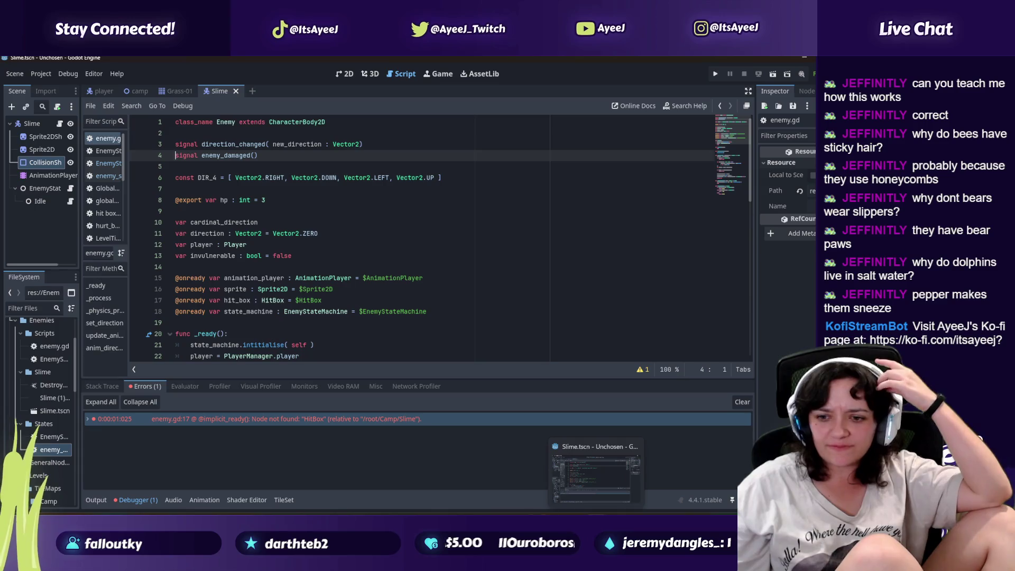
pyautogui.click(597, 474)
pyautogui.click(378, 356)
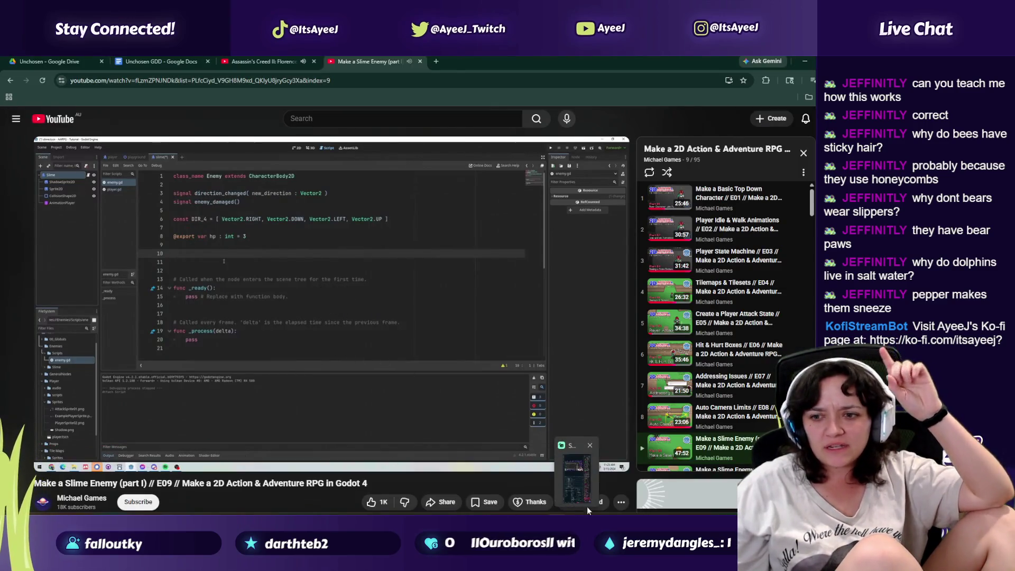
pyautogui.click(596, 474)
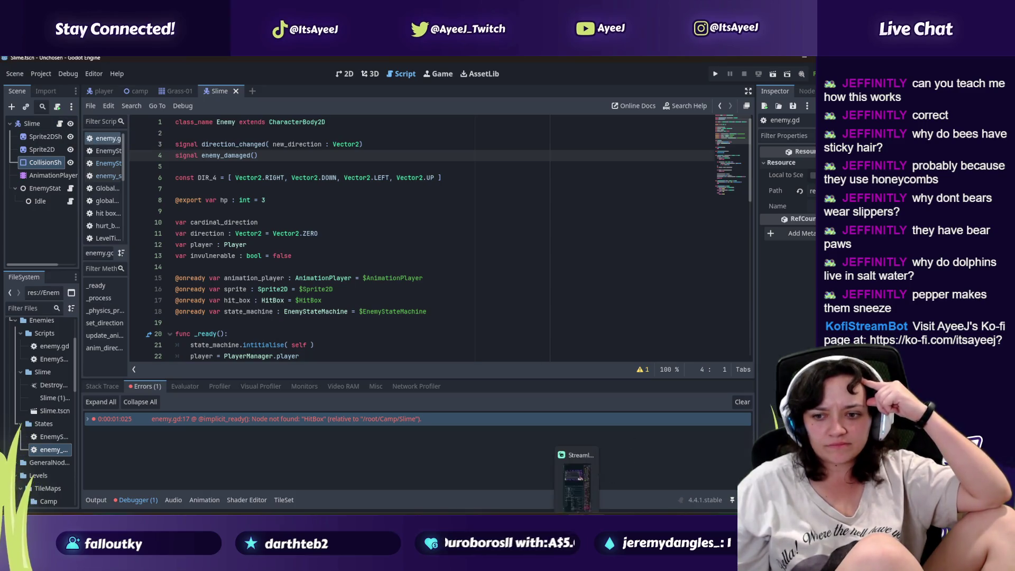
pyautogui.click(576, 510)
pyautogui.click(432, 310)
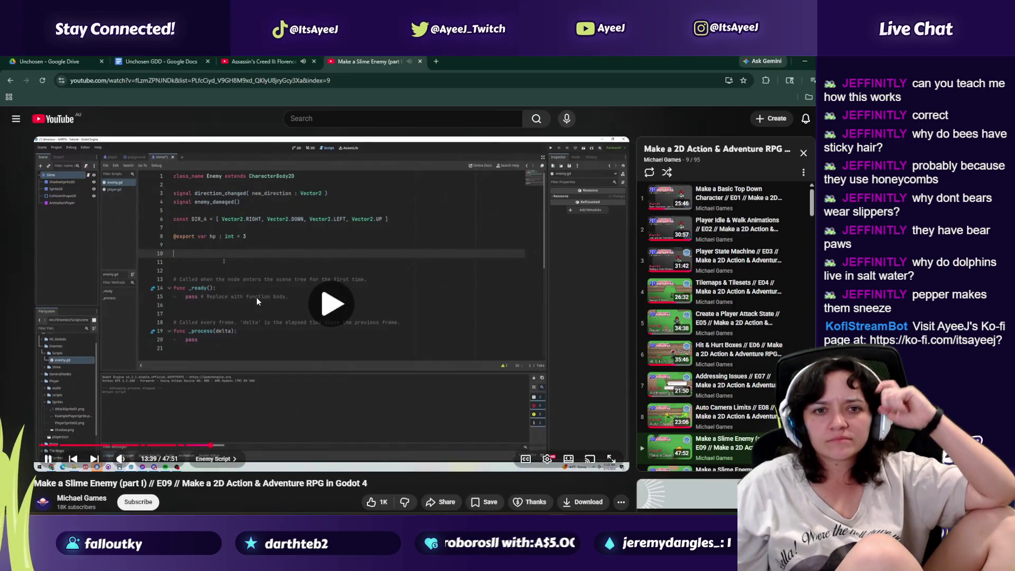
pyautogui.click(299, 344)
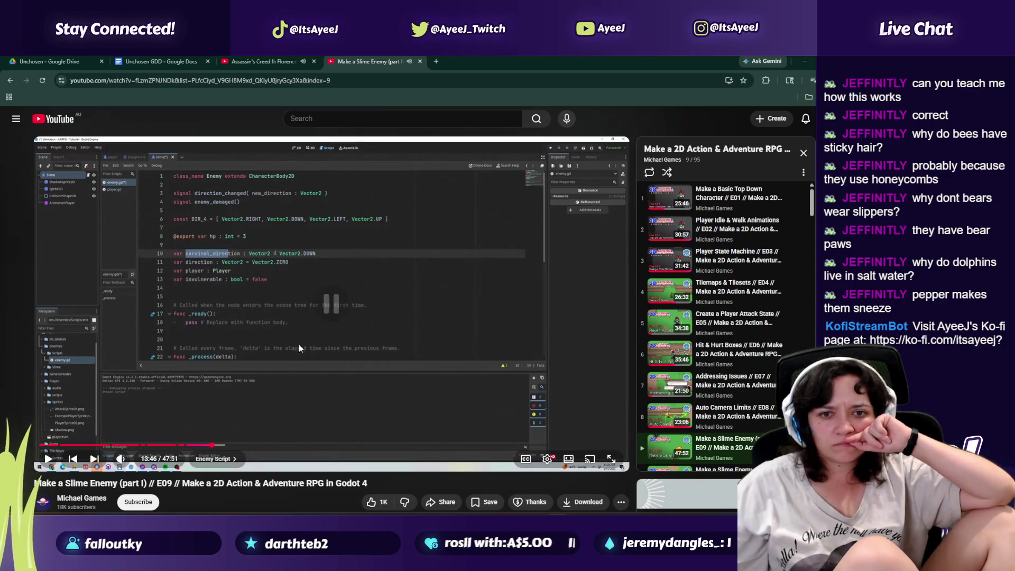
pyautogui.moveTo(597, 518)
pyautogui.click(597, 478)
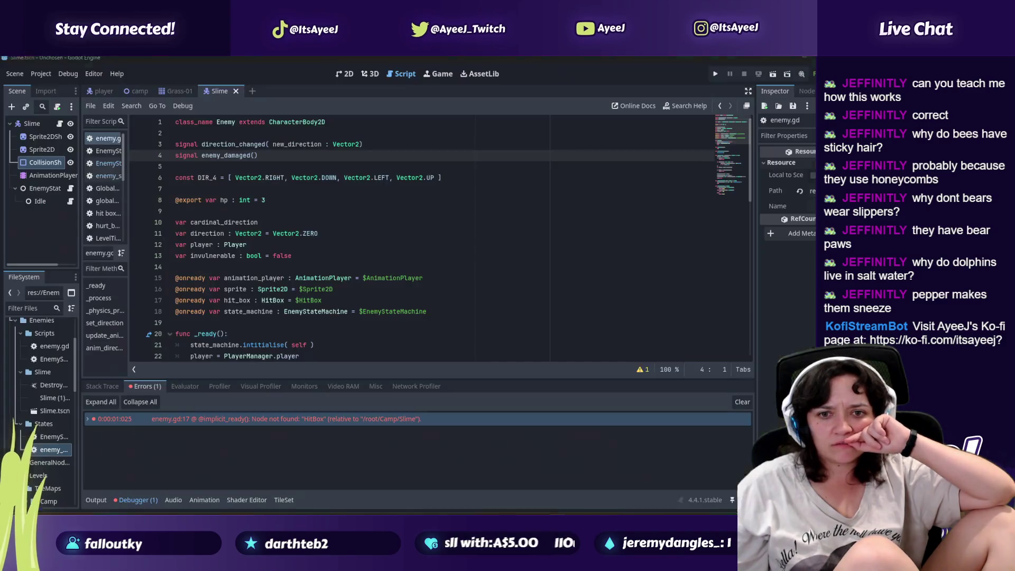
# Give cardinal_direction on line 10 a Vector2.DOWN default value, matching the tutorial
pyautogui.hotkey('alt', 'Tab')
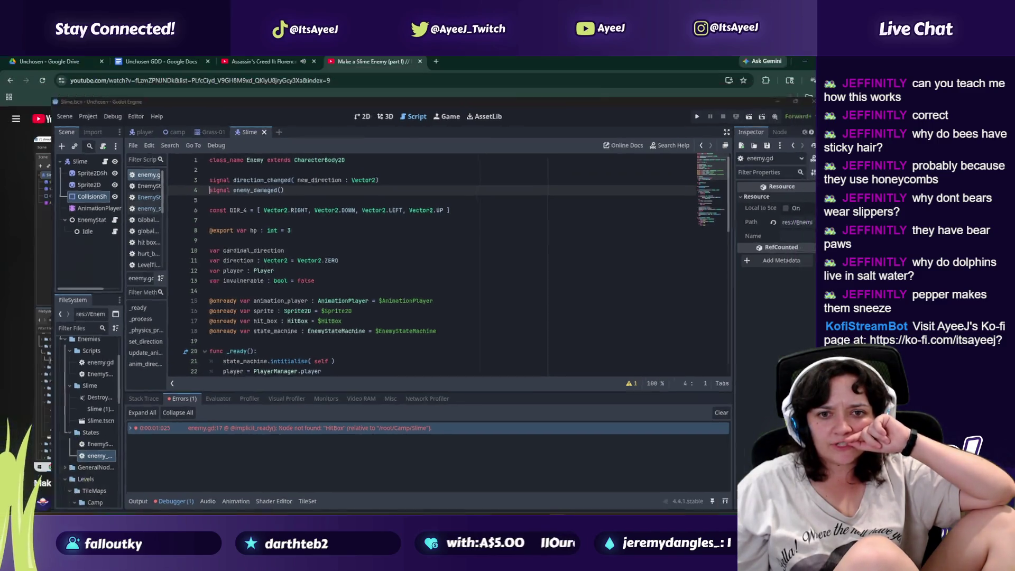
pyautogui.hotkey('alt', 'Tab')
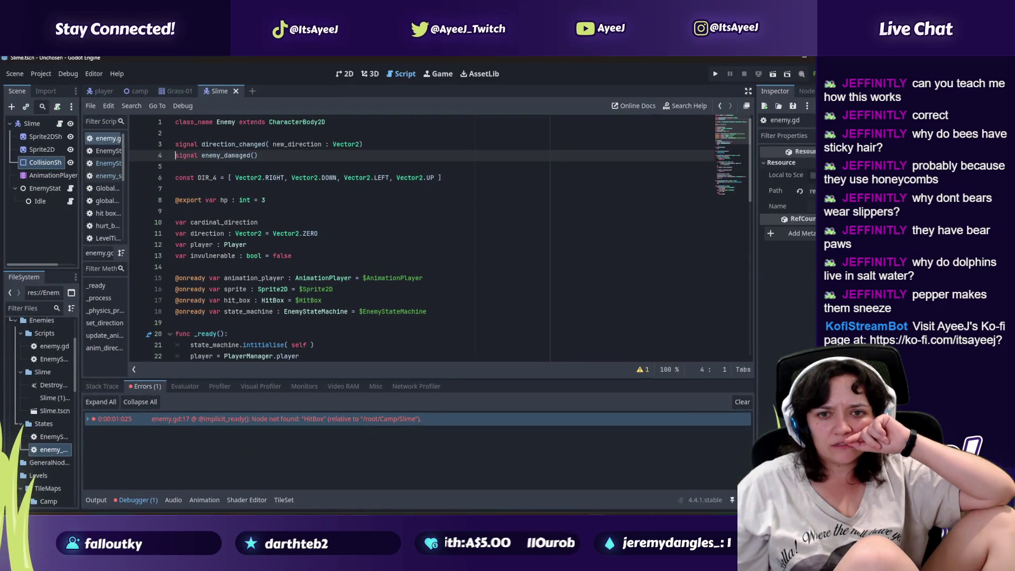
pyautogui.hotkey('alt', 'Tab')
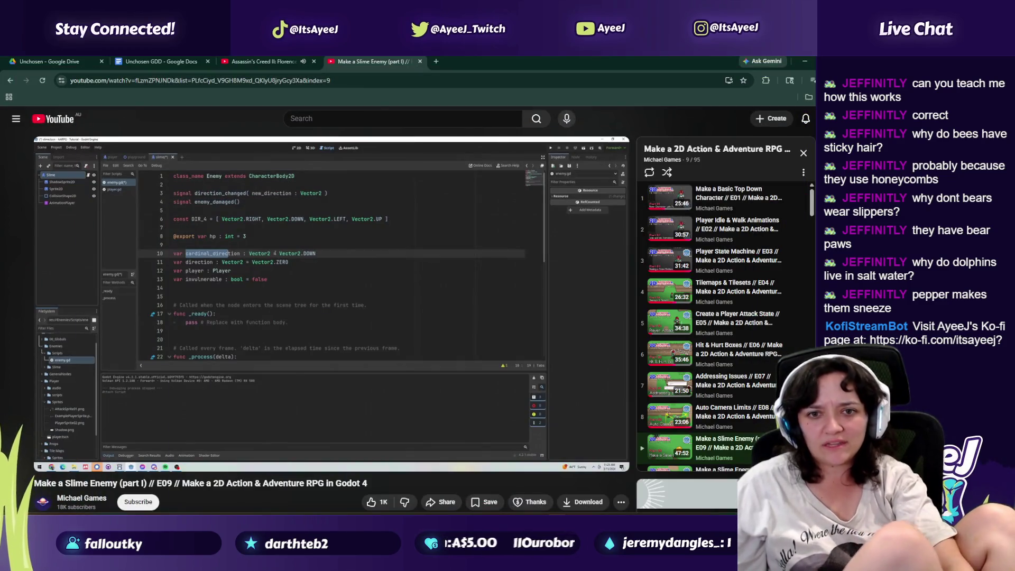
pyautogui.hotkey('alt', 'Tab')
pyautogui.click(259, 225)
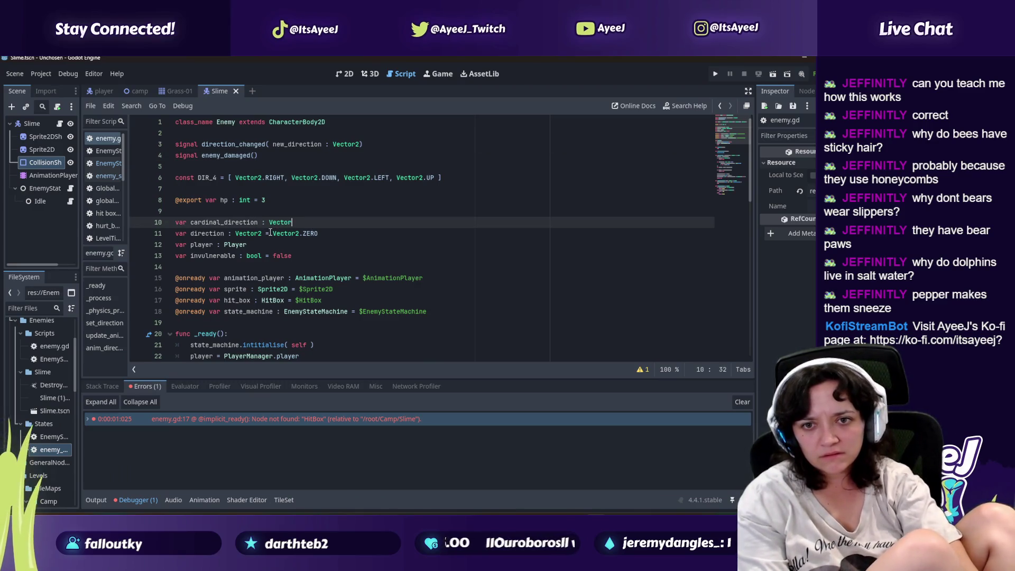
pyautogui.hotkey('alt', 'Tab')
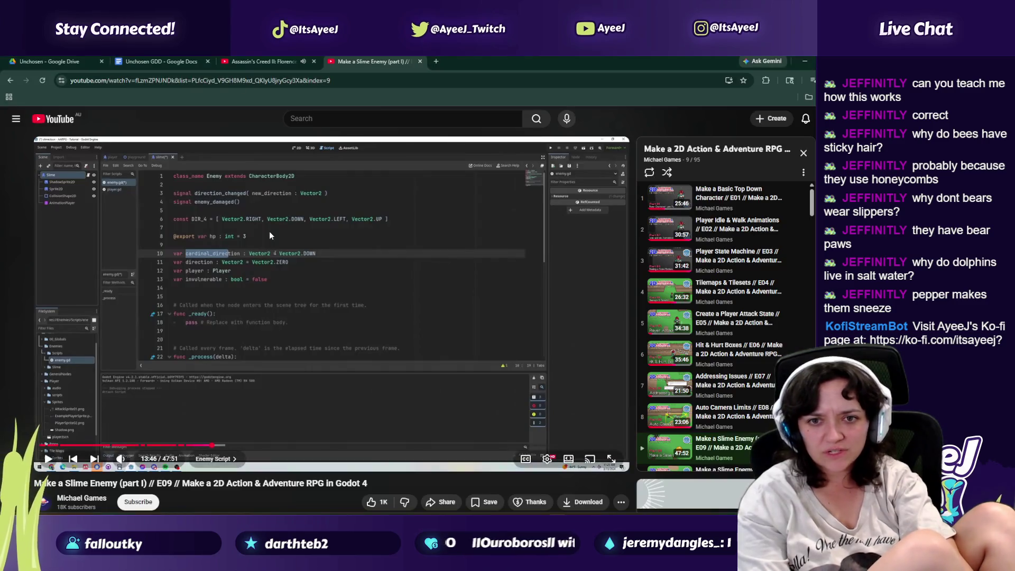
pyautogui.hotkey('alt', 'Tab')
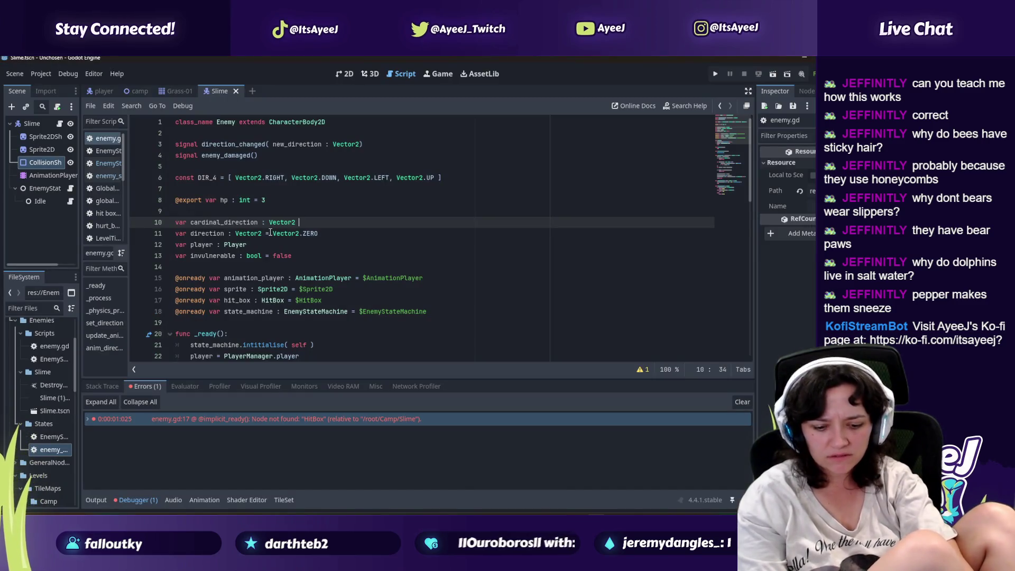
pyautogui.write('Vector2')
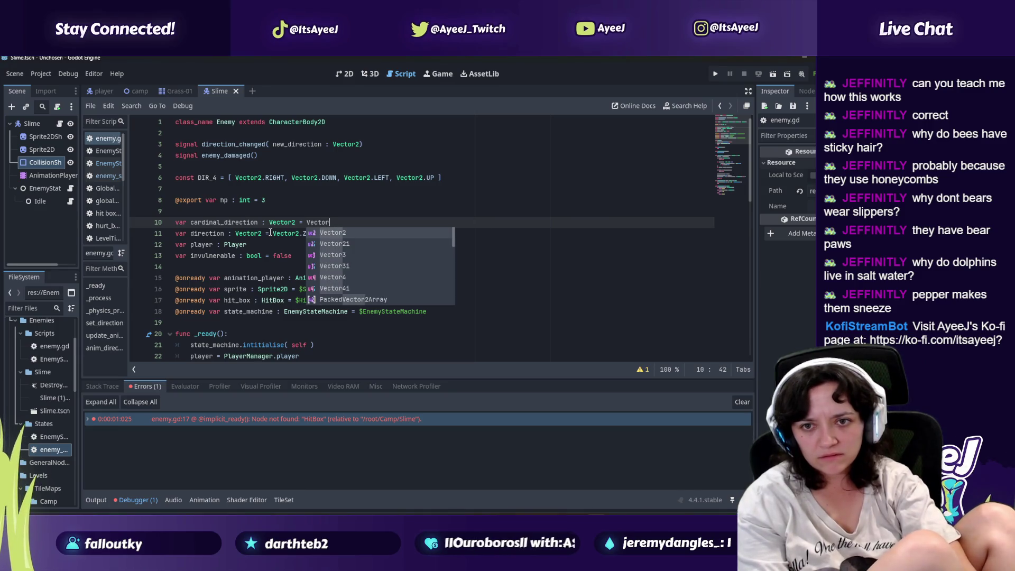
pyautogui.write('.DOWN')
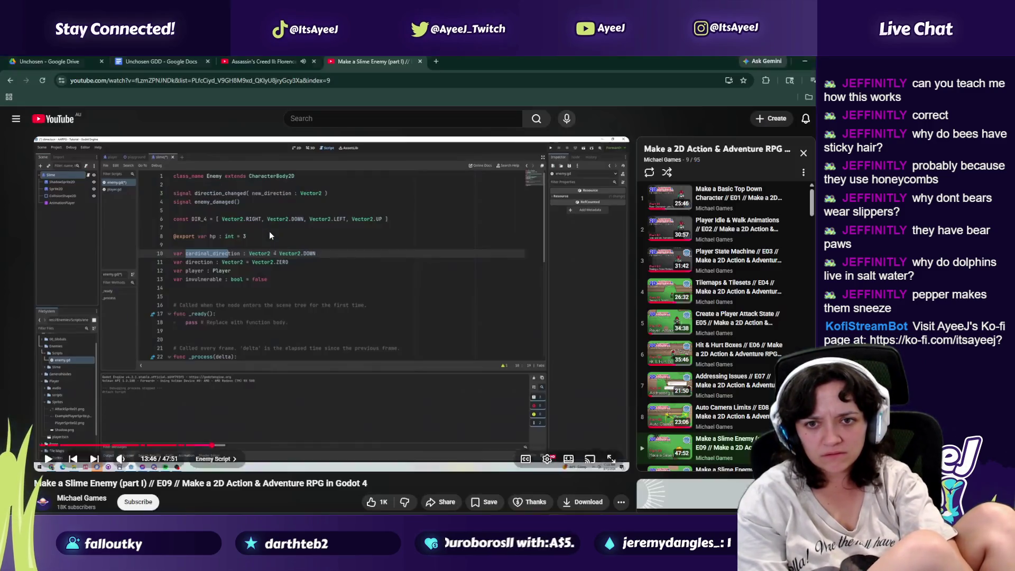
pyautogui.hotkey('alt', 'Tab')
pyautogui.click(269, 231)
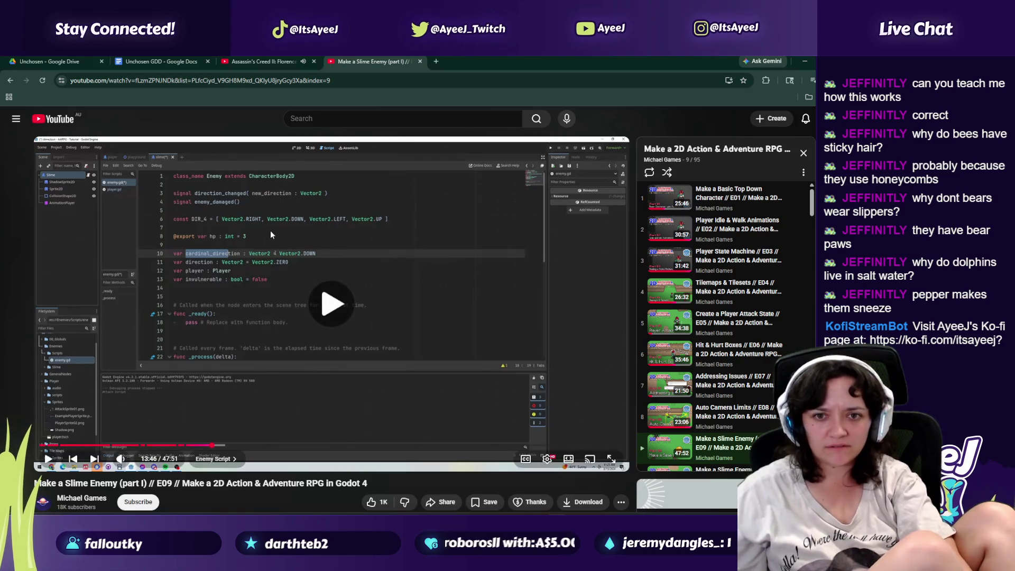
pyautogui.click(286, 314)
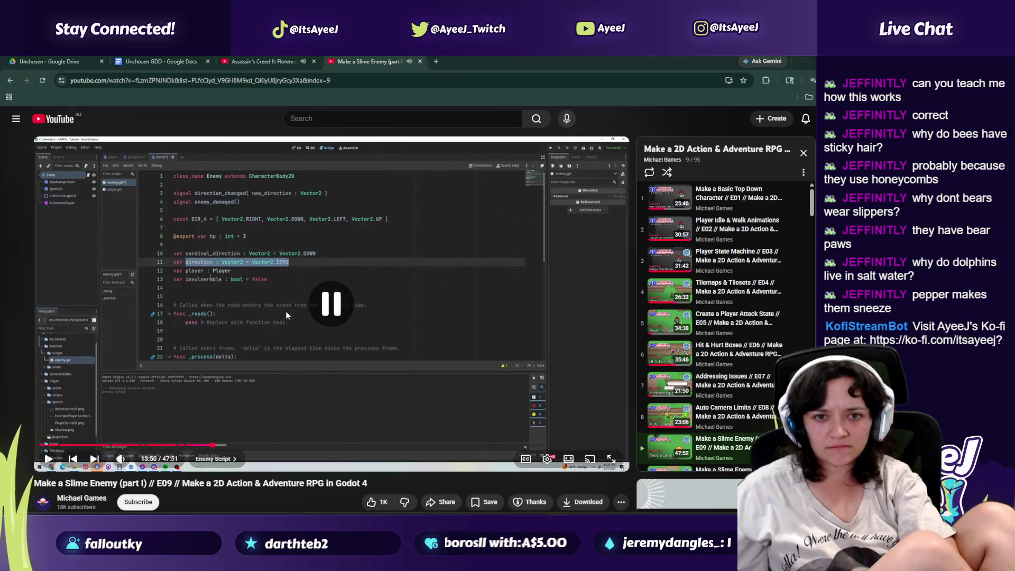
pyautogui.hotkey('alt', 'Tab')
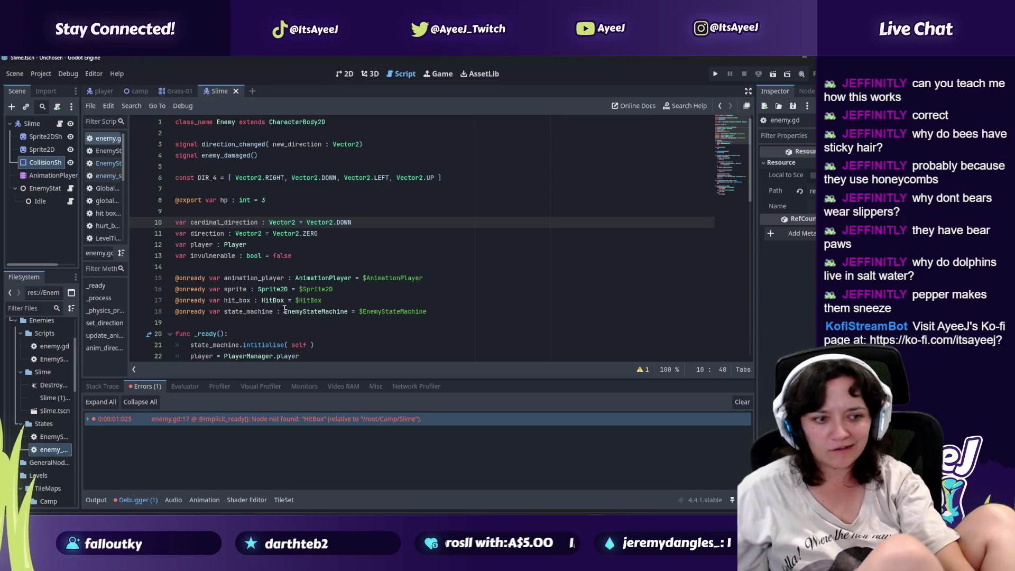
pyautogui.hotkey('alt', 'Tab')
pyautogui.click(280, 301)
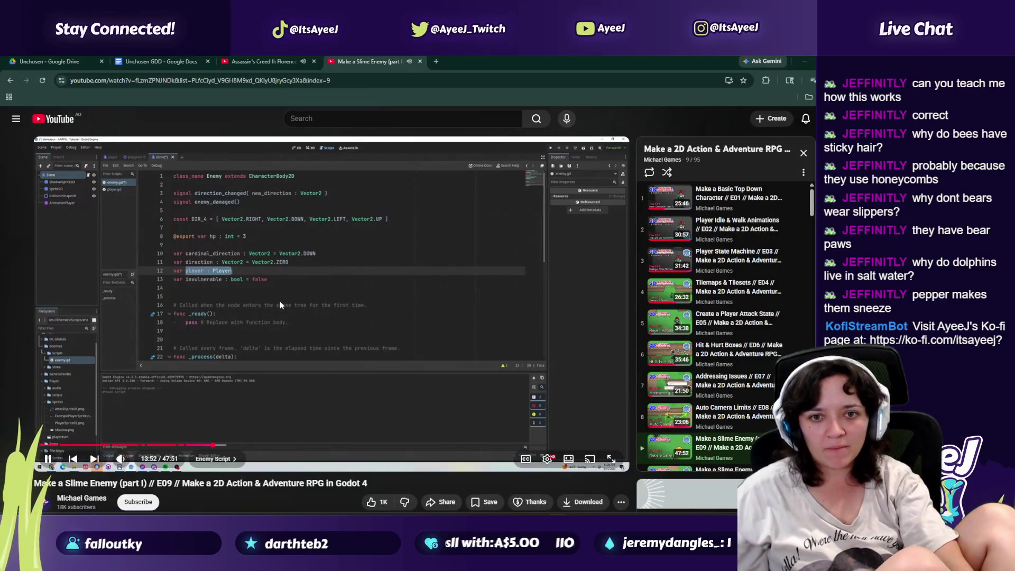
pyautogui.hotkey('alt', 'Tab')
pyautogui.hotkey('alt', 'Tab')
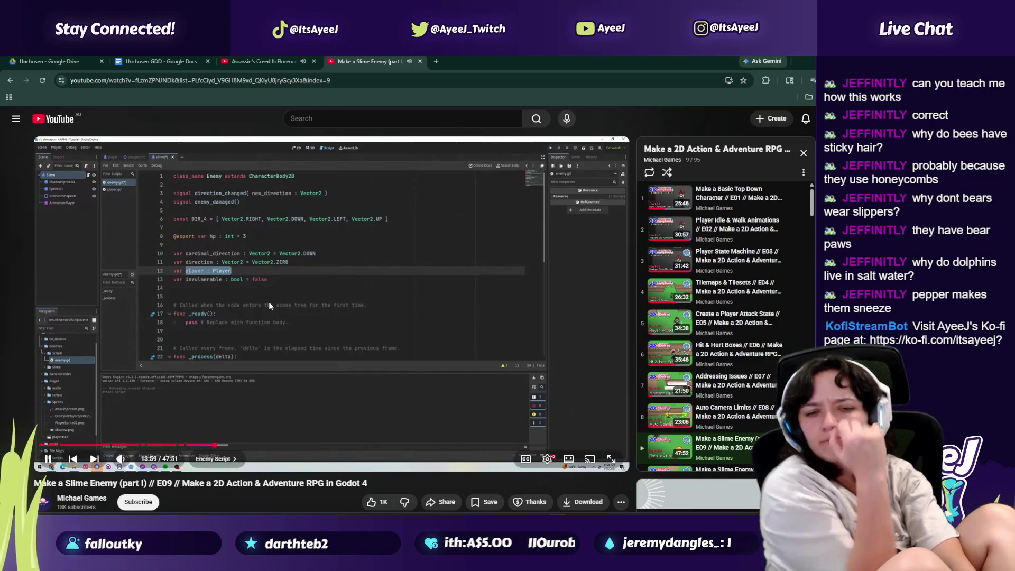
pyautogui.hotkey('alt', 'Tab')
pyautogui.hotkey('alt', 'Tab')
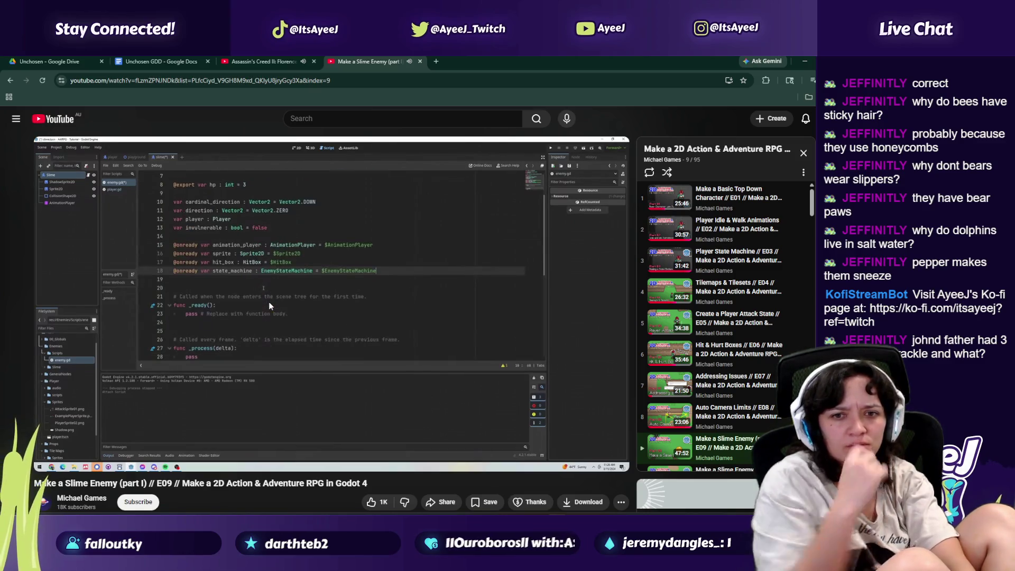
pyautogui.click(268, 301)
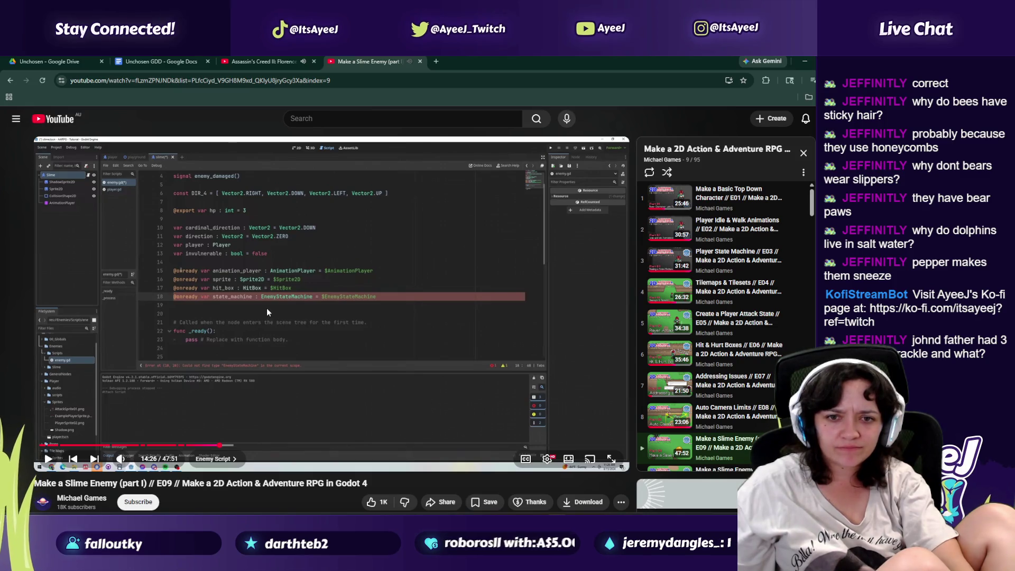
pyautogui.hotkey('alt', 'Tab')
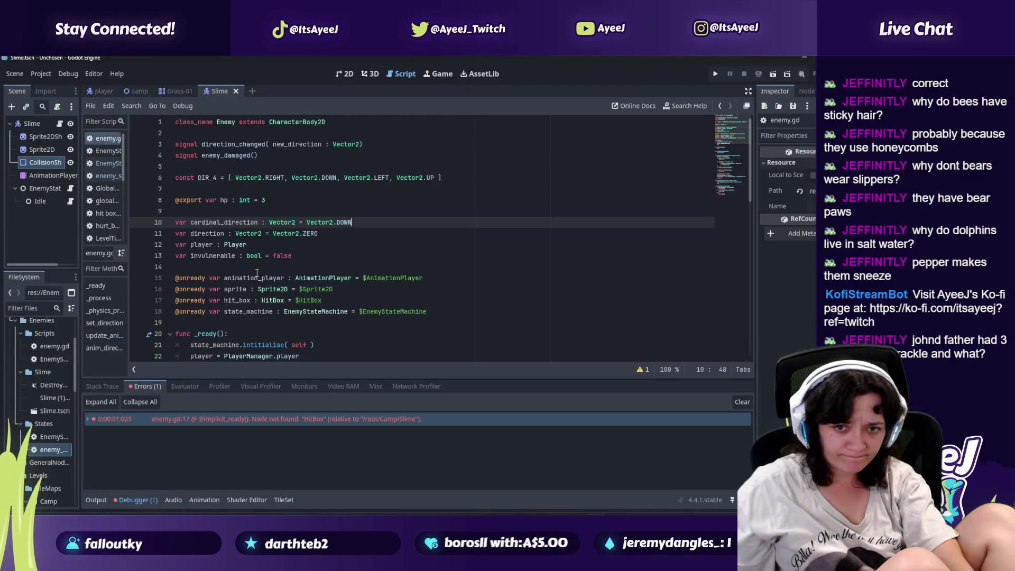
pyautogui.hotkey('alt', 'Tab')
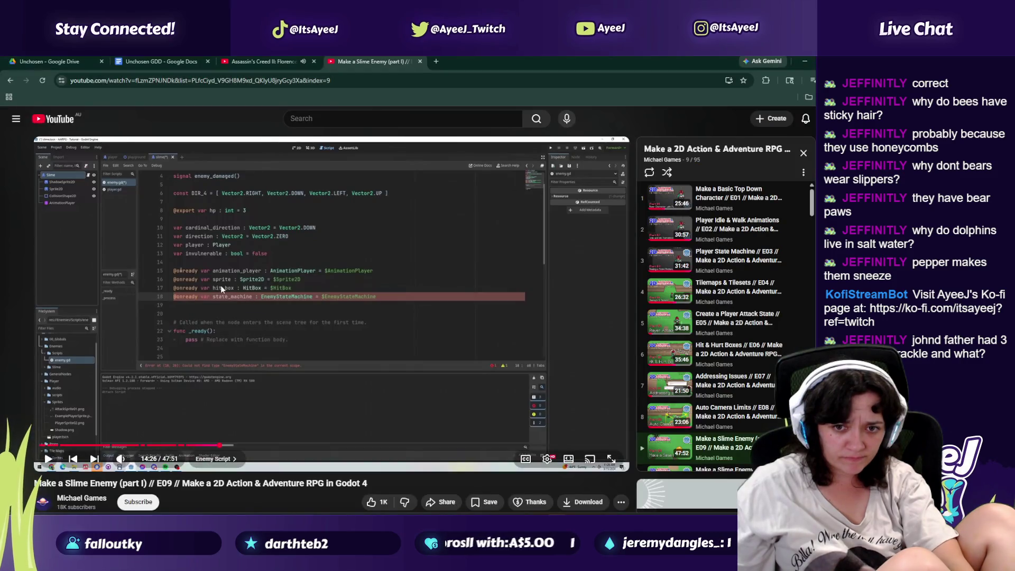
pyautogui.hotkey('alt', 'Tab')
pyautogui.hotkey('alt', 'Tab')
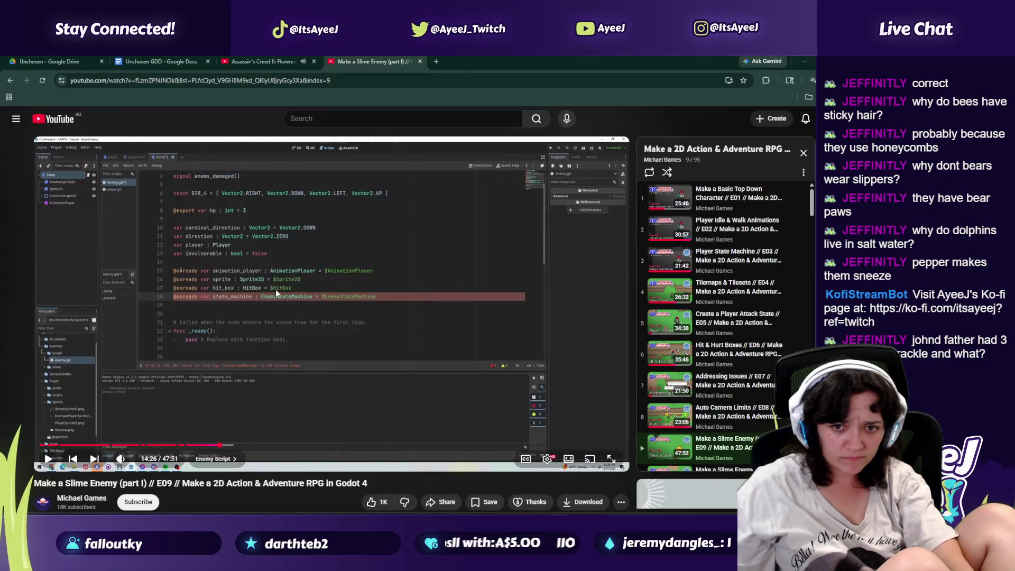
pyautogui.hotkey('alt', 'Tab')
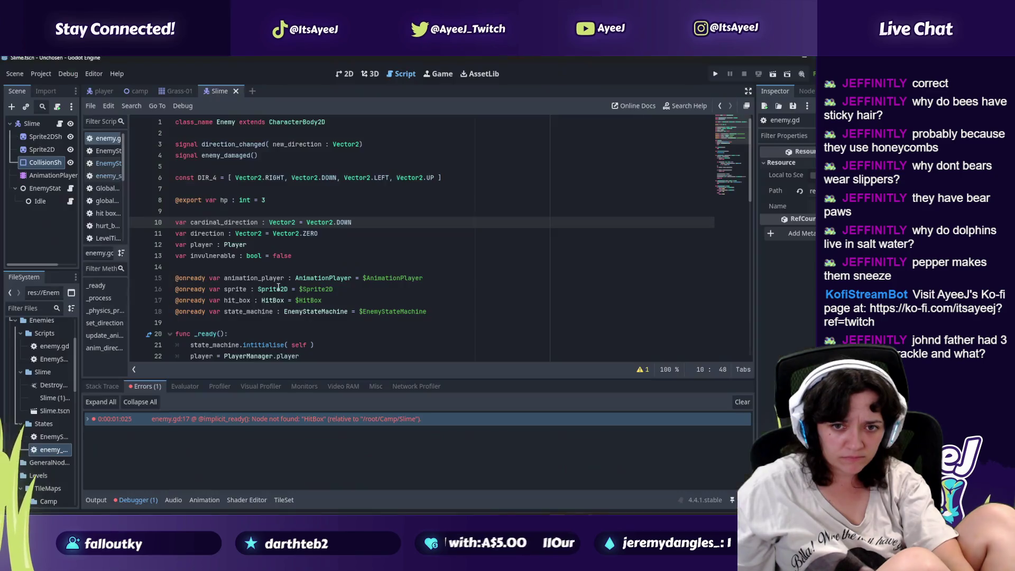
pyautogui.hotkey('alt', 'Tab')
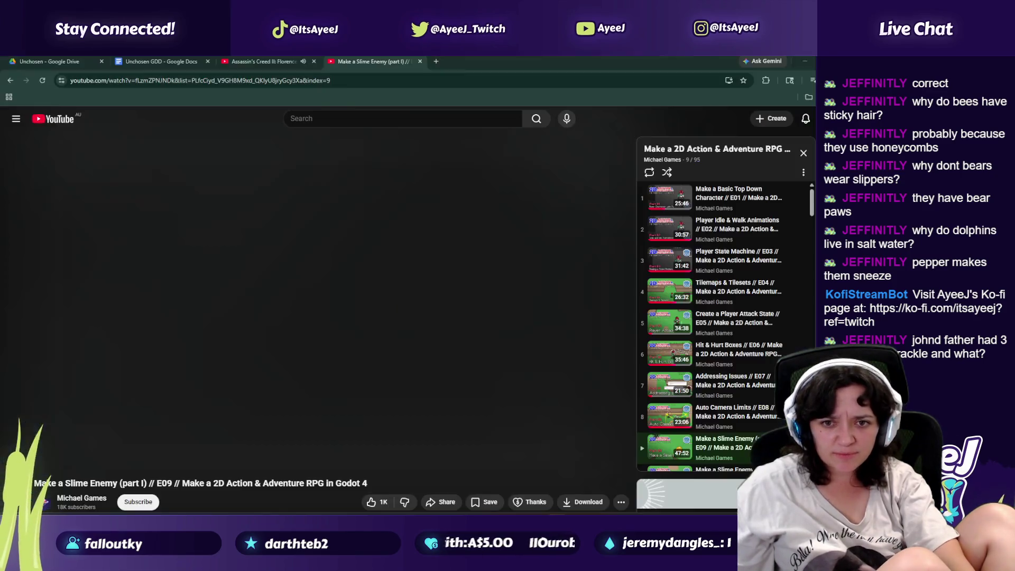
pyautogui.hotkey('alt', 'Tab')
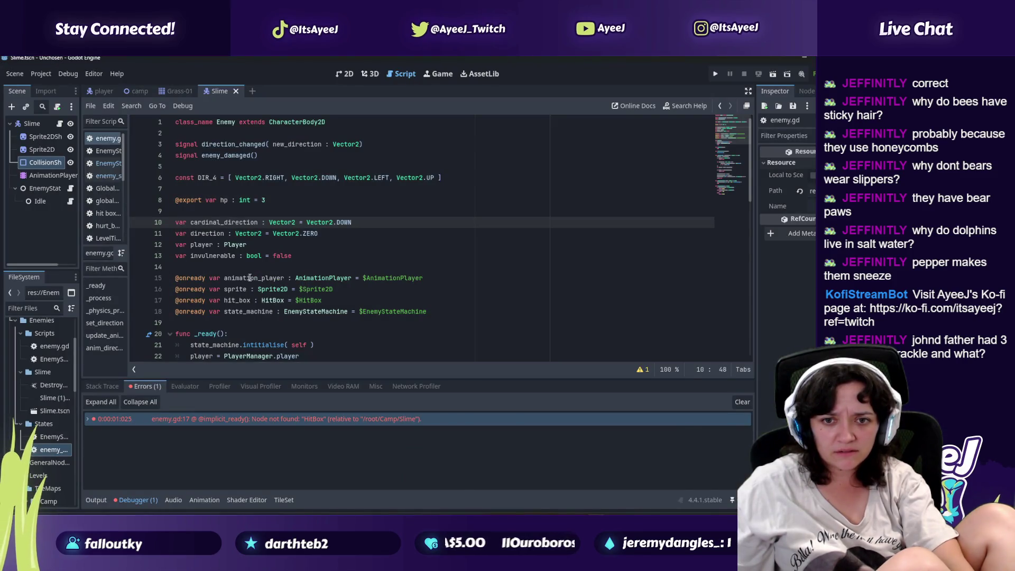
pyautogui.hotkey('alt', 'Tab')
pyautogui.hotkey('alt', 'Tab')
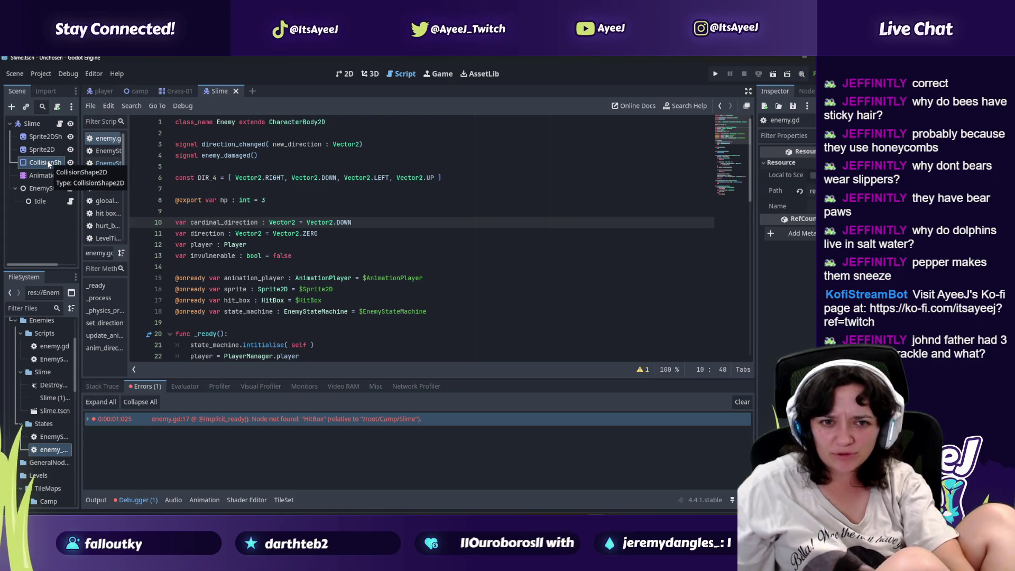
pyautogui.hotkey('alt', 'Tab')
# Play the tutorial to 14:31 on the hit_box and state_machine lines, then place the cursor on line 17
pyautogui.click(271, 277)
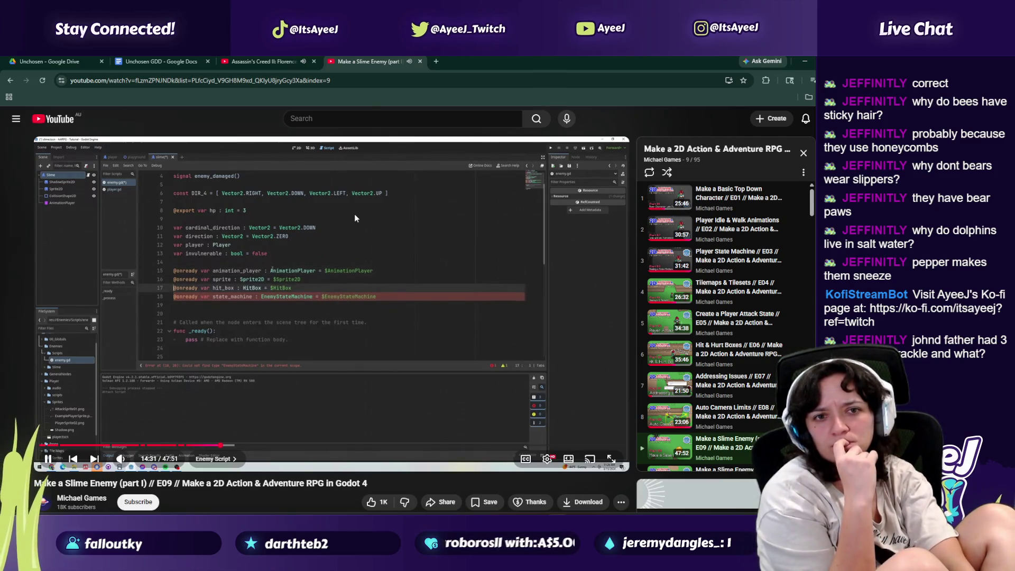
pyautogui.click(380, 235)
pyautogui.hotkey('alt', 'Tab')
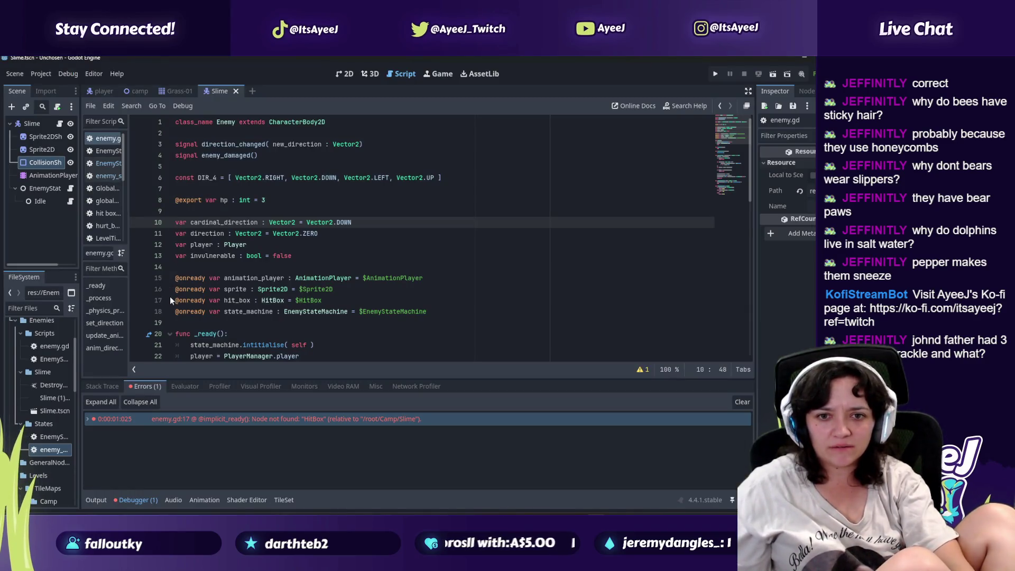
pyautogui.click(171, 300)
# Comment out the hit_box line with ## and run the project to test the slime
pyautogui.write('##')
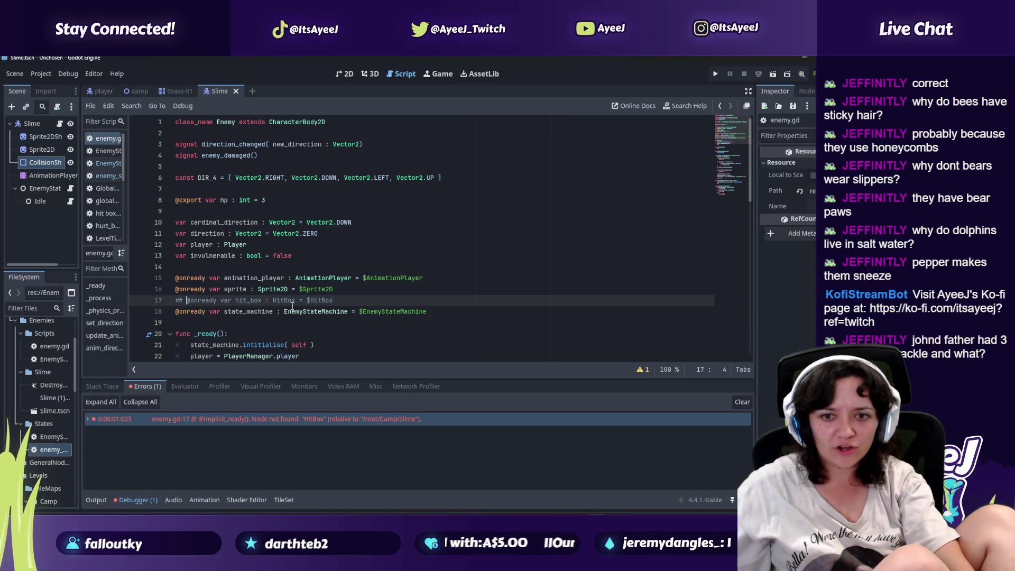
pyautogui.click(295, 311)
pyautogui.click(718, 76)
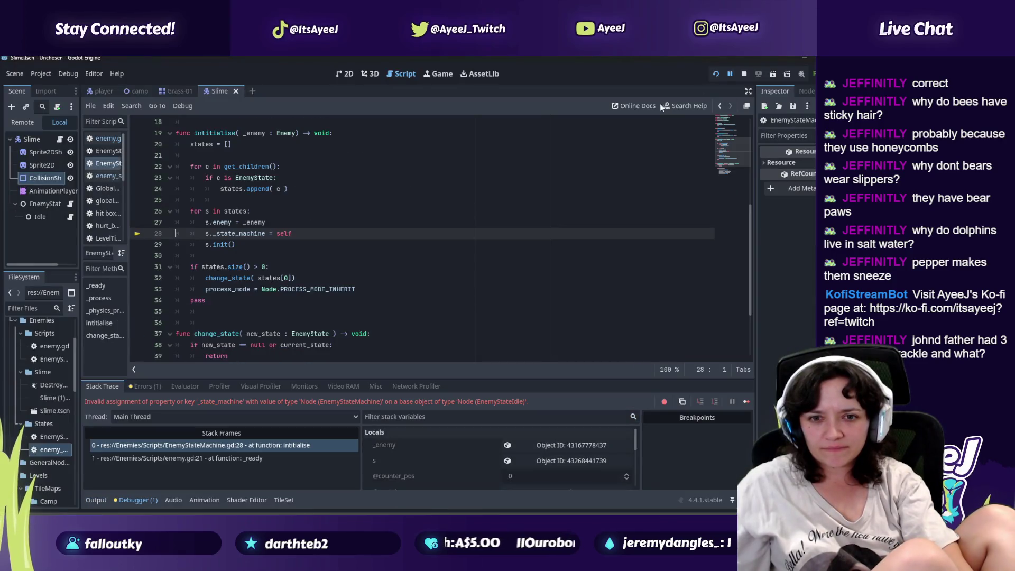
# Close the Unchosen (DEBUG) game window and resume the YouTube tutorial
pyautogui.hotkey('alt', 'Tab')
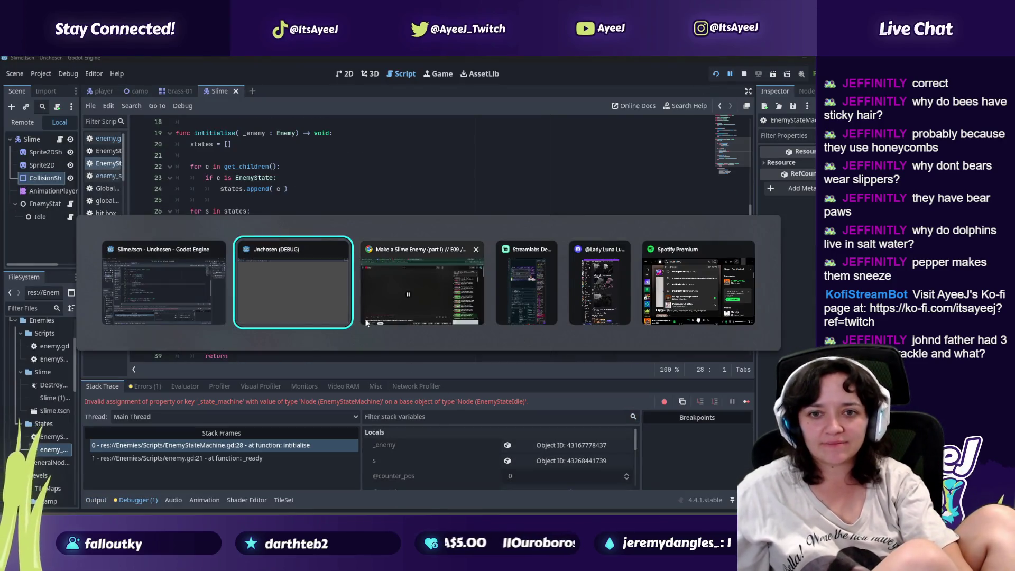
pyautogui.click(295, 236)
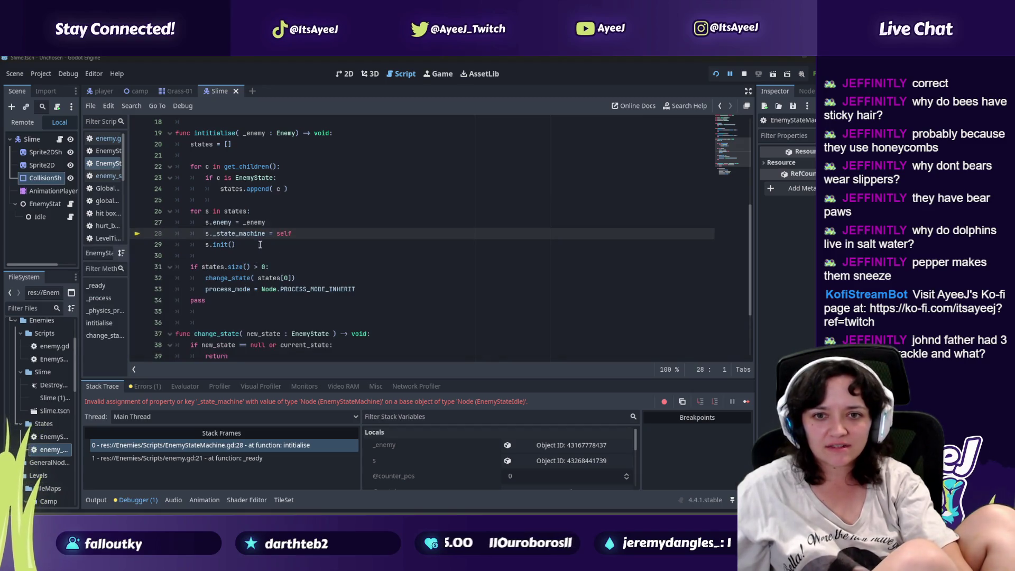
pyautogui.hotkey('alt', 'Tab')
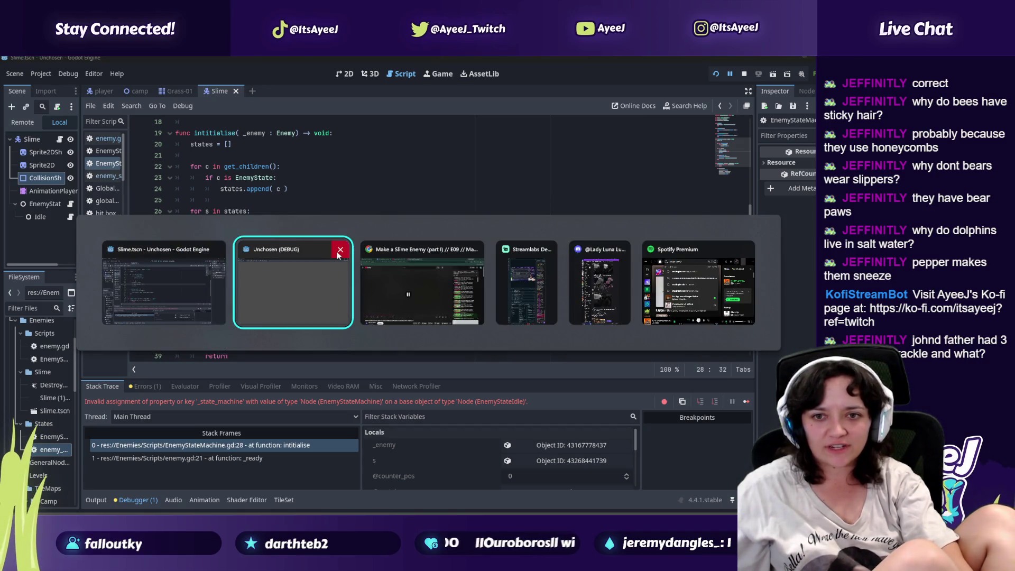
pyautogui.click(339, 250)
pyautogui.click(338, 271)
pyautogui.click(331, 267)
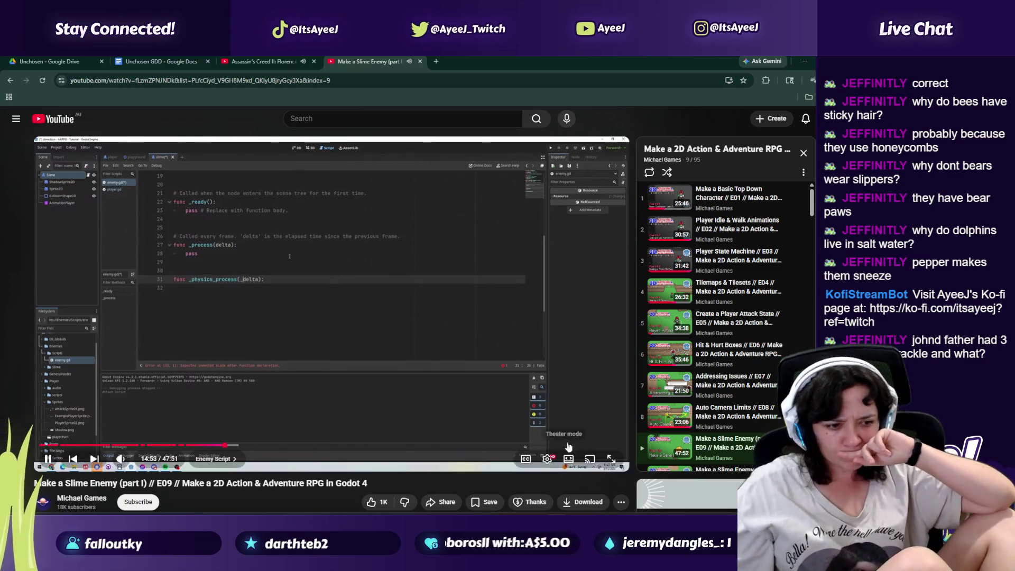
# Watch the tutorial from 14:53 to 14:59 as move_and_slide joins _physics_process, then return to Godot
pyautogui.click(407, 365)
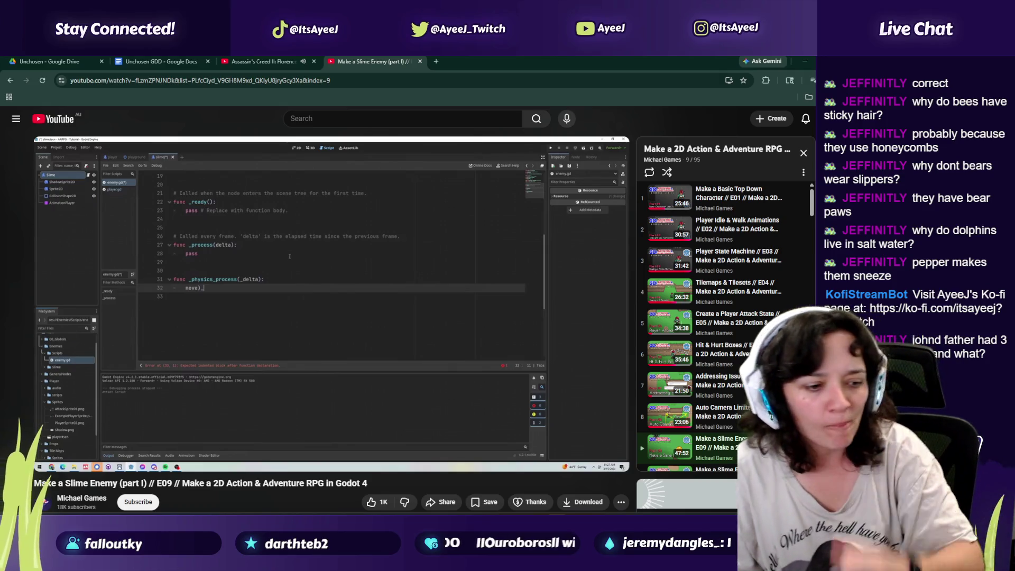
pyautogui.moveTo(410, 357)
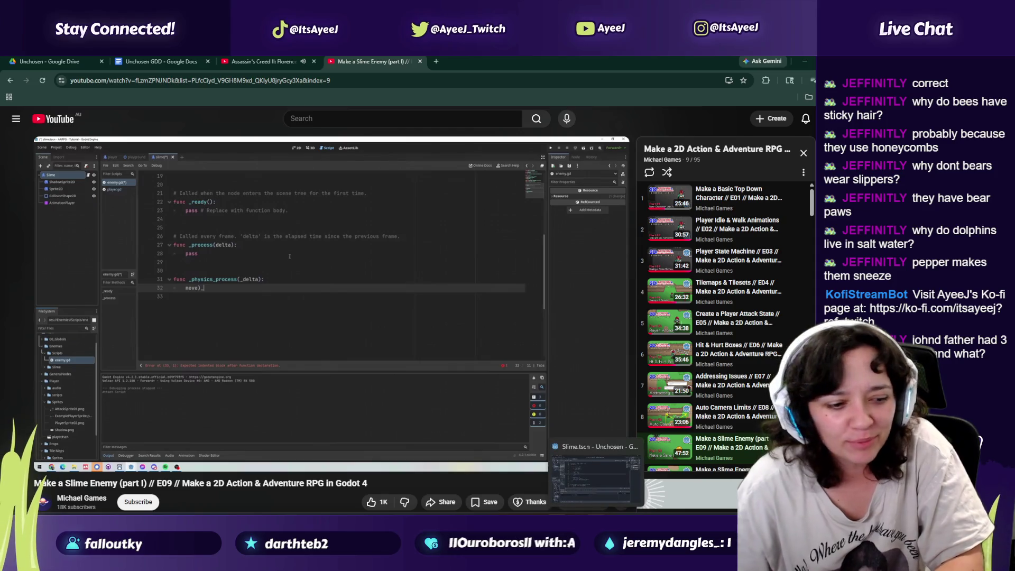
pyautogui.hotkey('alt', 'Tab')
pyautogui.hotkey('alt', 'Tab')
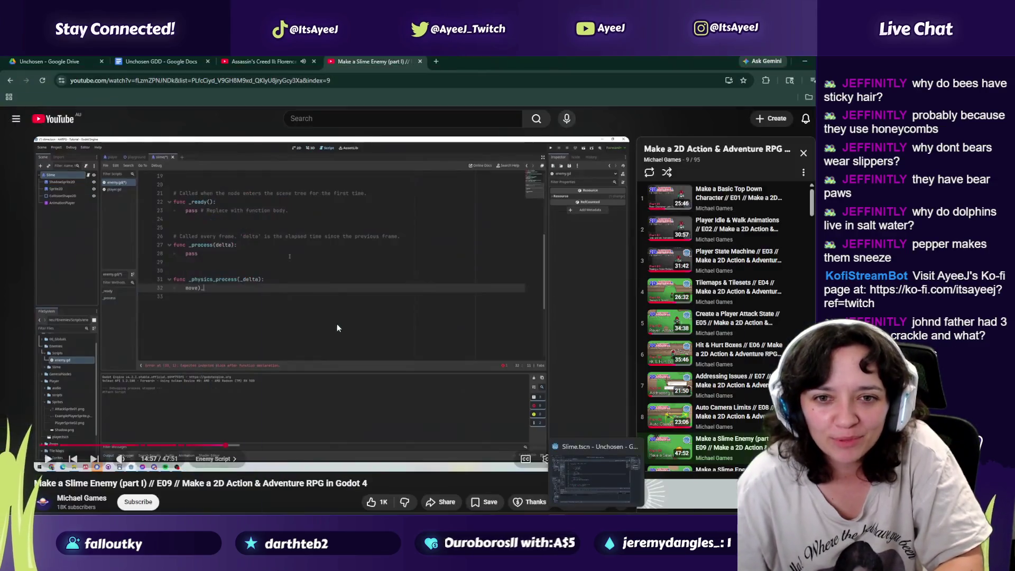
pyautogui.click(333, 321)
pyautogui.click(401, 361)
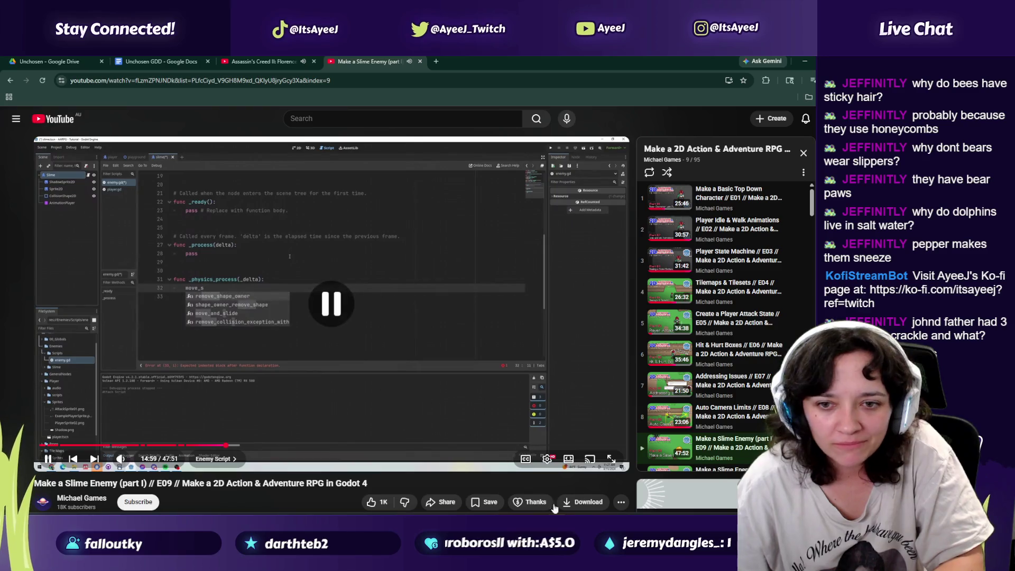
pyautogui.hotkey('alt', 'Tab')
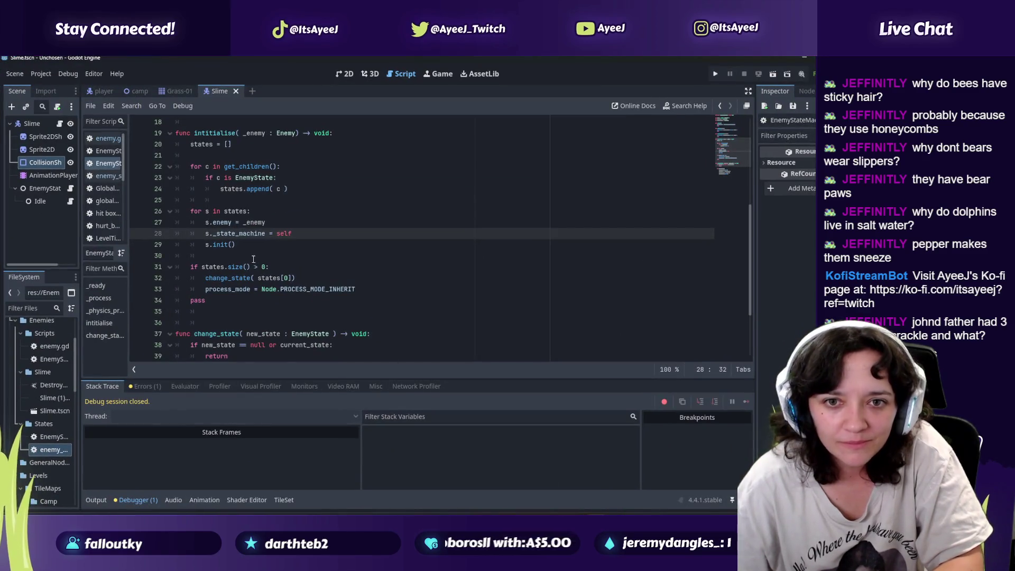
# Open enemy.gd and scroll through it while comparing against the playing tutorial
pyautogui.scroll(-3, 253, 259)
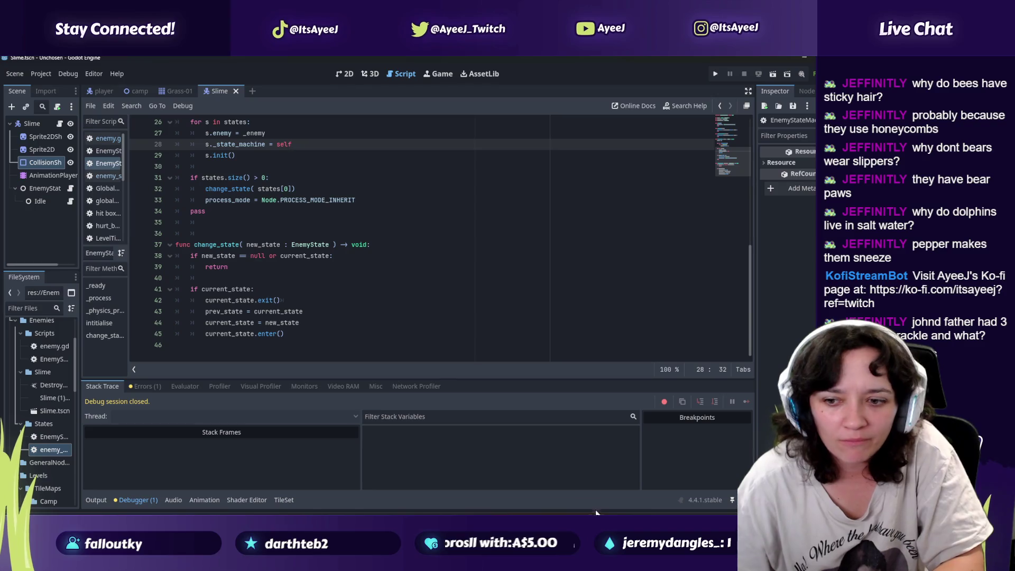
pyautogui.hotkey('alt', 'Tab')
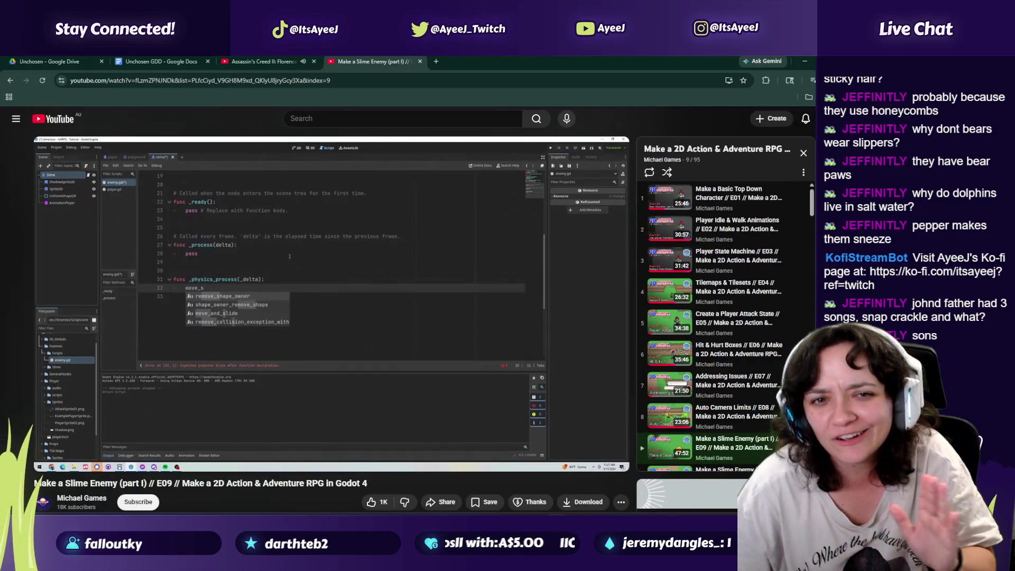
pyautogui.hotkey('alt', 'Tab')
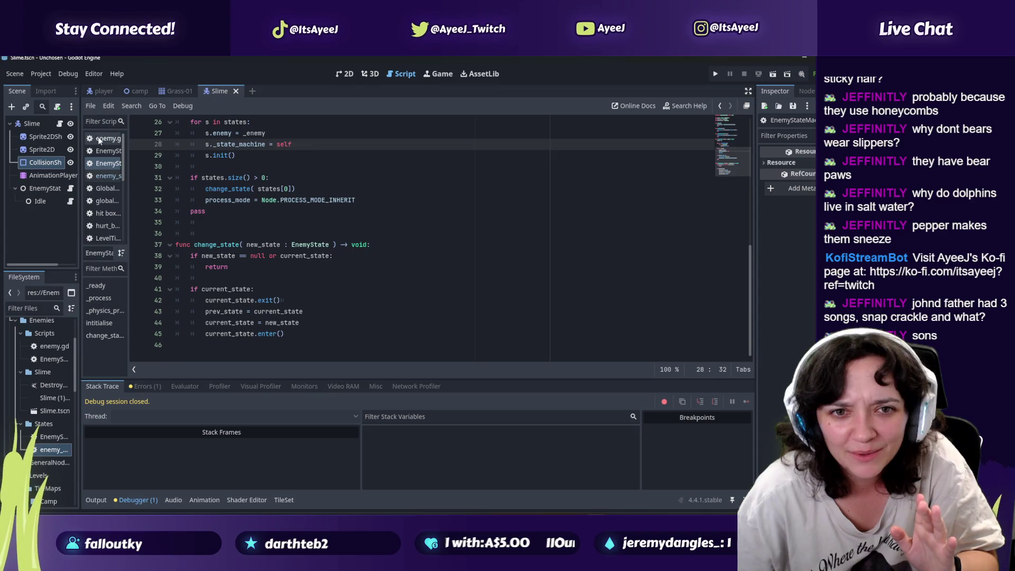
pyautogui.click(97, 139)
pyautogui.scroll(-7, 296, 253)
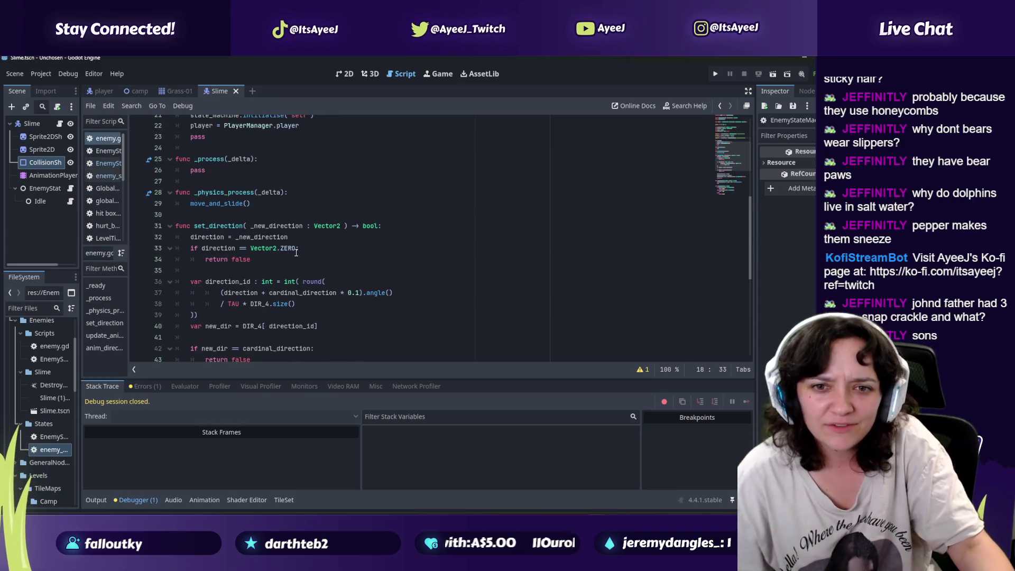
pyautogui.scroll(-1, 296, 253)
pyautogui.hotkey('alt', 'Tab')
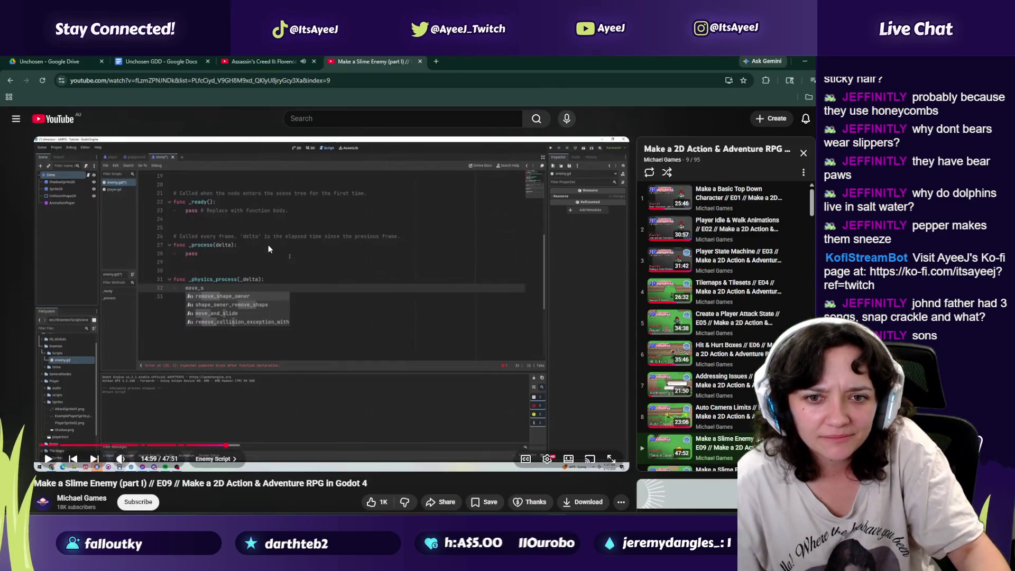
pyautogui.hotkey('alt', 'Tab')
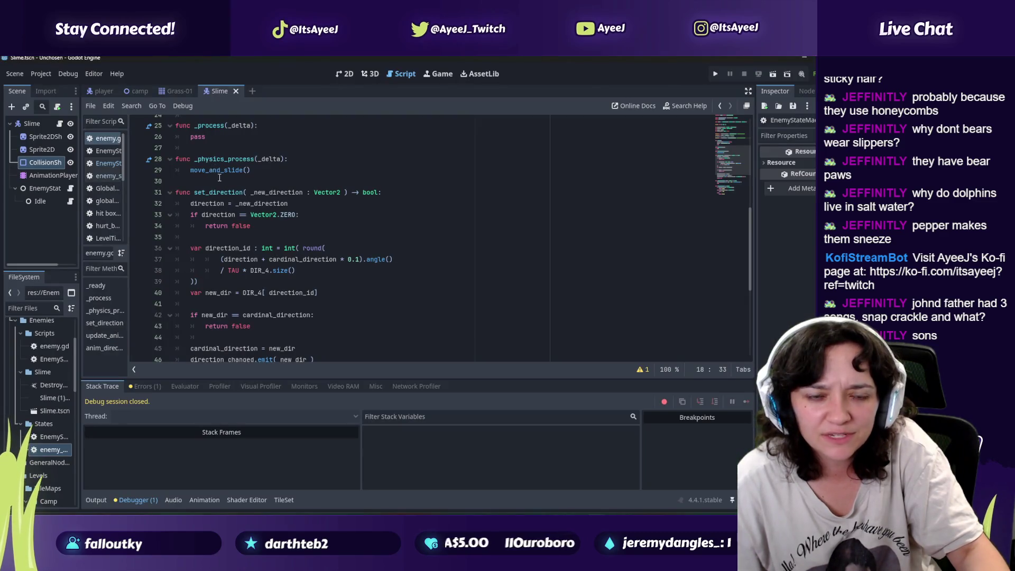
pyautogui.hotkey('alt', 'Tab')
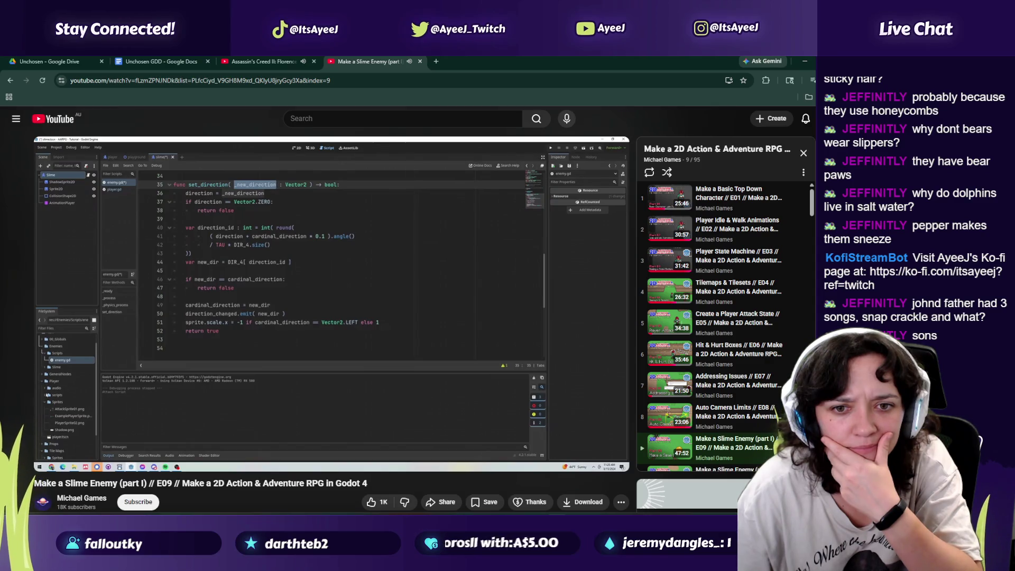
# Pause the tutorial at 15:31 and confirm enemy.gd already has set_direction
pyautogui.click(233, 365)
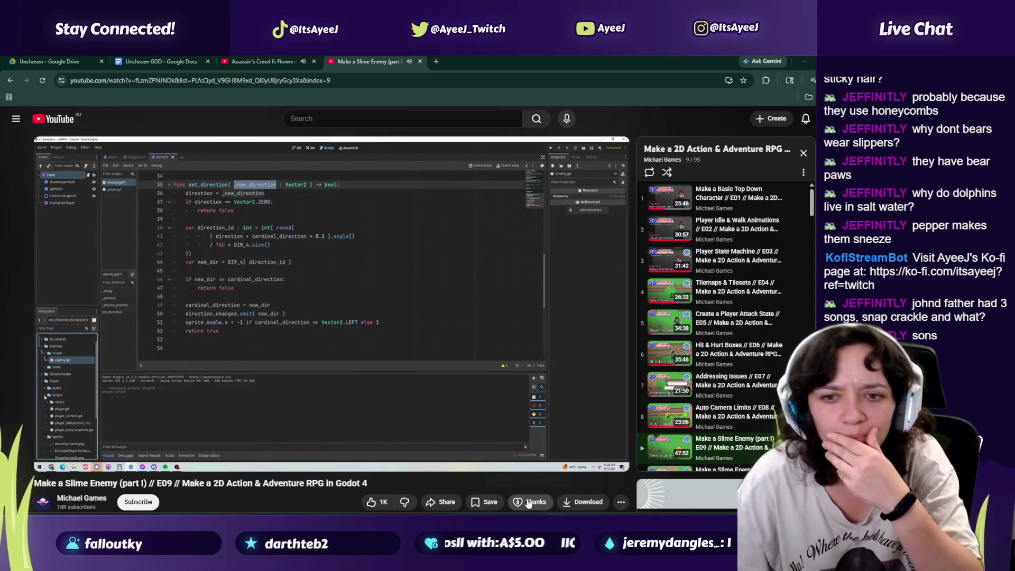
pyautogui.moveTo(577, 518)
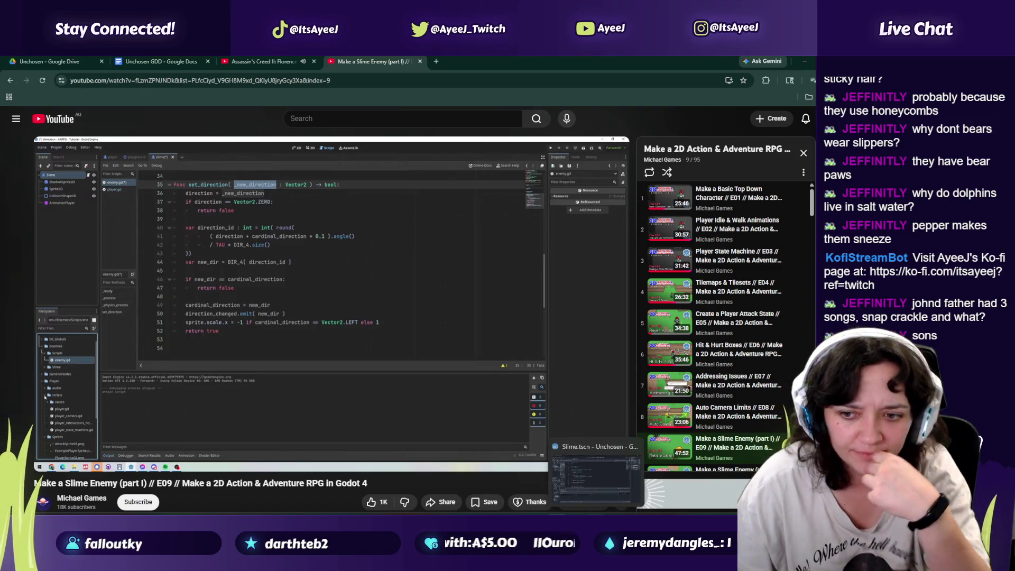
pyautogui.click(596, 479)
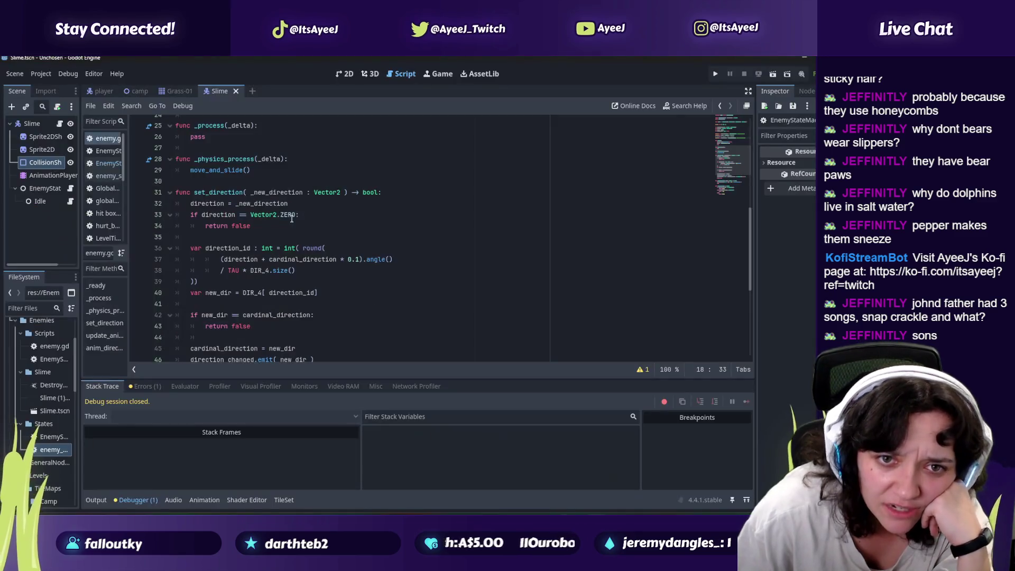
pyautogui.scroll(-4, 242, 251)
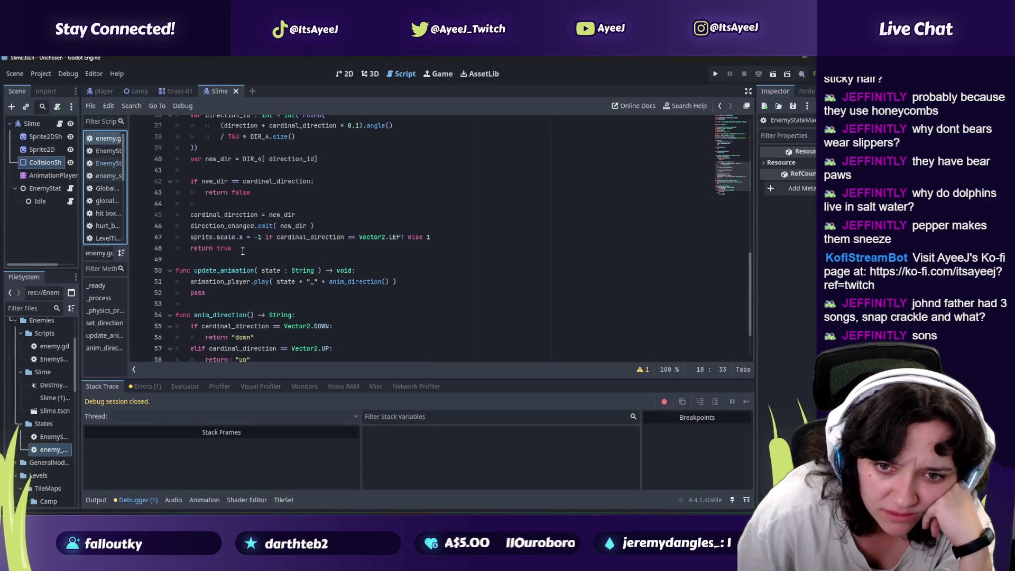
pyautogui.scroll(-2, 242, 251)
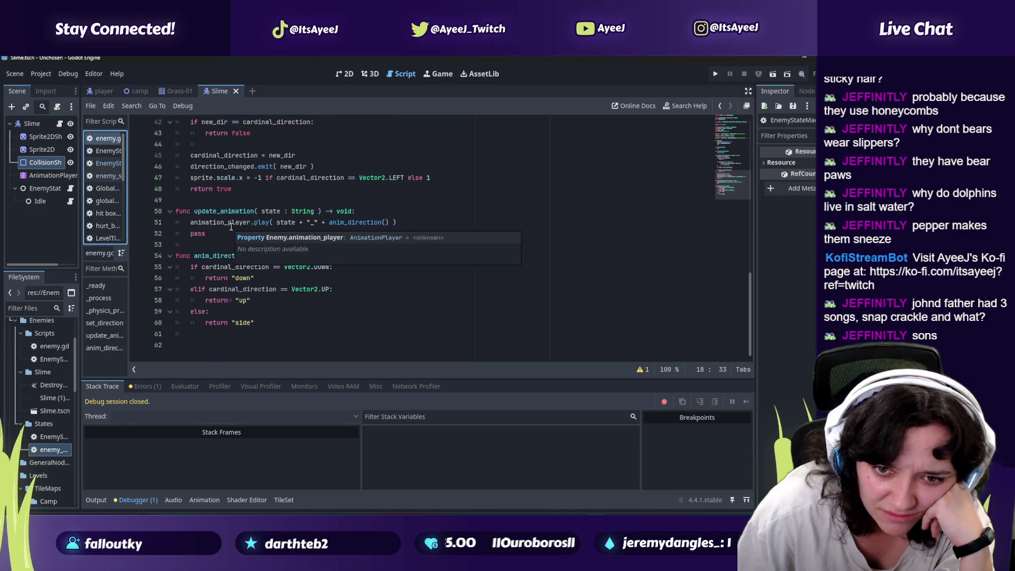
pyautogui.scroll(3, 232, 235)
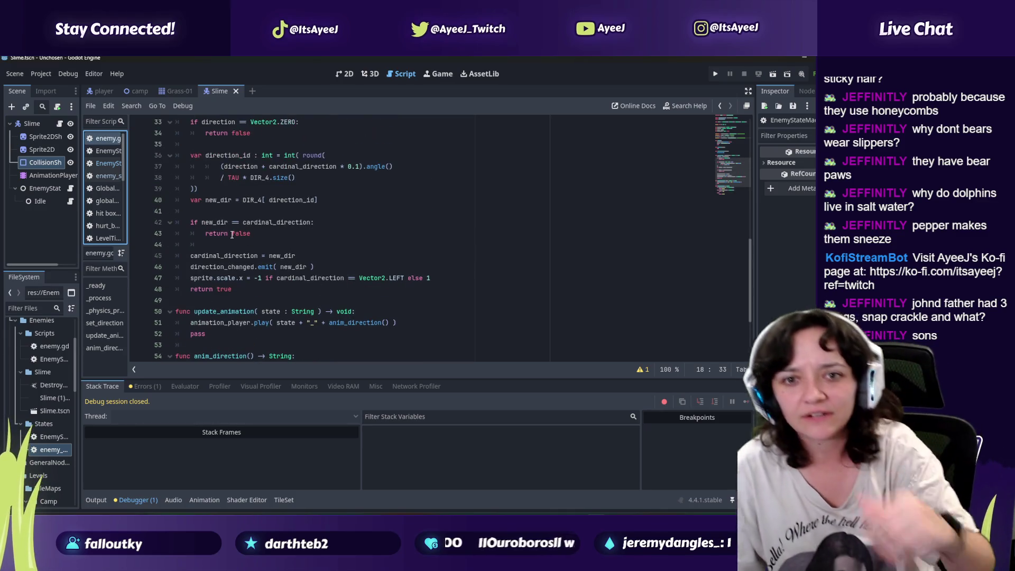
pyautogui.hotkey('alt', 'Tab')
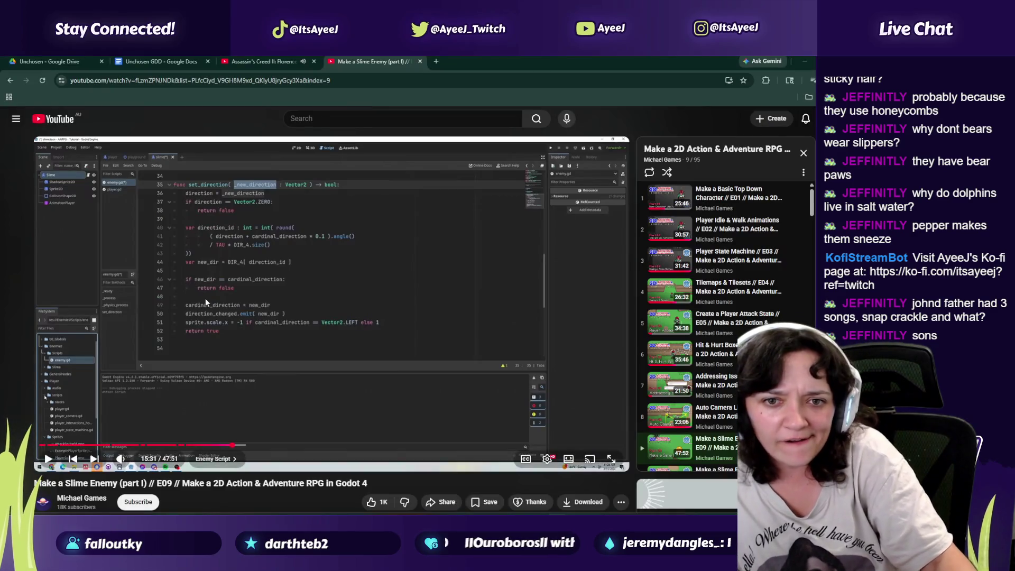
# Resume the Slime enemy tutorial from 15:31, then return to enemy.gd's _ready() in Godot
pyautogui.click(204, 300)
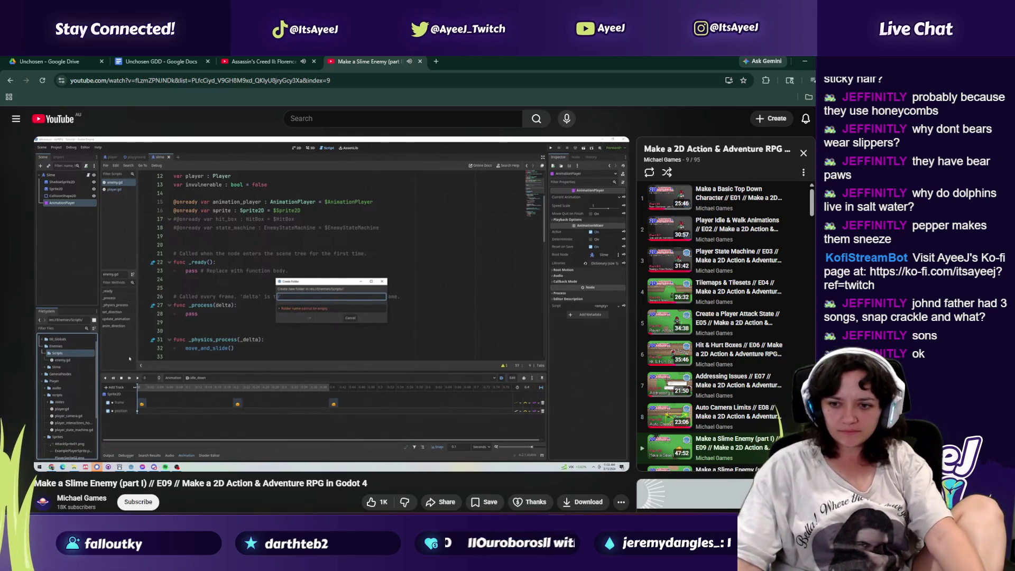
pyautogui.hotkey('alt', 'Tab')
pyautogui.scroll(-3, 230, 217)
pyautogui.scroll(7, 222, 203)
pyautogui.scroll(7, 212, 188)
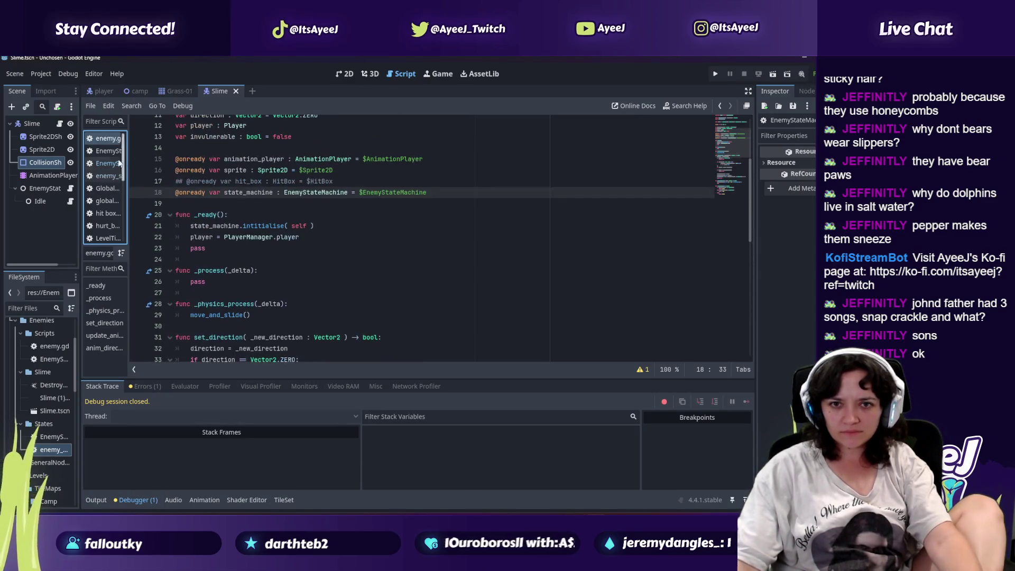
# Open the EnemyState script, then the EnemyStateMachine script, from the Script list
pyautogui.click(105, 152)
pyautogui.hotkey('ctrl', 'a')
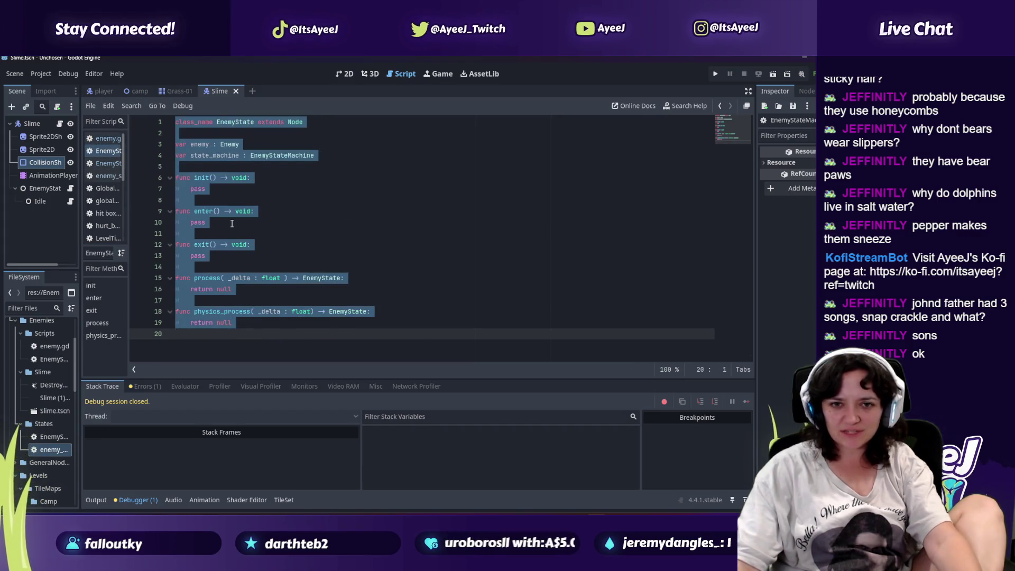
pyautogui.click(231, 223)
pyautogui.click(109, 163)
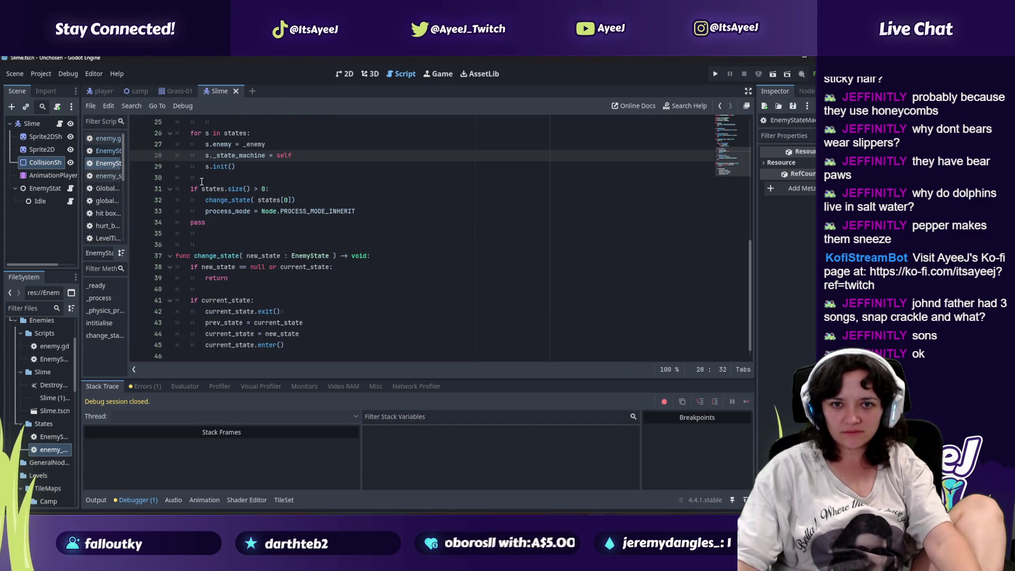
pyautogui.scroll(3, 232, 190)
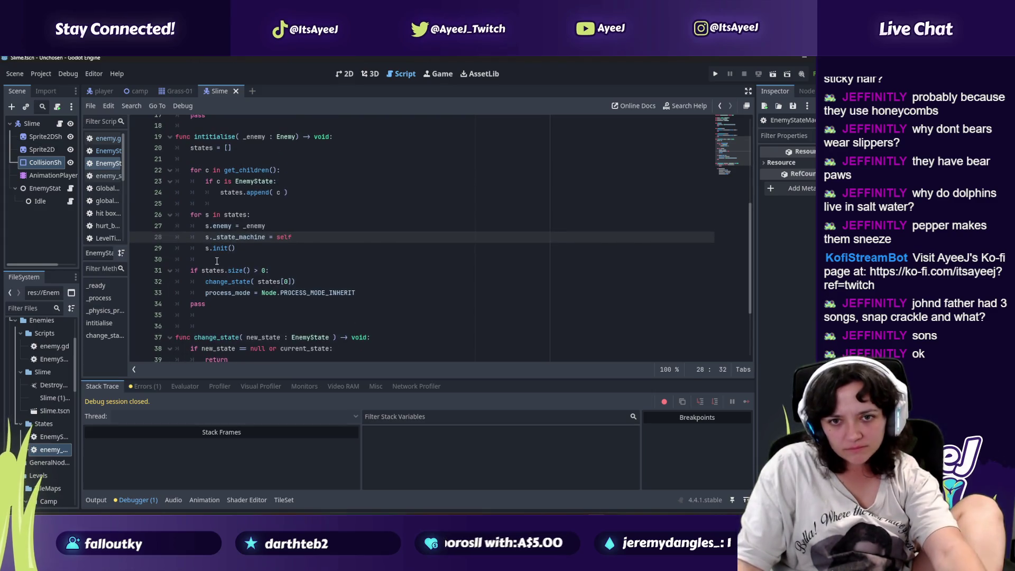
# Compare EnemyStateMachine with the tutorial's code, pausing the video at 19:05
pyautogui.hotkey('alt', 'Tab')
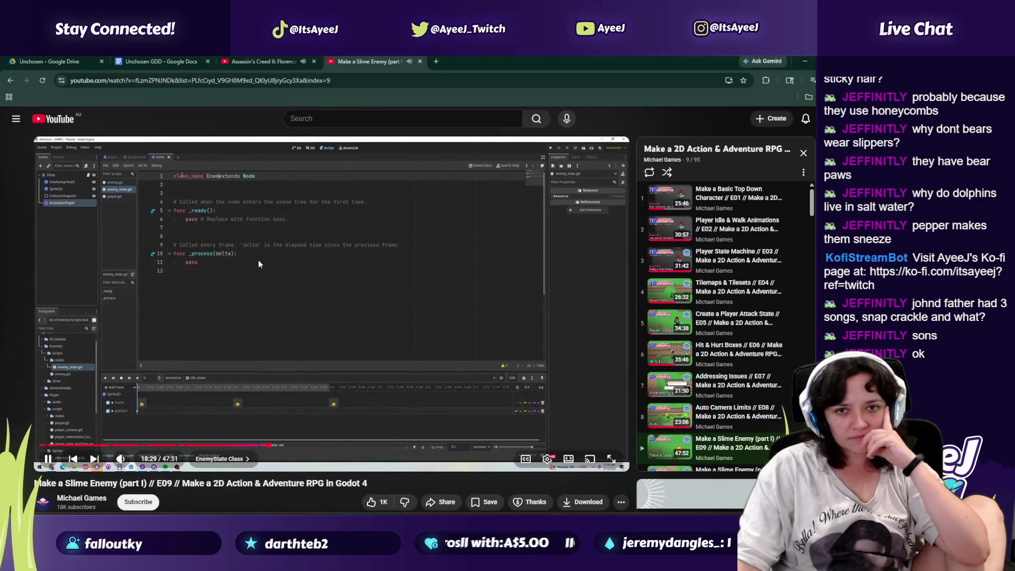
pyautogui.hotkey('alt', 'Tab')
pyautogui.scroll(2, 278, 188)
pyautogui.scroll(3, 278, 188)
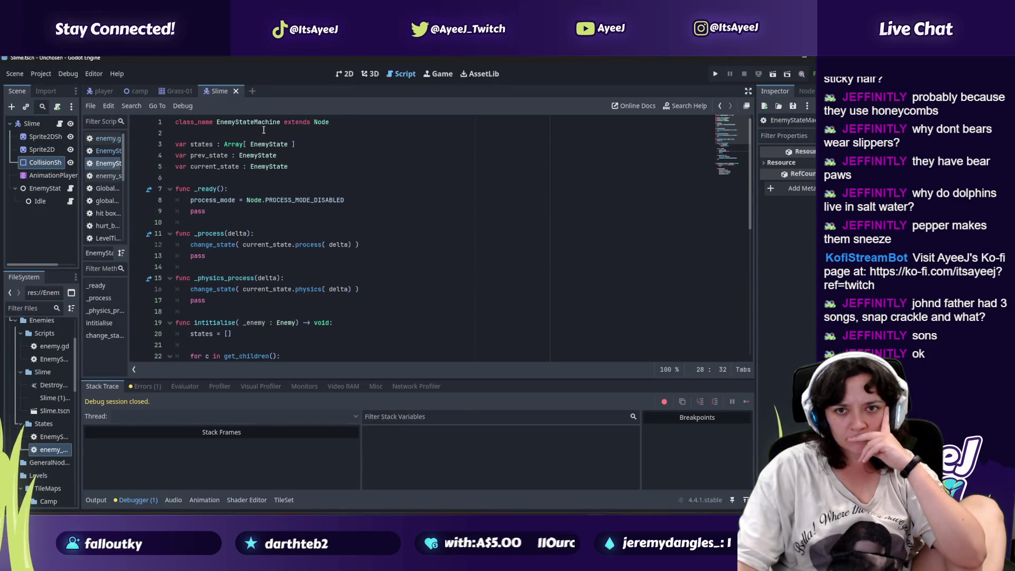
pyautogui.hotkey('alt', 'Tab')
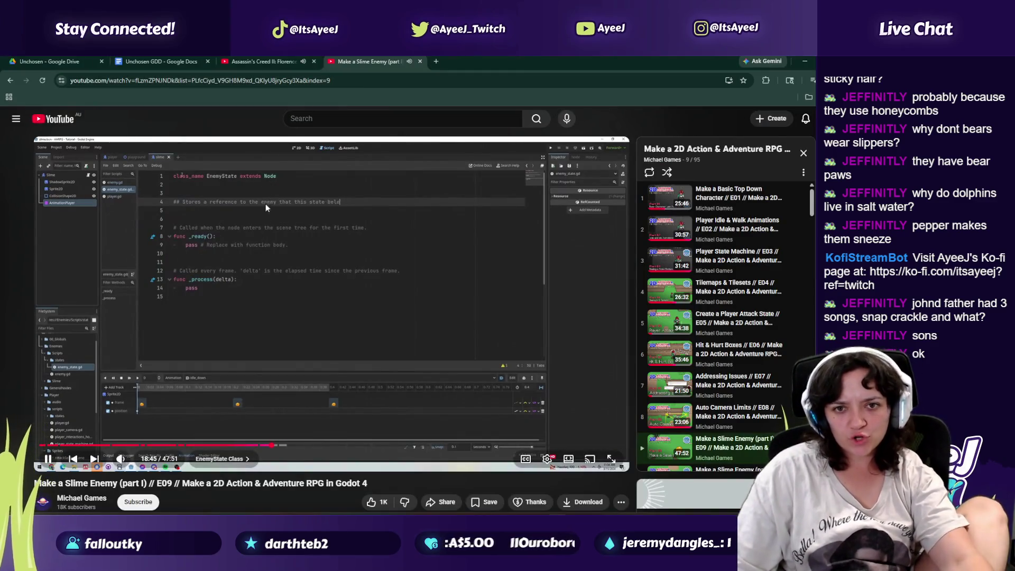
pyautogui.hotkey('alt', 'Tab')
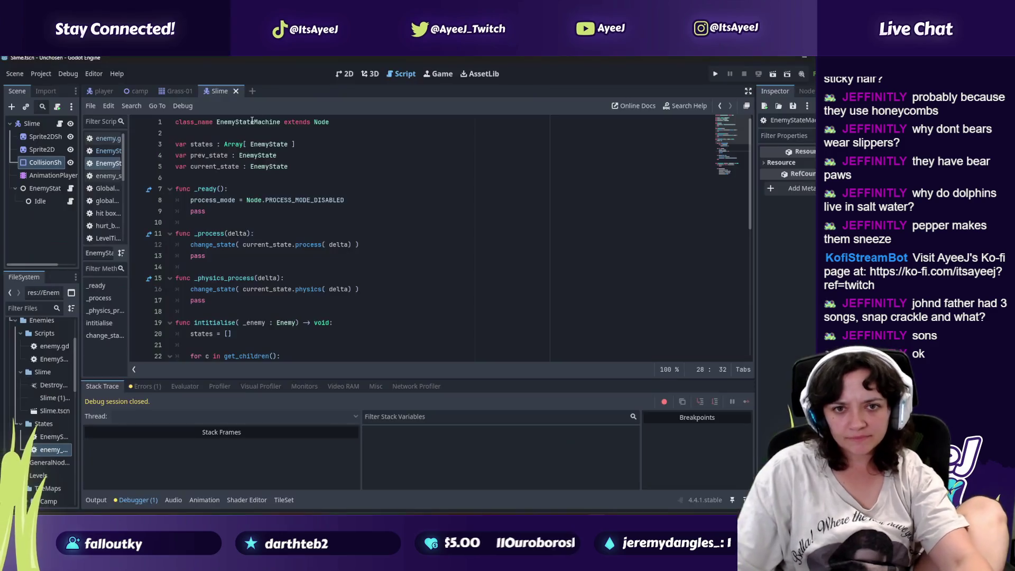
pyautogui.hotkey('alt', 'Tab')
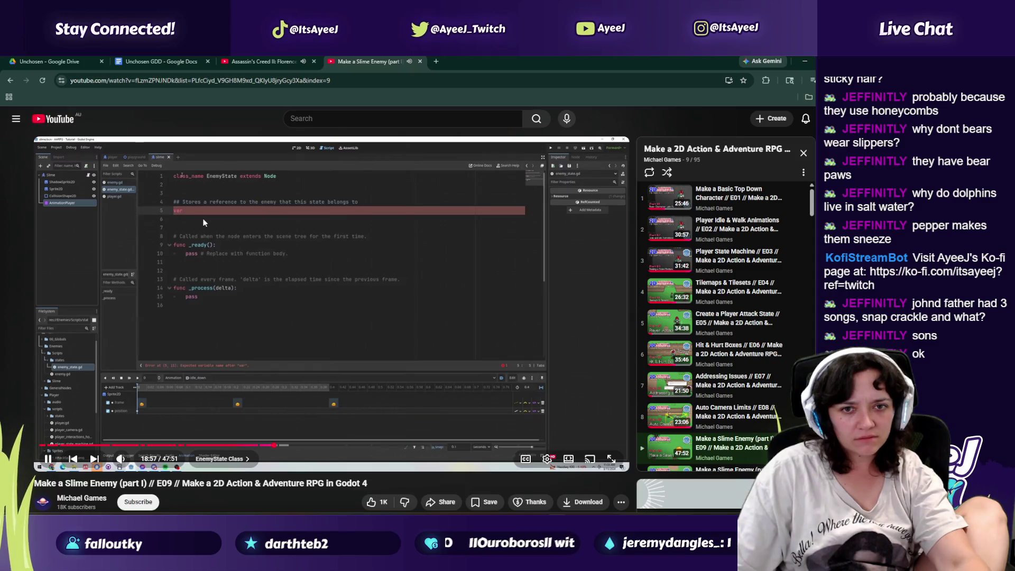
pyautogui.hotkey('alt', 'Tab')
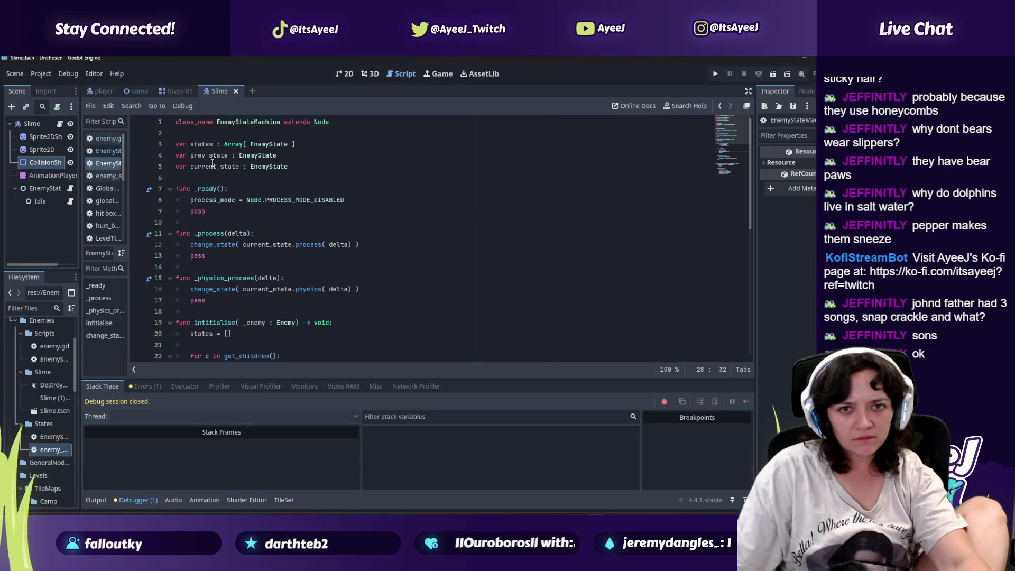
pyautogui.hotkey('alt', 'Tab')
pyautogui.click(239, 202)
pyautogui.hotkey('alt', 'Tab')
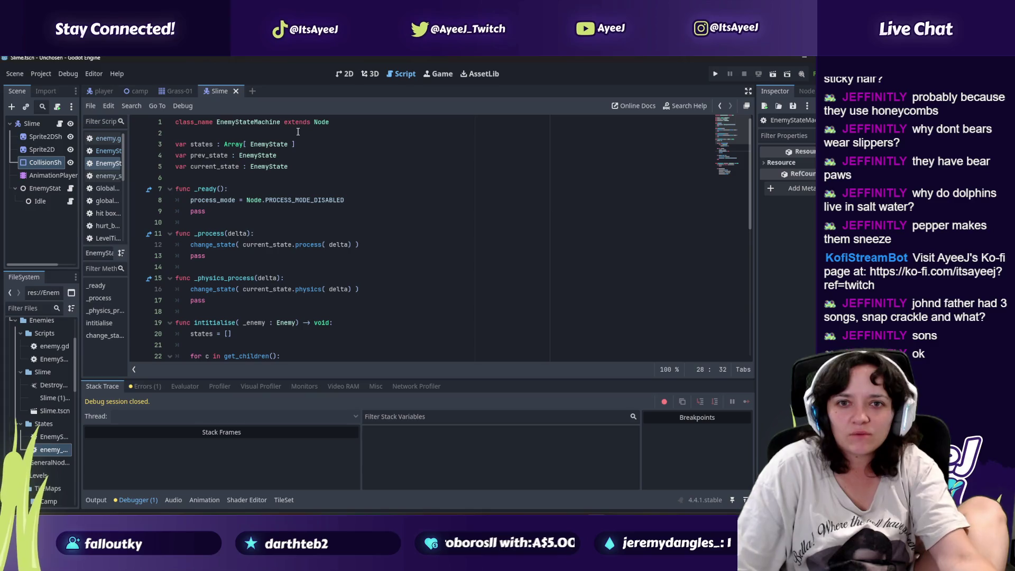
# Check the idle state and EnemyState base scripts against the paused tutorial
pyautogui.hotkey('alt', 'Tab')
pyautogui.hotkey('alt', 'Tab')
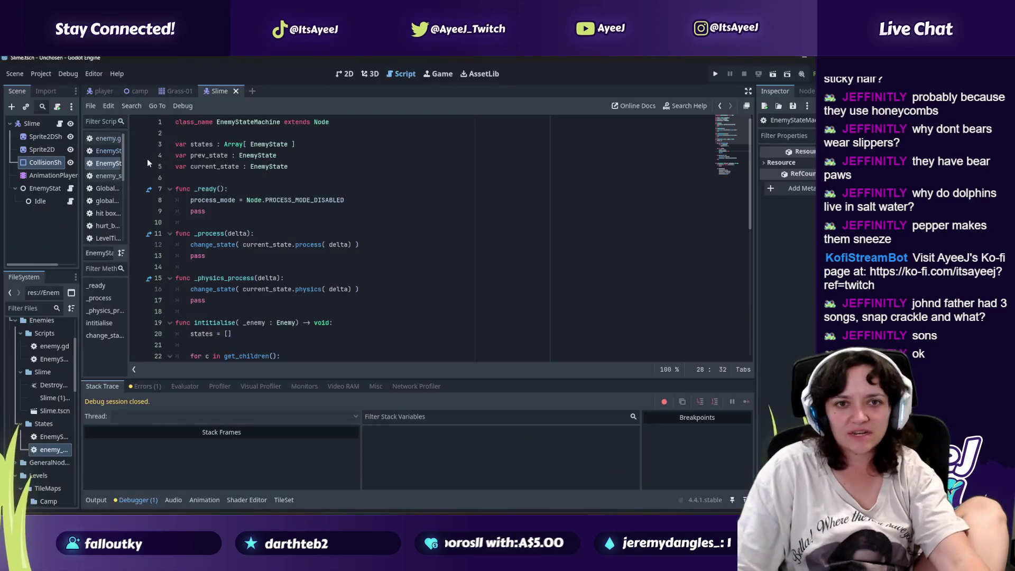
pyautogui.click(101, 179)
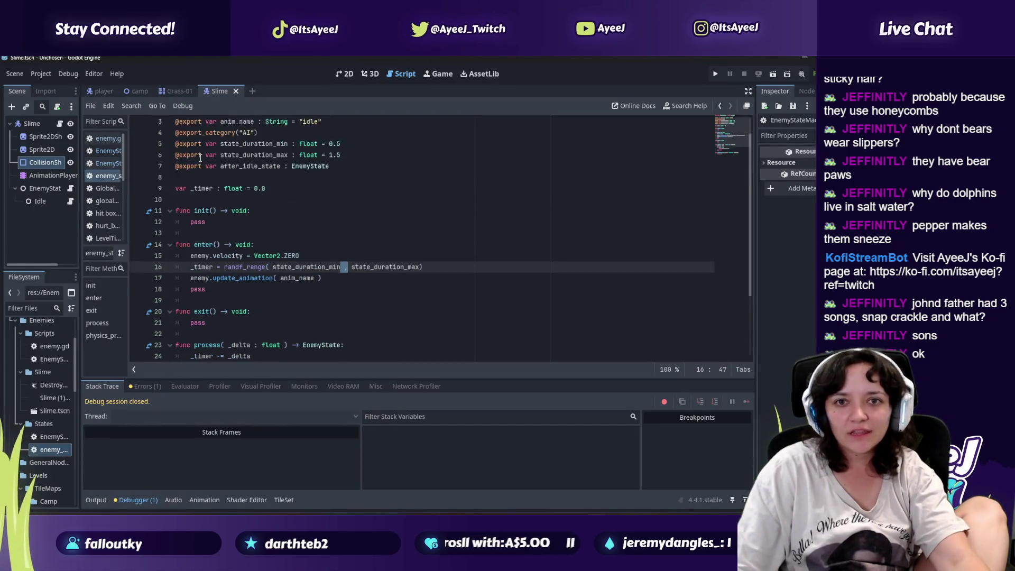
pyautogui.scroll(1, 200, 158)
pyautogui.click(108, 152)
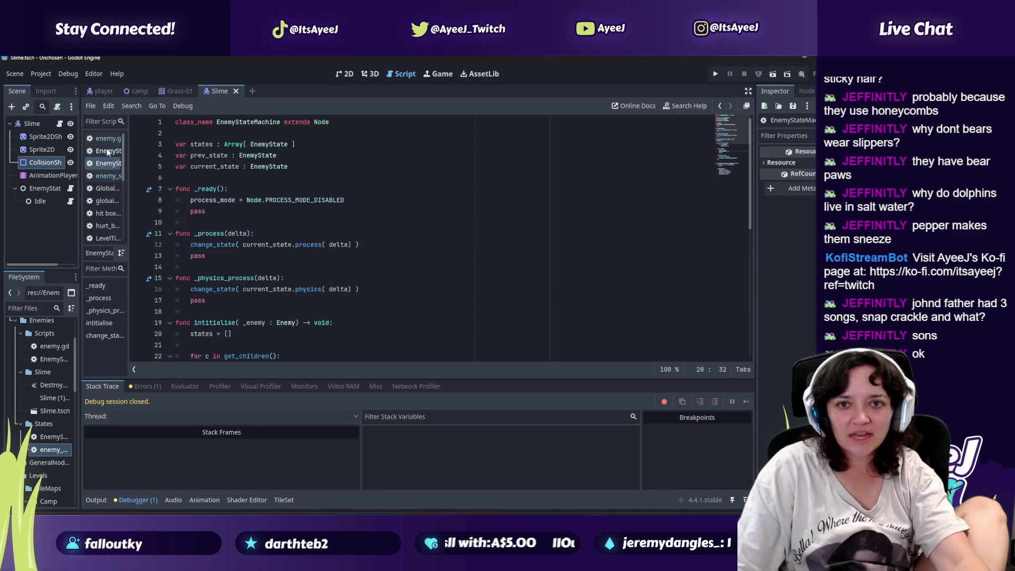
pyautogui.hotkey('alt', 'Tab')
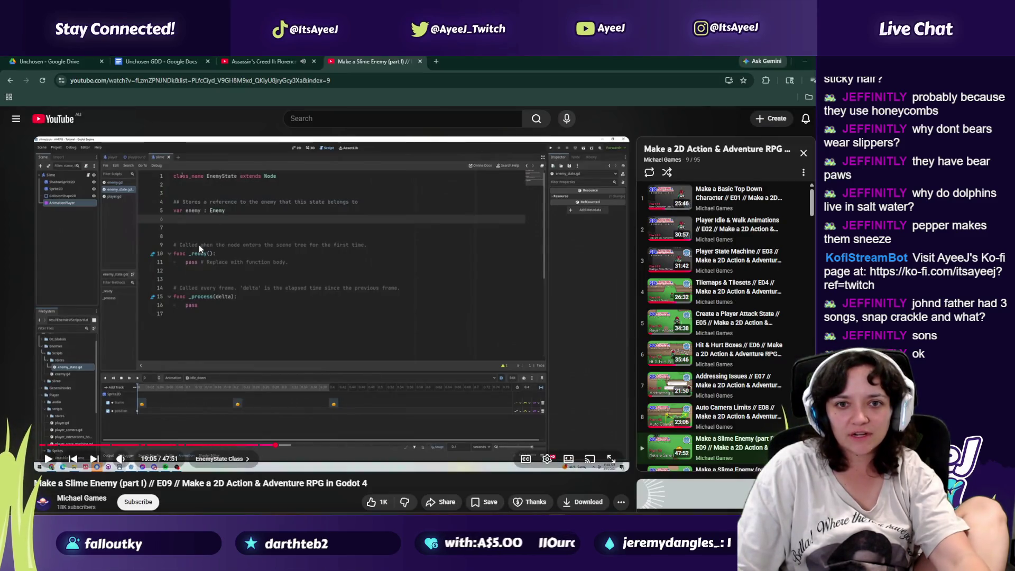
# Pause the tutorial and compare its EnemyState code with the Godot editor
pyautogui.click(202, 248)
pyautogui.hotkey('alt', 'Tab')
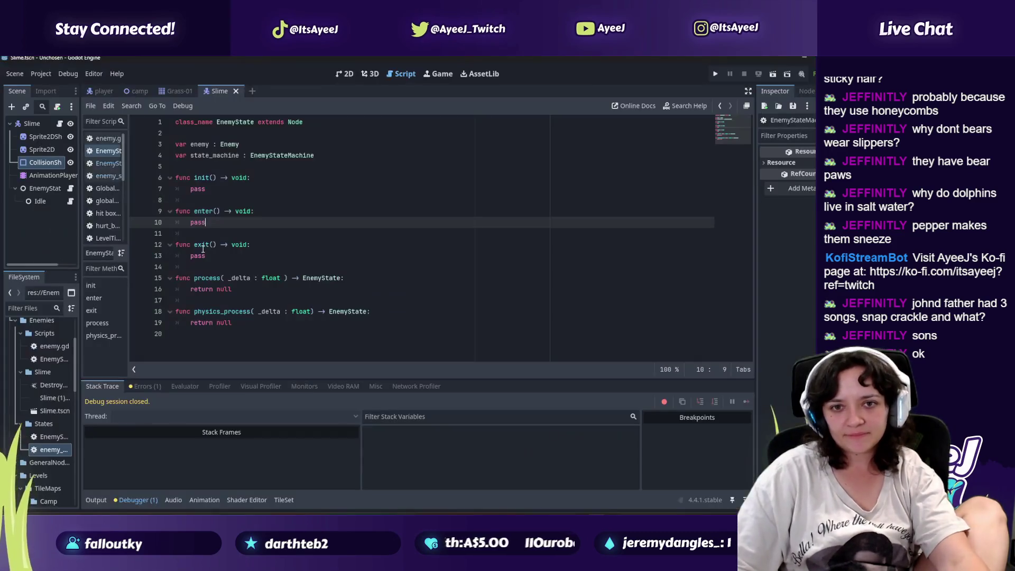
pyautogui.hotkey('alt', 'Tab')
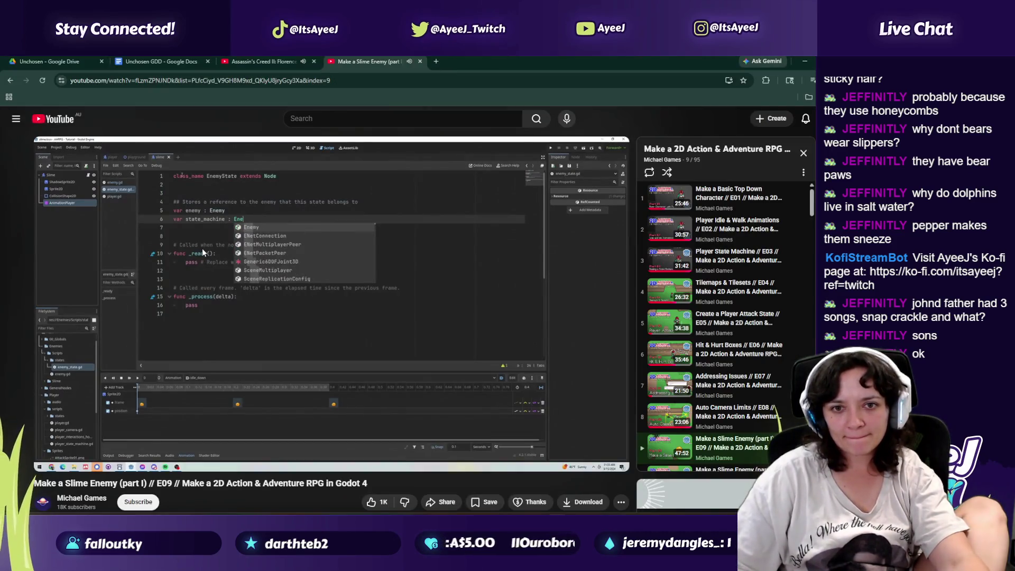
pyautogui.hotkey('alt', 'Tab')
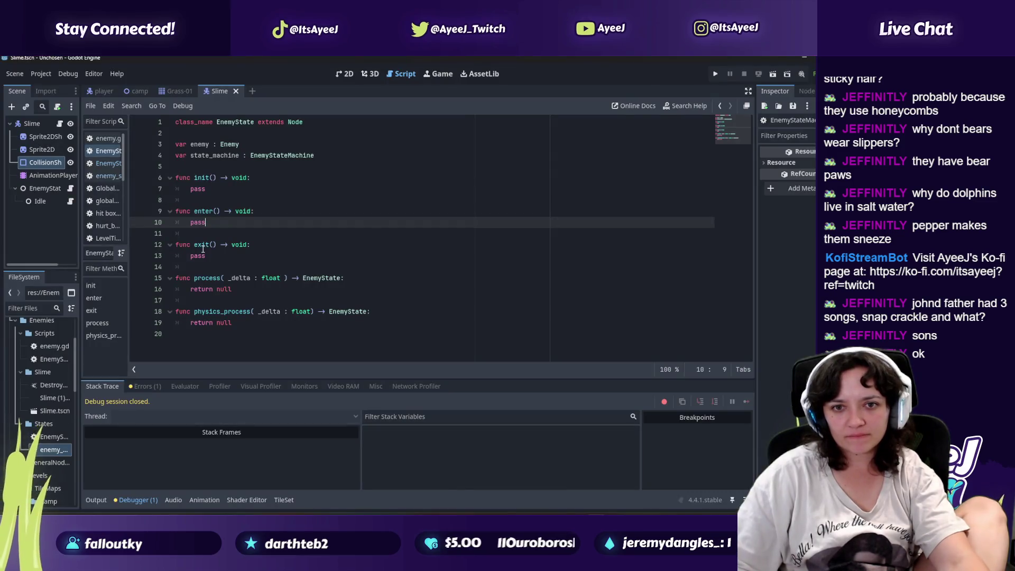
pyautogui.hotkey('alt', 'Tab')
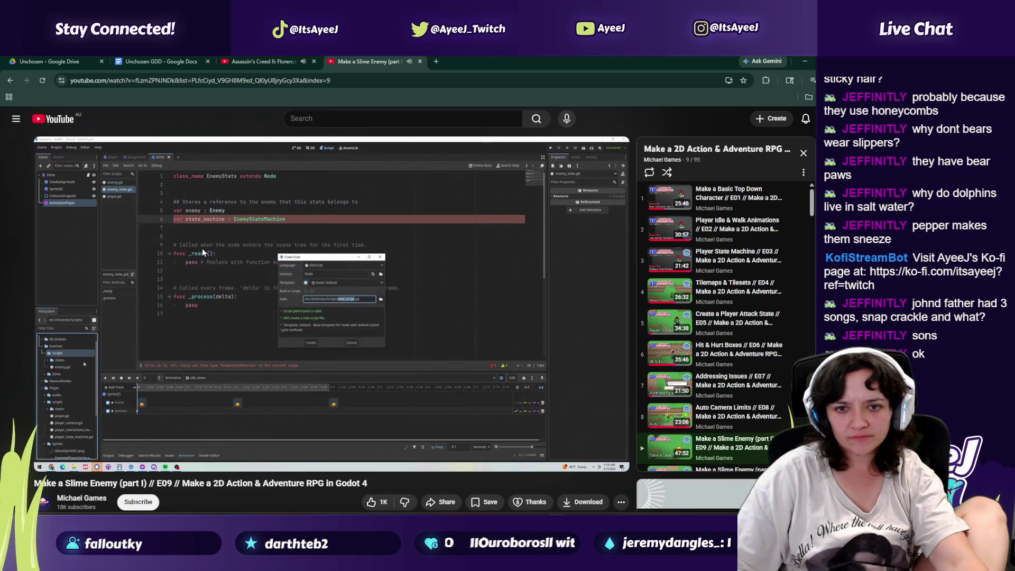
pyautogui.moveTo(207, 281)
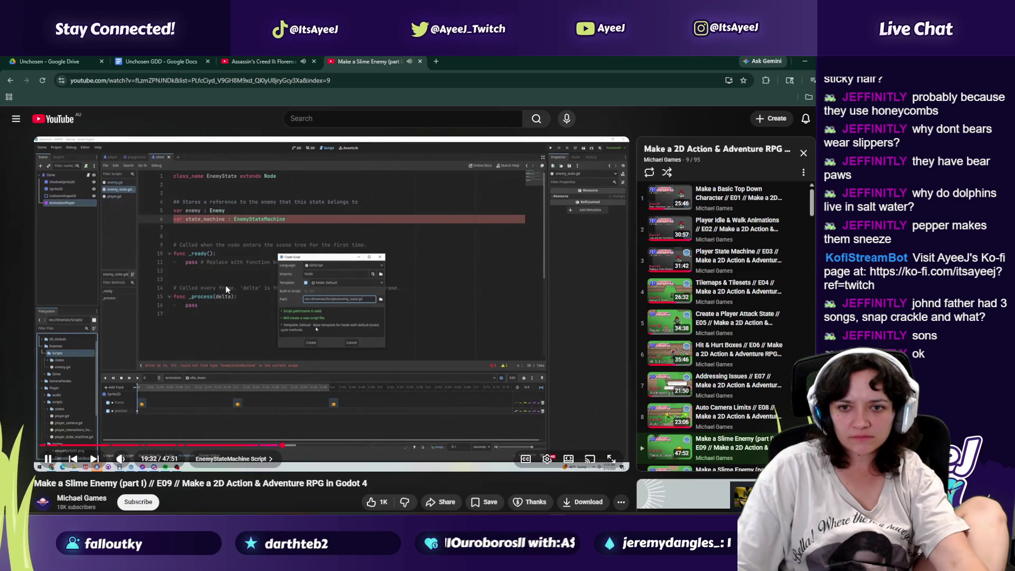
pyautogui.click(226, 288)
# Open the EnemyState script in Godot, then resume the tutorial video
pyautogui.hotkey('alt', 'Tab')
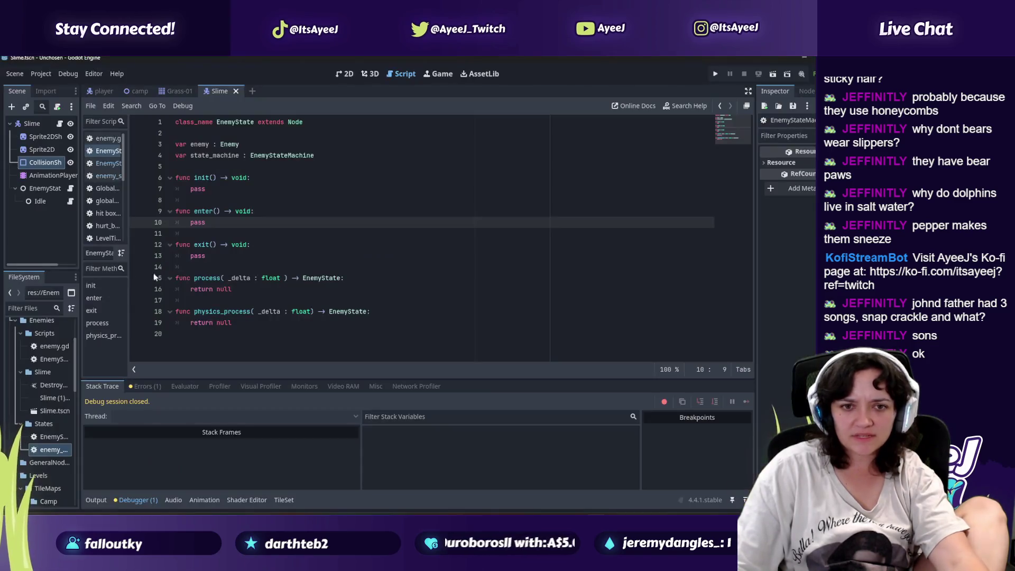
pyautogui.click(112, 166)
pyautogui.hotkey('alt', 'Tab')
pyautogui.click(242, 182)
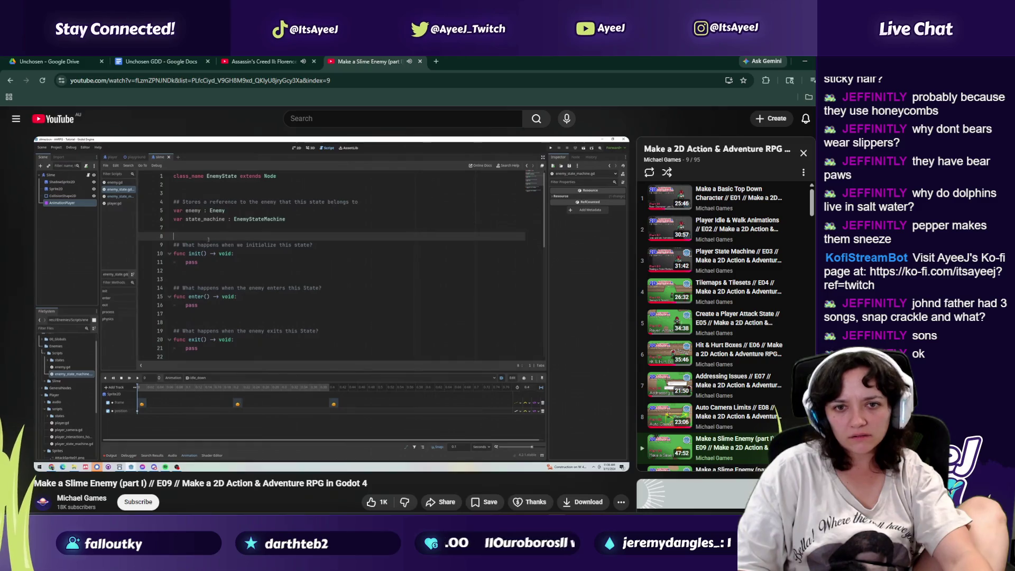
# Pause the tutorial and bring up the EnemyState script in Godot
pyautogui.hotkey('alt', 'Tab')
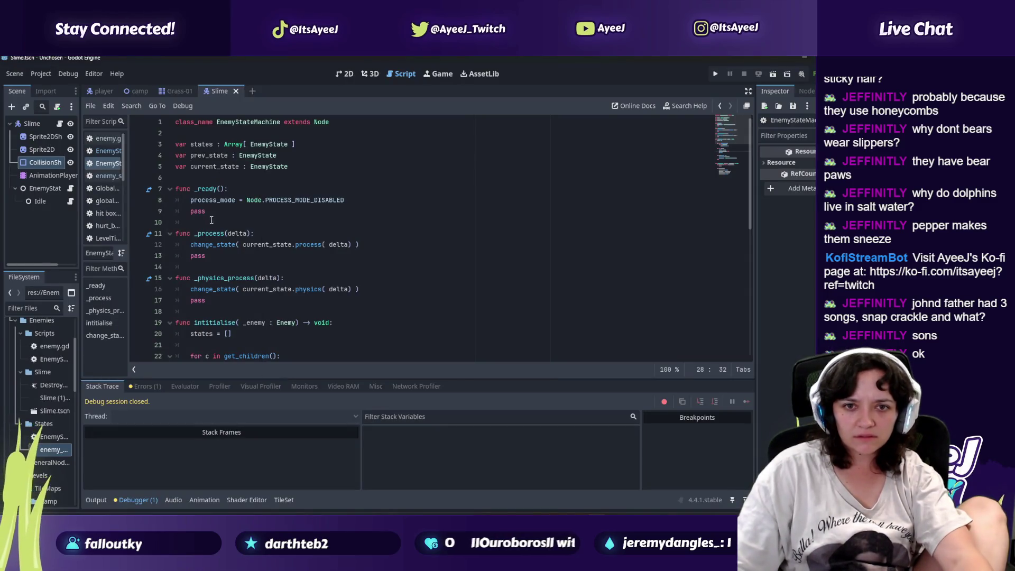
pyautogui.scroll(-1, 210, 220)
pyautogui.hotkey('alt', 'Tab')
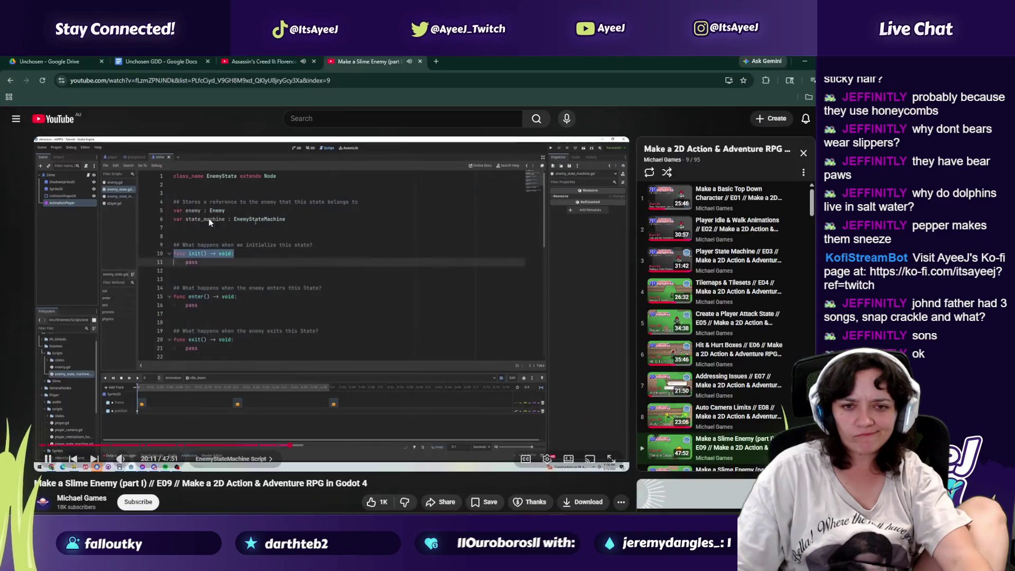
pyautogui.click(245, 284)
pyautogui.hotkey('alt', 'Tab')
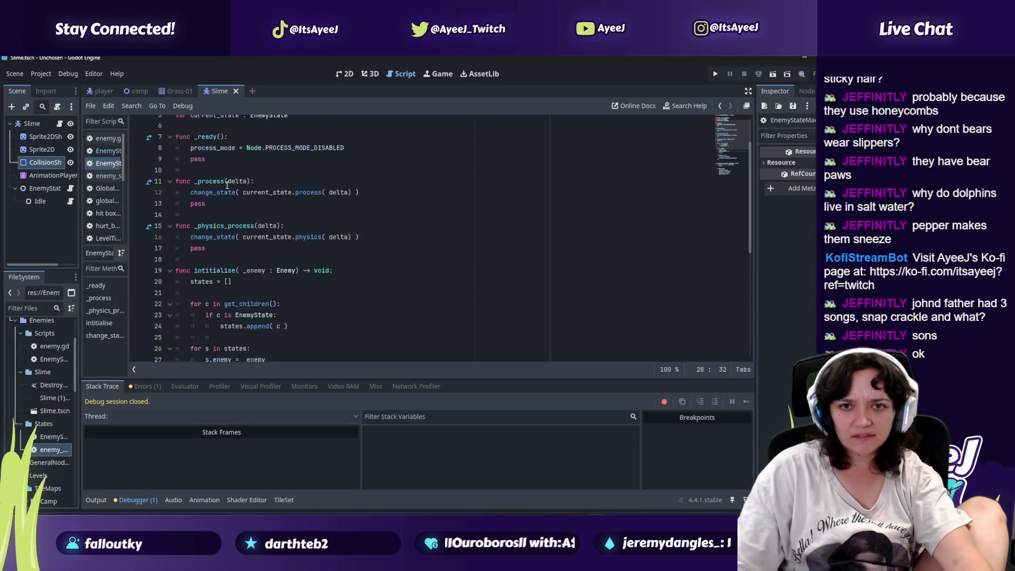
pyautogui.scroll(2, 228, 185)
pyautogui.click(106, 154)
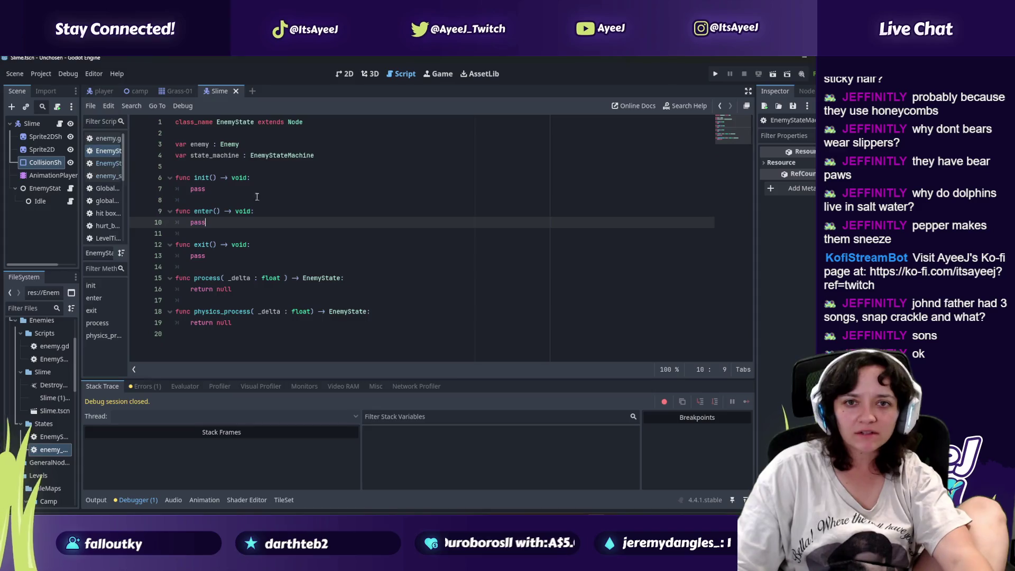
# Resume the tutorial and compare its process() and physics_process() stubs with EnemyState
pyautogui.hotkey('alt', 'Tab')
pyautogui.click(284, 217)
pyautogui.hotkey('alt', 'Tab')
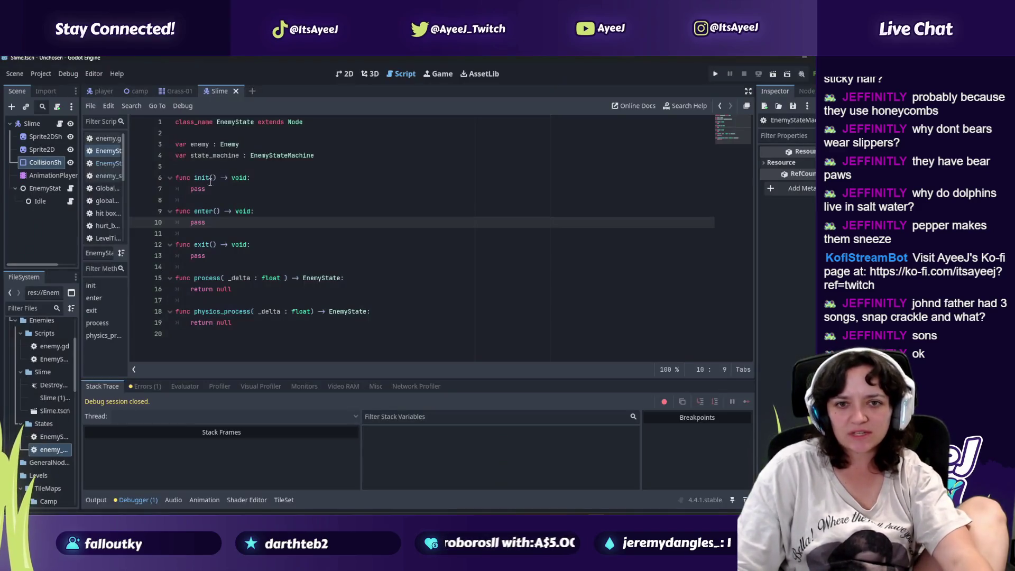
pyautogui.hotkey('alt', 'Tab')
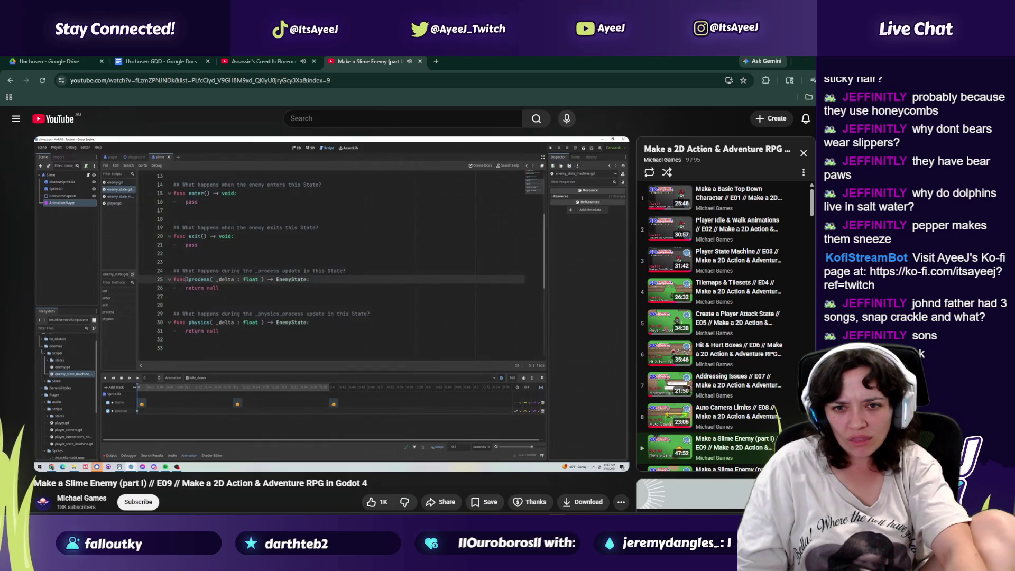
pyautogui.hotkey('alt', 'Tab')
pyautogui.hotkey('alt', 'Tab')
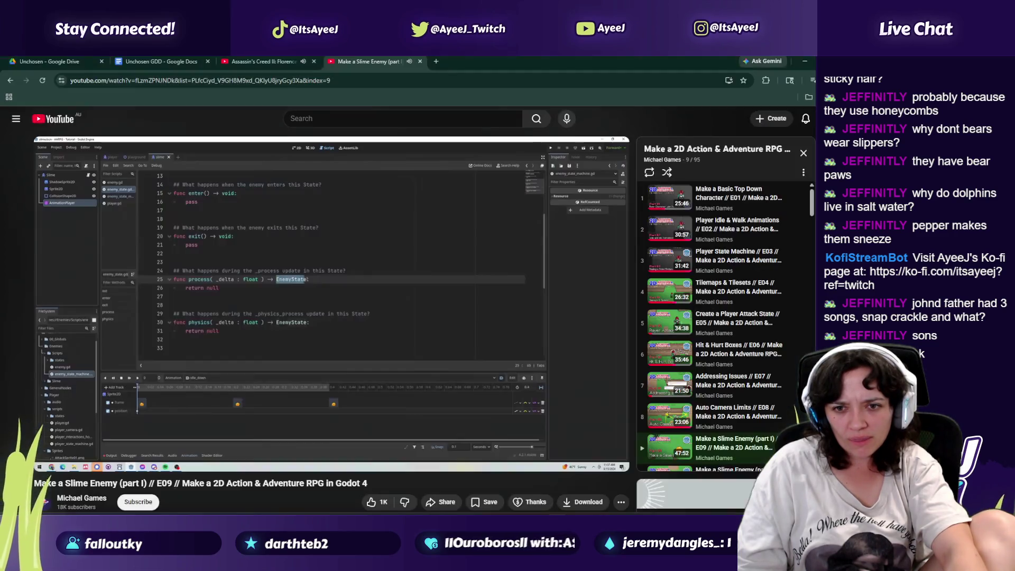
pyautogui.hotkey('alt', 'Tab')
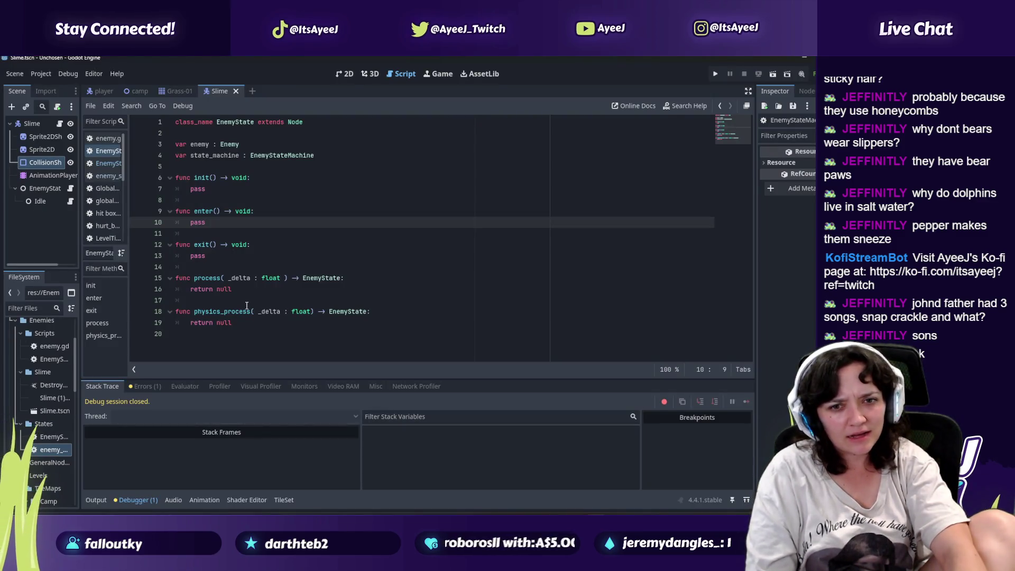
pyautogui.hotkey('alt', 'Tab')
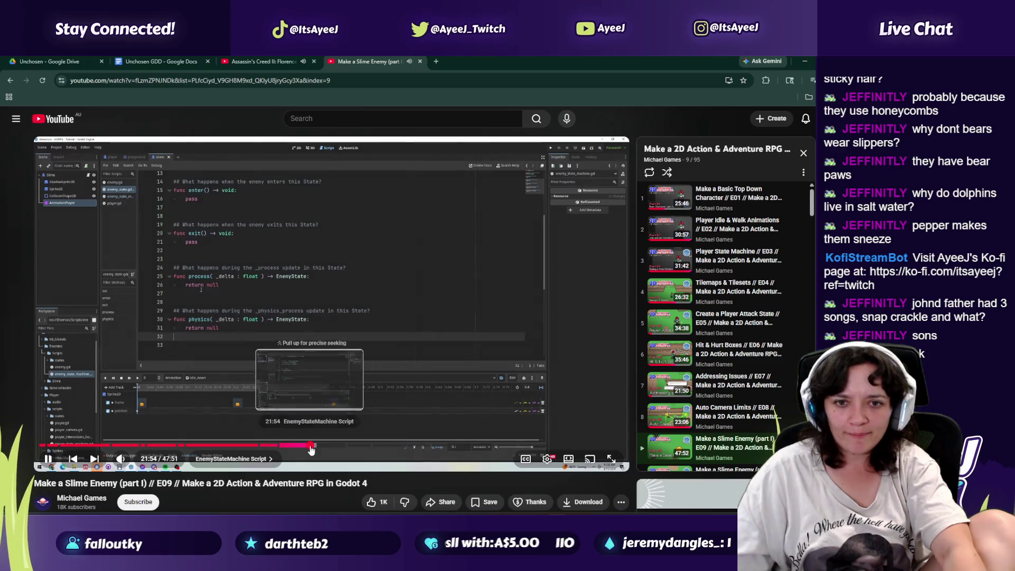
# Seek the tutorial to its EnemyStateMachine section and open EnemyStateMachine in Godot
pyautogui.click(311, 446)
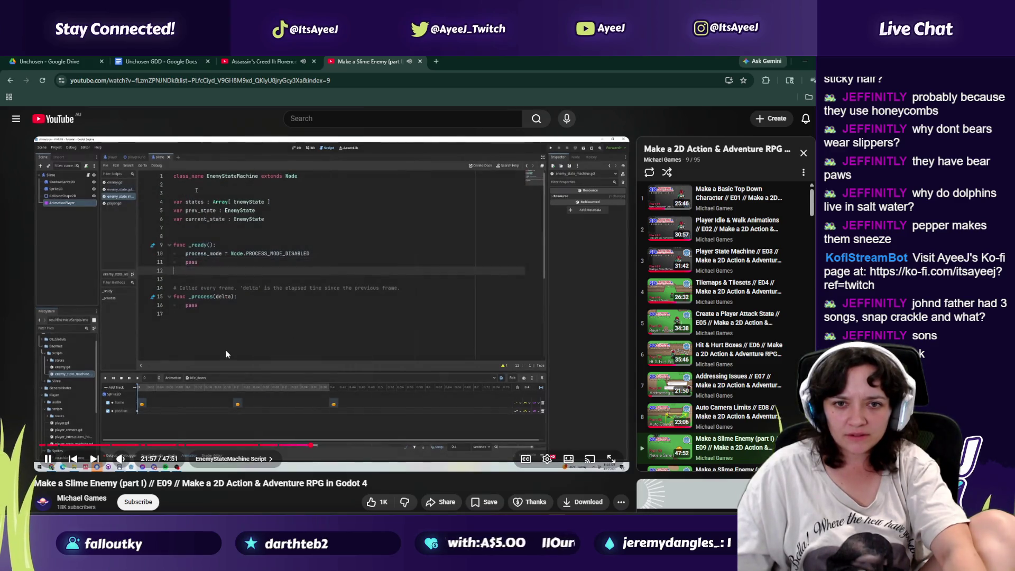
pyautogui.click(300, 319)
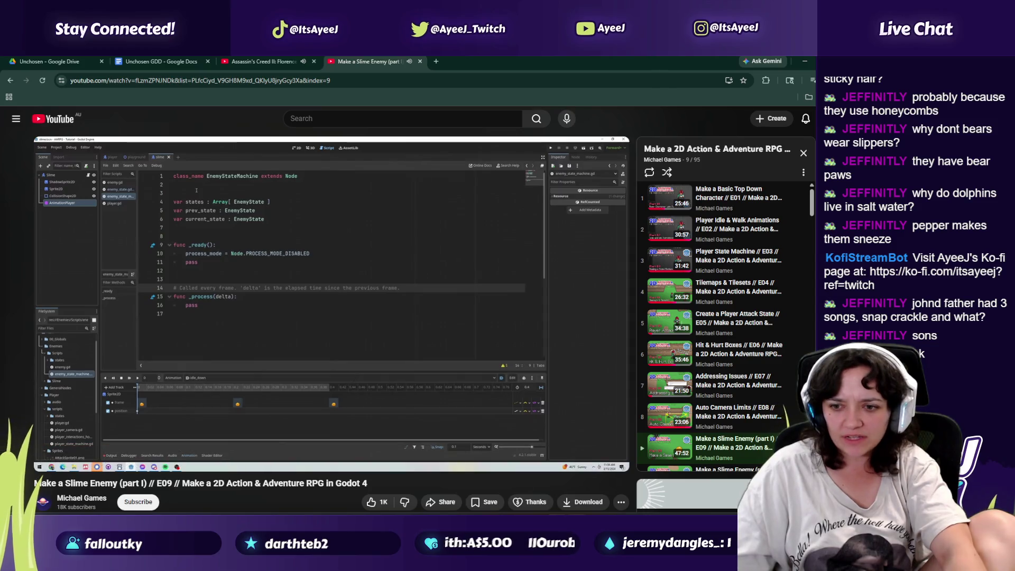
pyautogui.hotkey('alt', 'Tab')
pyautogui.click(99, 164)
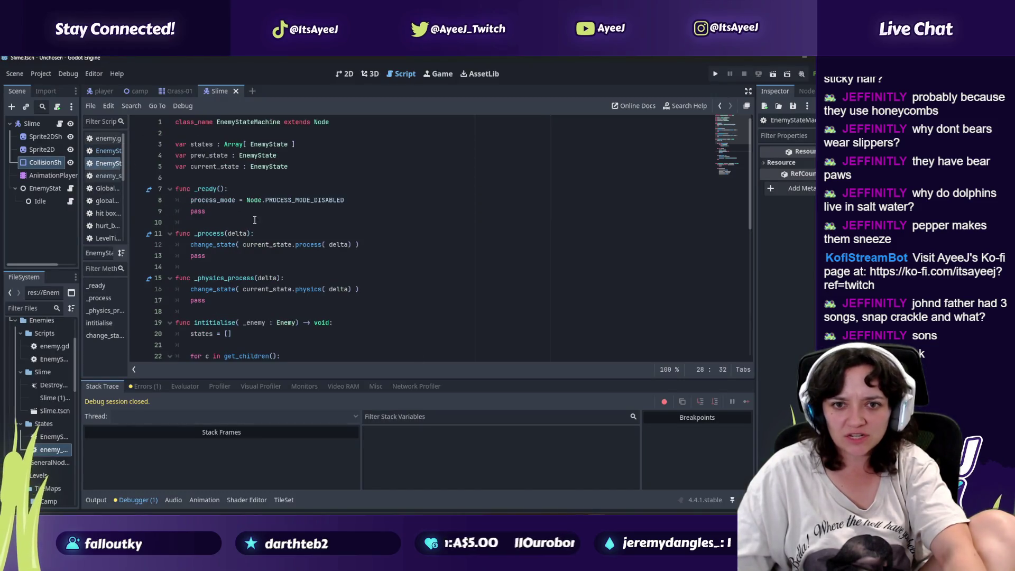
pyautogui.scroll(-5, 254, 220)
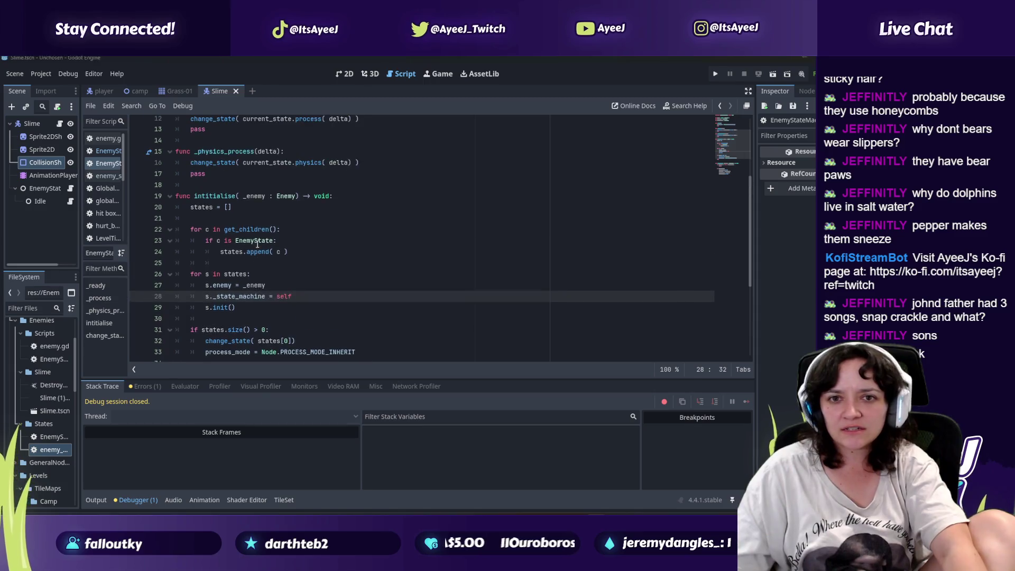
# Play and pause the tutorial to compare its change_state code with EnemyStateMachine
pyautogui.hotkey('alt', 'Tab')
pyautogui.click(315, 281)
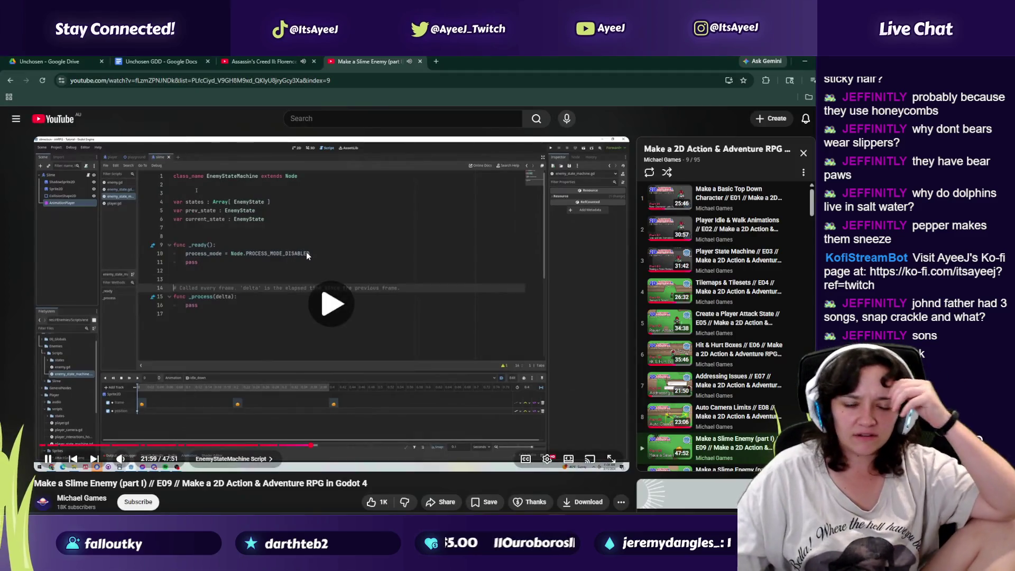
pyautogui.click(264, 349)
pyautogui.hotkey('alt', 'Tab')
pyautogui.scroll(5, 229, 159)
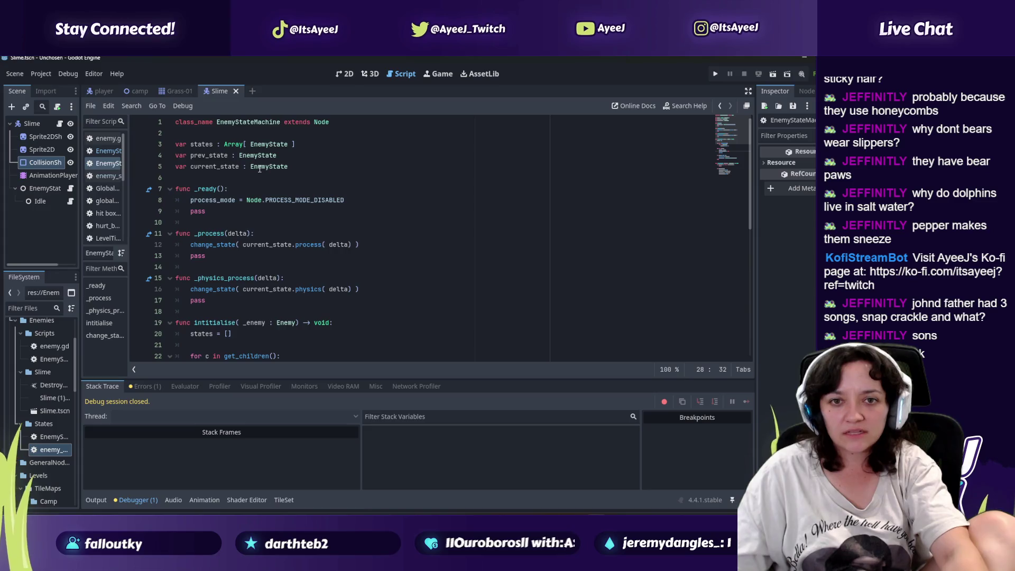
pyautogui.hotkey('alt', 'Tab')
pyautogui.hotkey('alt', 'Tab')
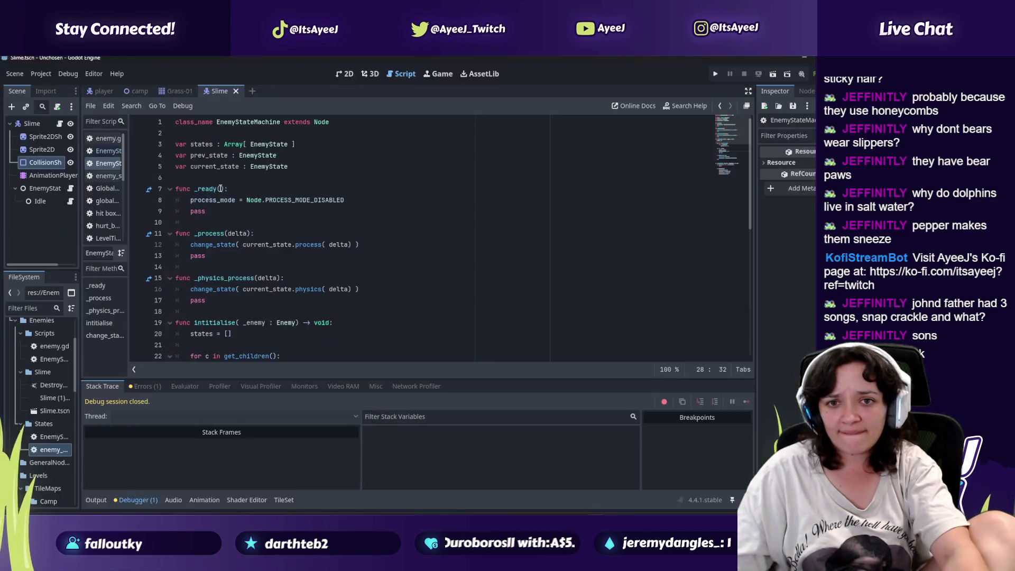
pyautogui.hotkey('alt', 'Tab')
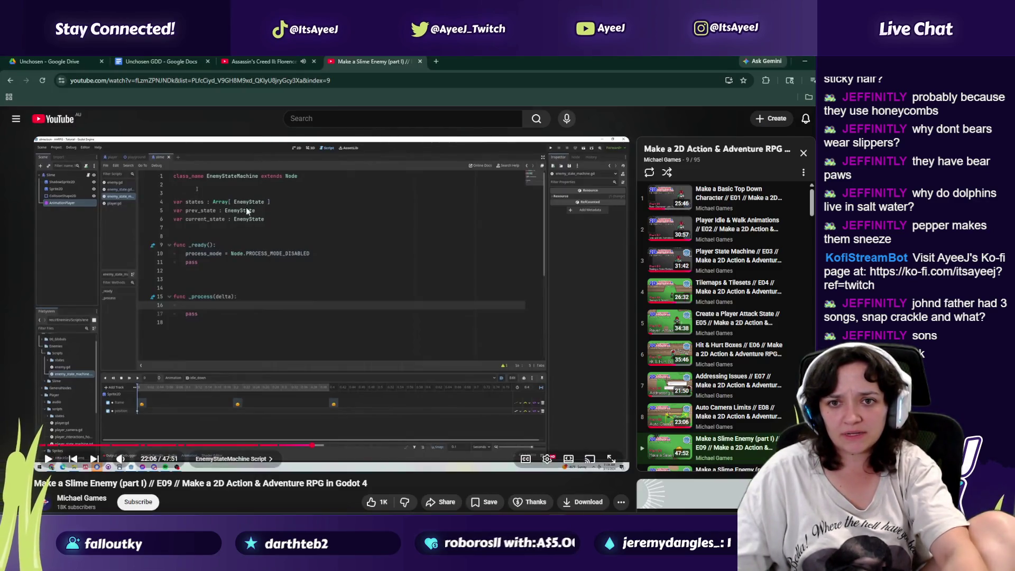
pyautogui.click(290, 268)
pyautogui.hotkey('alt', 'Tab')
pyautogui.hotkey('alt', 'Tab')
# Focus the change_state call in _process and check the tutorial's version
pyautogui.hotkey('alt', 'Tab')
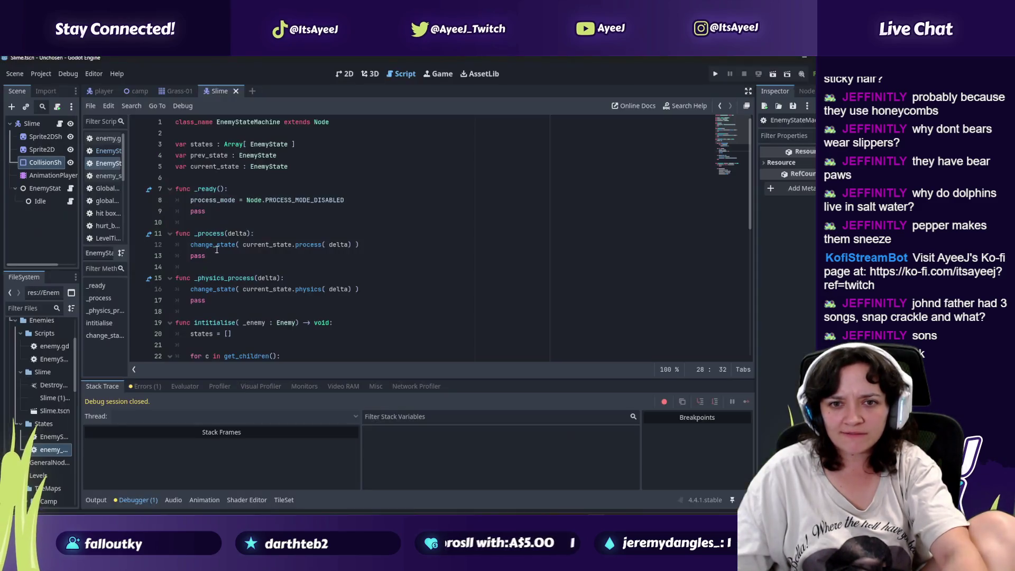
pyautogui.click(243, 248)
pyautogui.hotkey('alt', 'Tab')
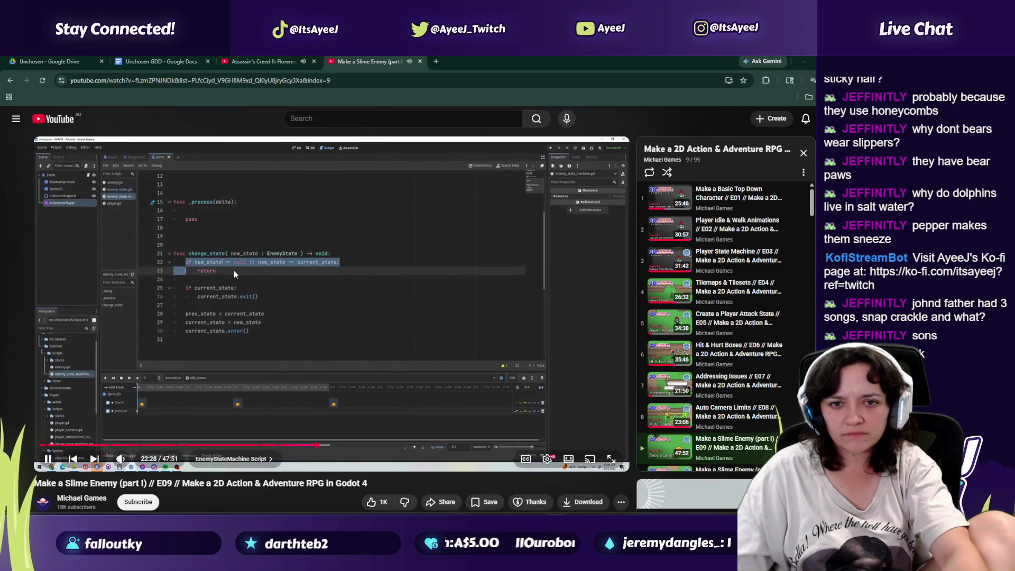
pyautogui.hotkey('alt', 'Tab')
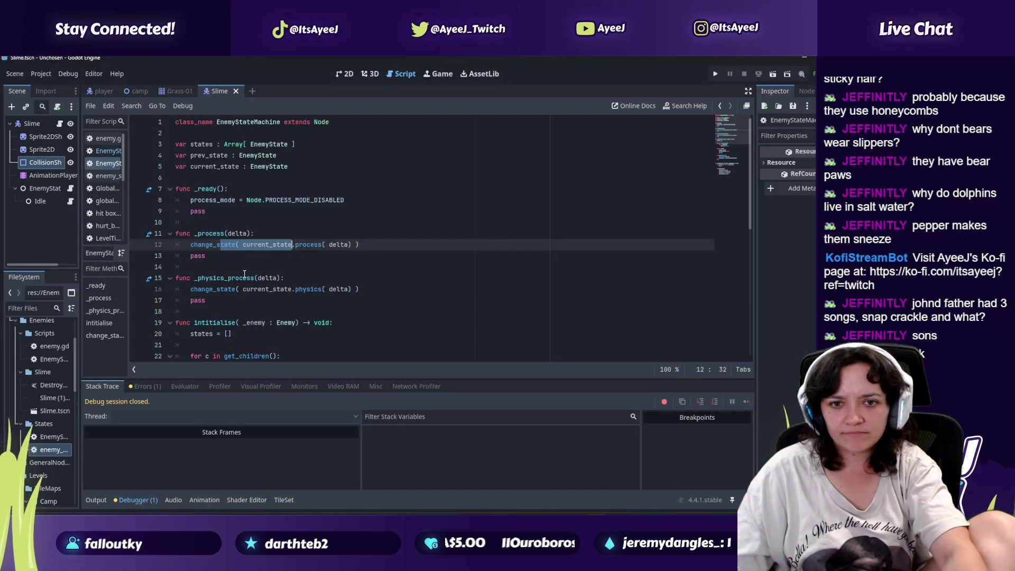
pyautogui.hotkey('alt', 'Tab')
pyautogui.click(243, 273)
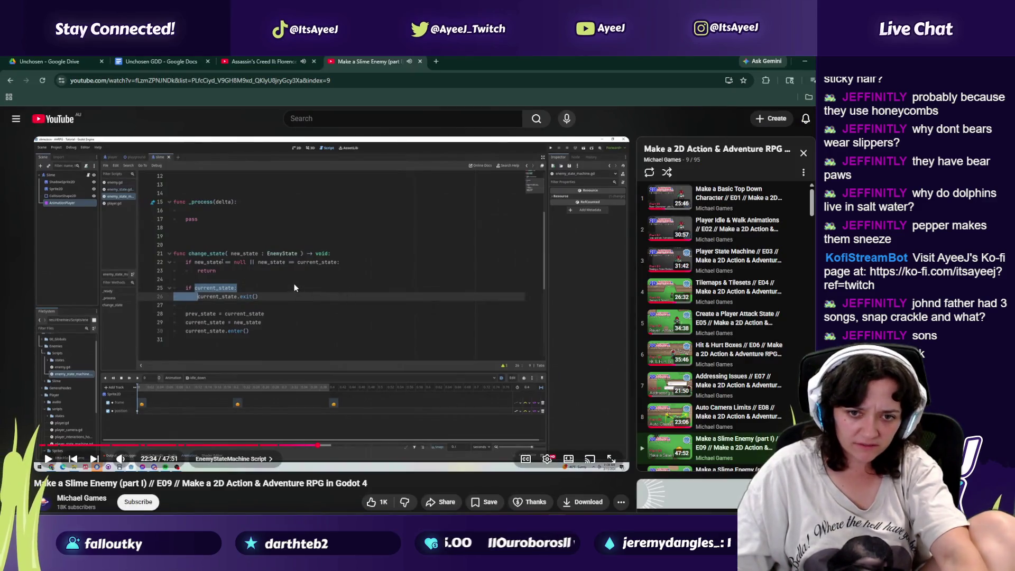
pyautogui.hotkey('alt', 'Tab')
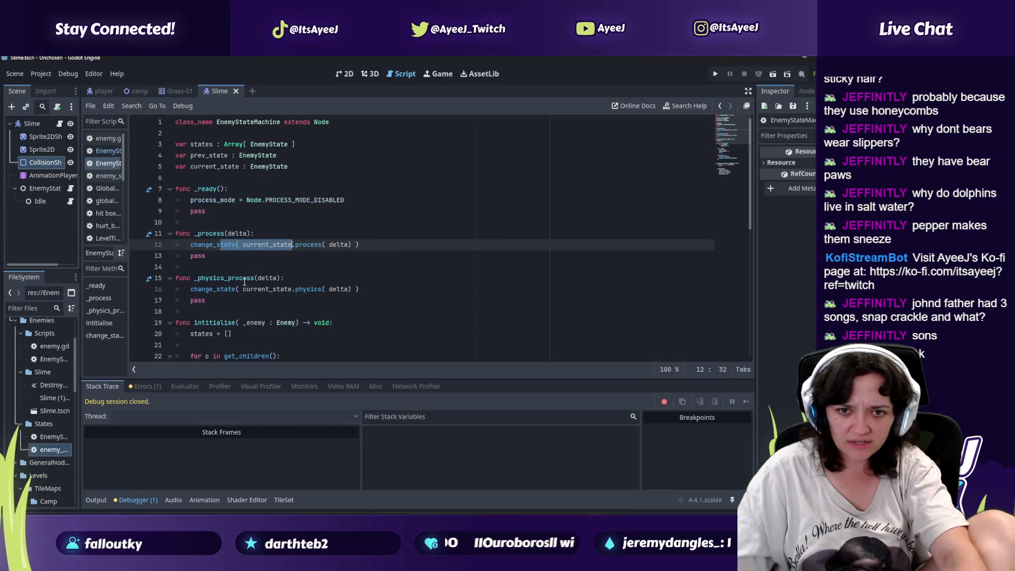
pyautogui.scroll(2, 244, 281)
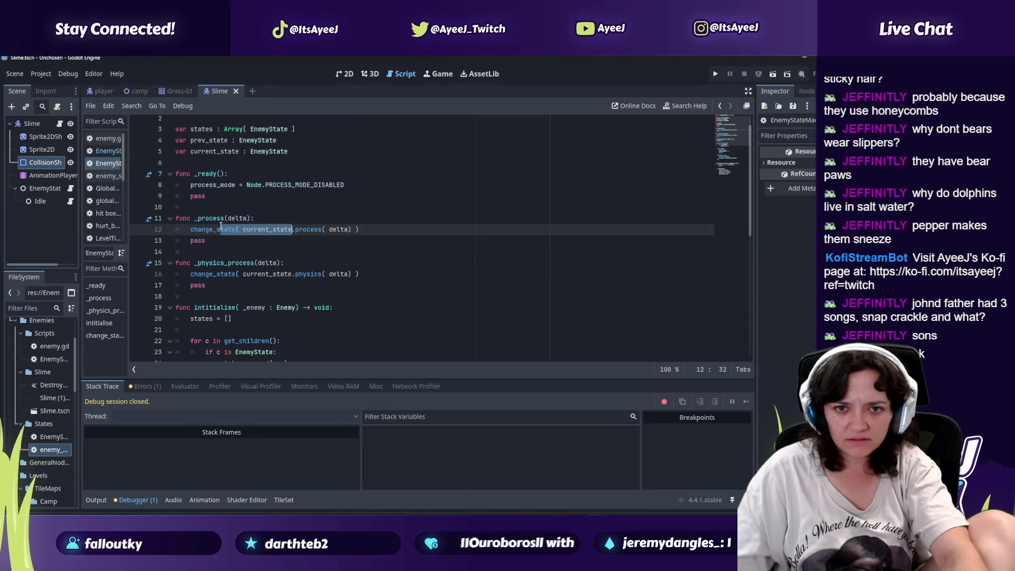
# Scroll through the state machine script, checking change_state against the tutorial's code
pyautogui.hotkey('alt', 'Tab')
pyautogui.hotkey('alt', 'Tab')
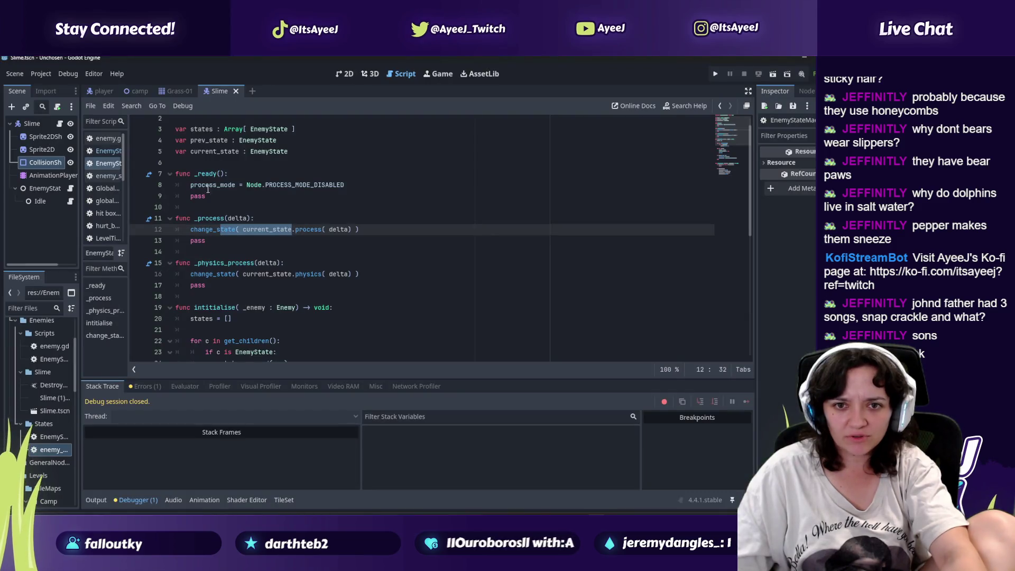
pyautogui.scroll(-5, 211, 251)
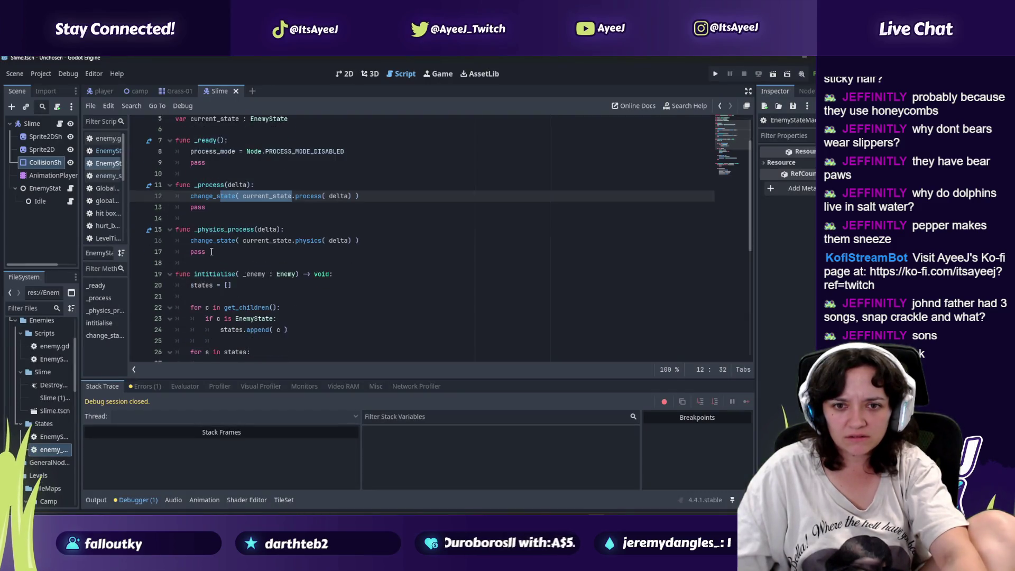
pyautogui.scroll(-3, 211, 252)
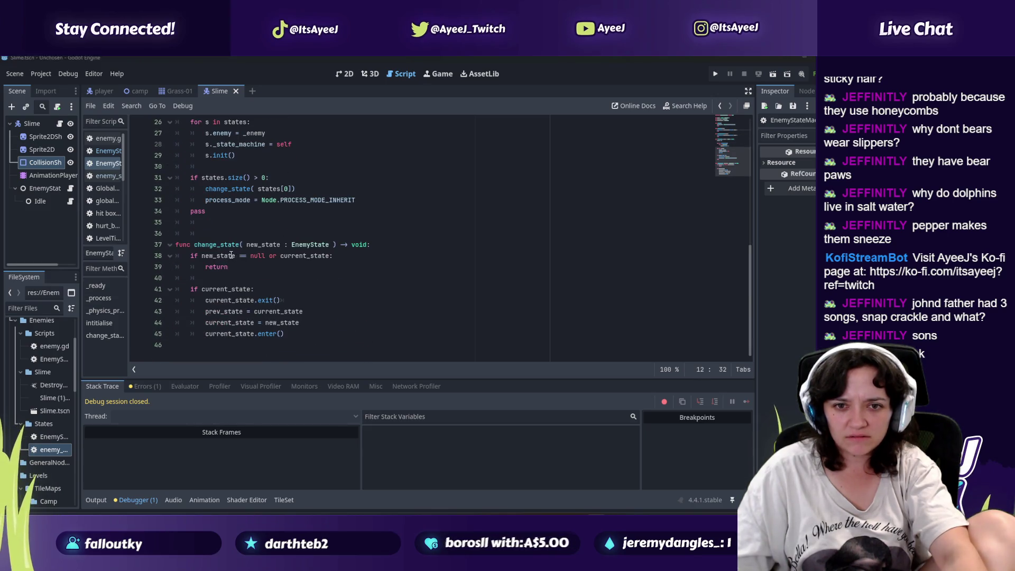
pyautogui.hotkey('alt', 'Tab')
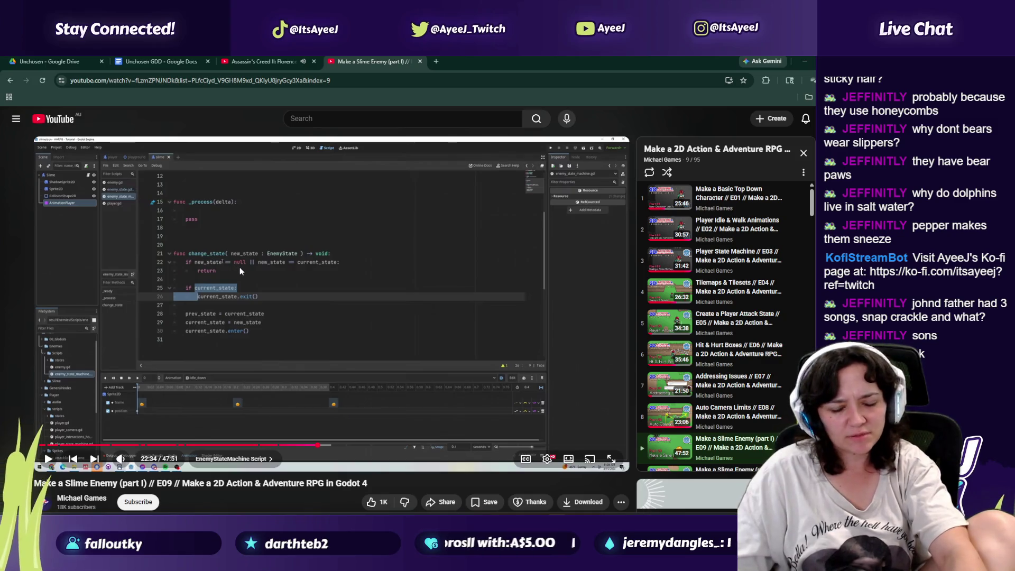
pyautogui.hotkey('alt', 'Tab')
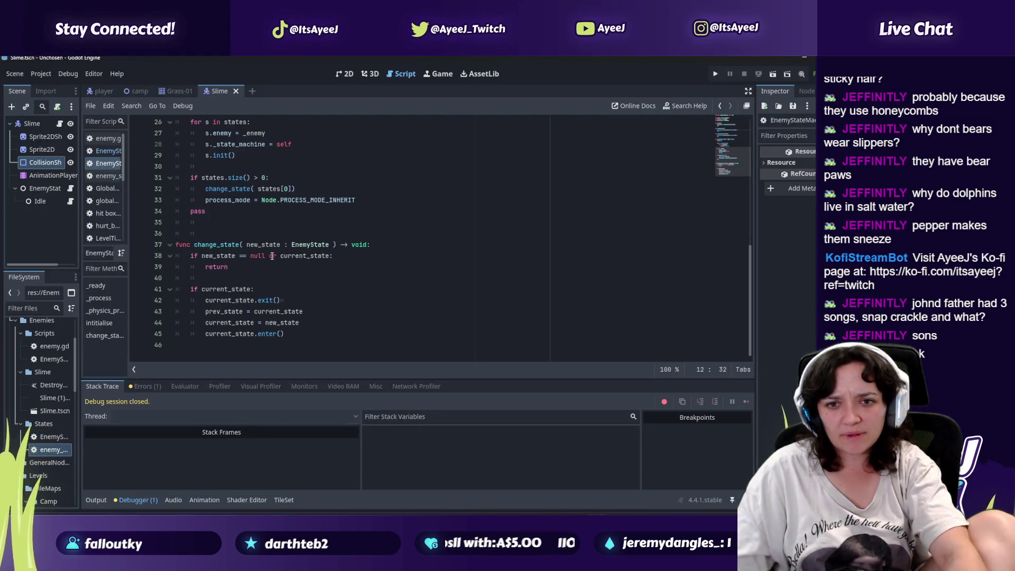
pyautogui.hotkey('alt', 'Tab')
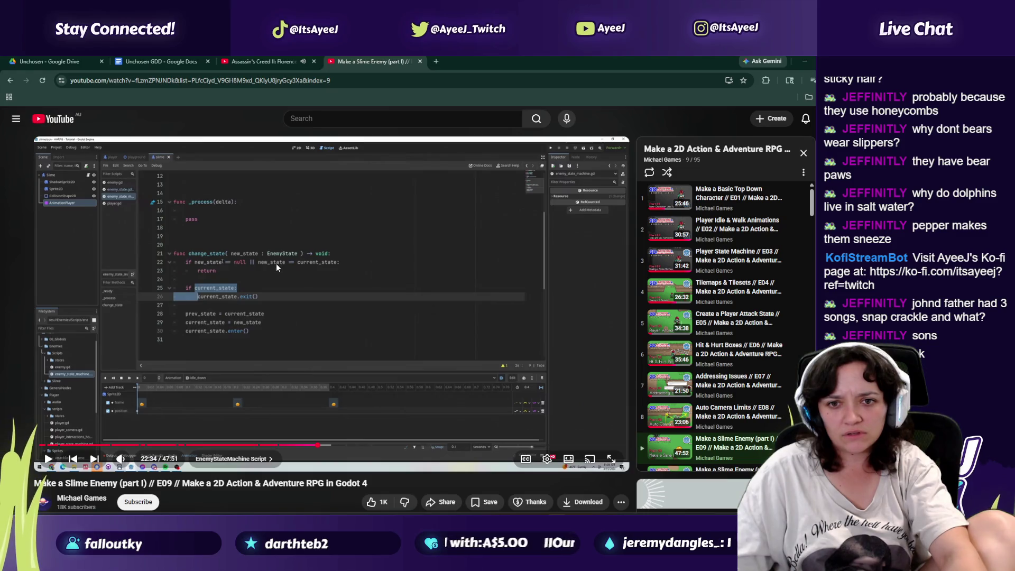
pyautogui.hotkey('alt', 'Tab')
pyautogui.hotkey('alt', 'Tab')
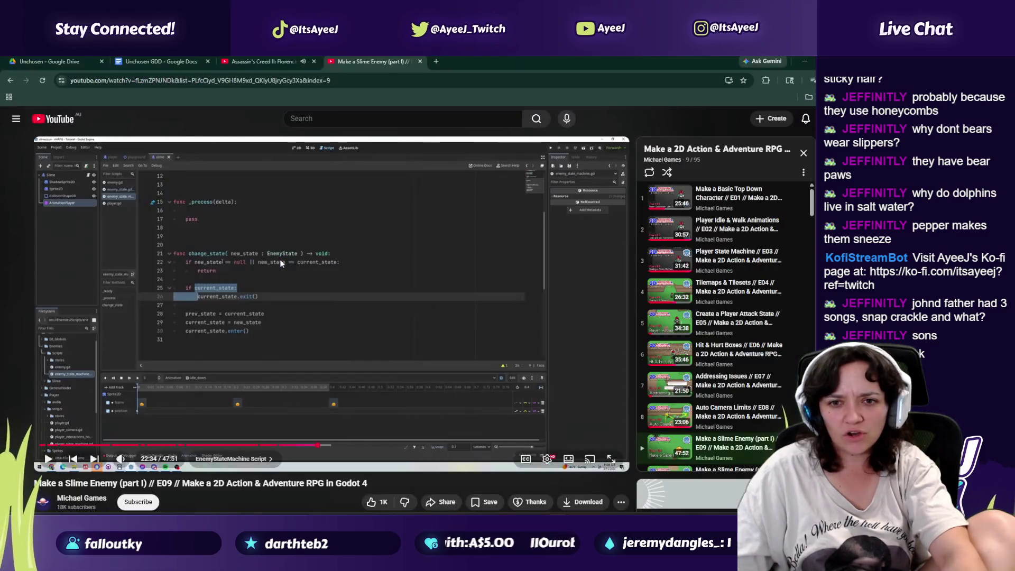
pyautogui.hotkey('alt', 'Tab')
pyautogui.hotkey('alt', 'Tab')
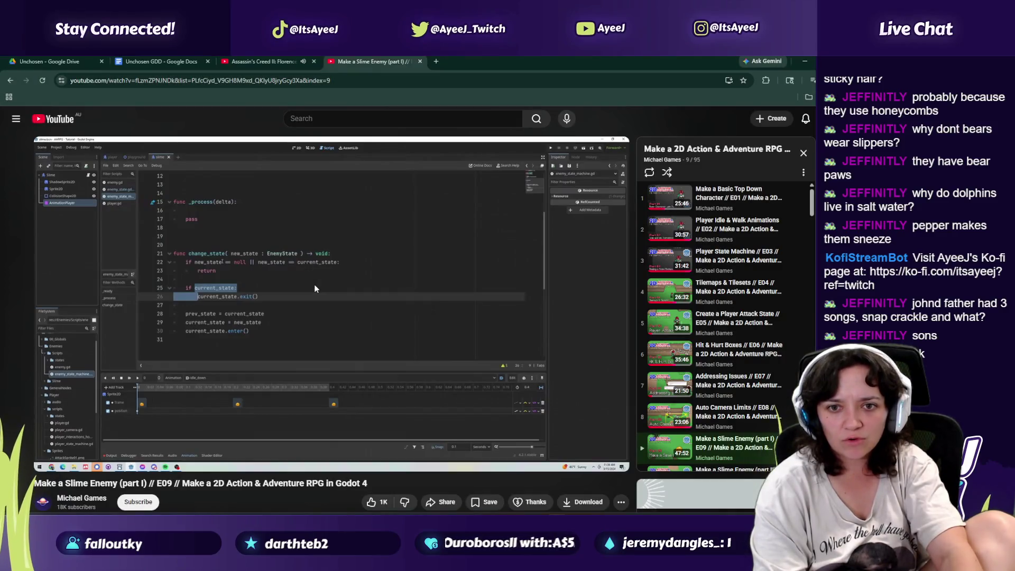
pyautogui.hotkey('alt', 'Tab')
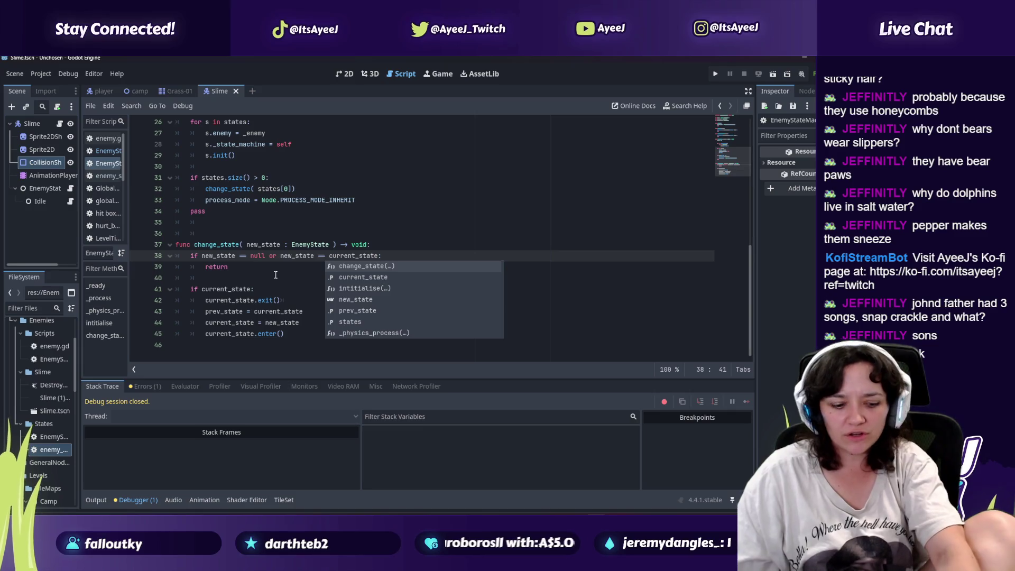
pyautogui.hotkey('alt', 'Tab')
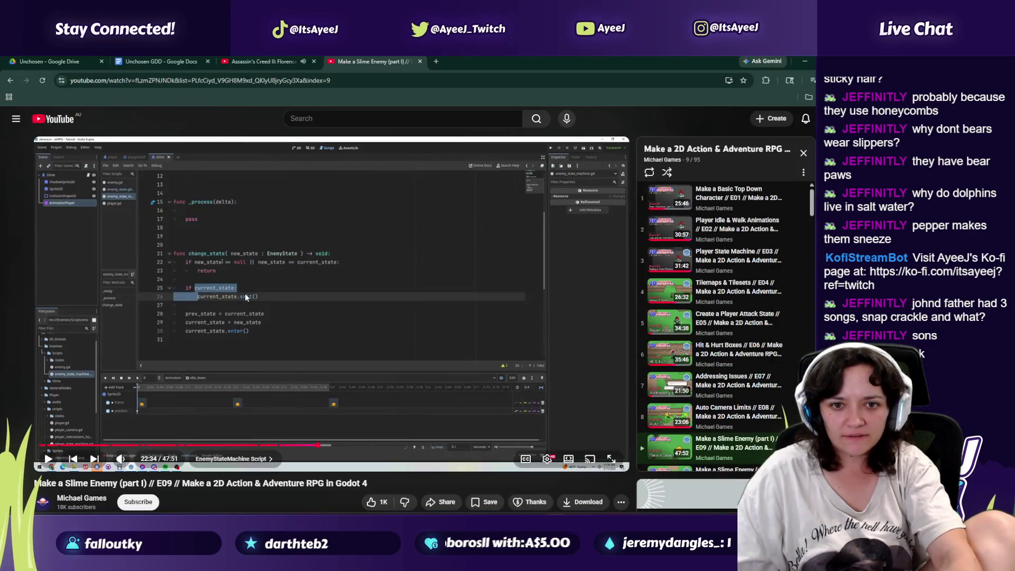
# Play a few more seconds of the tutorial to see its final change_state code
pyautogui.click(240, 309)
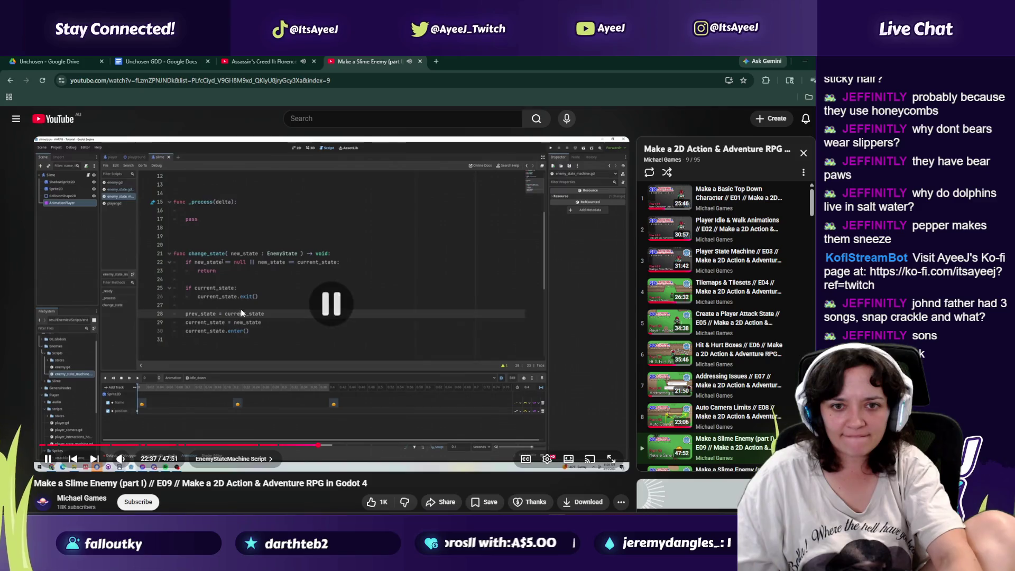
pyautogui.hotkey('alt', 'Tab')
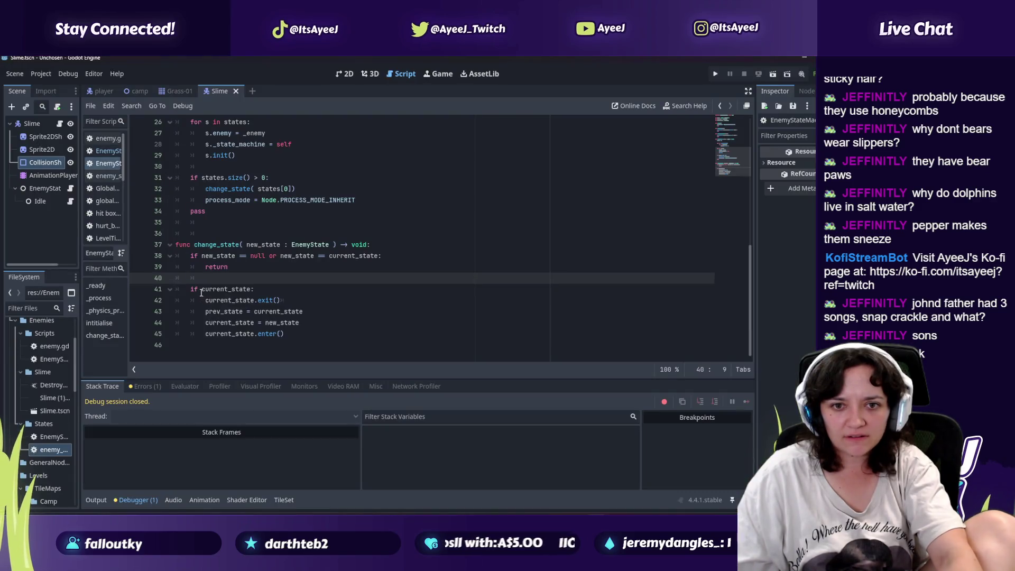
pyautogui.hotkey('alt', 'Tab')
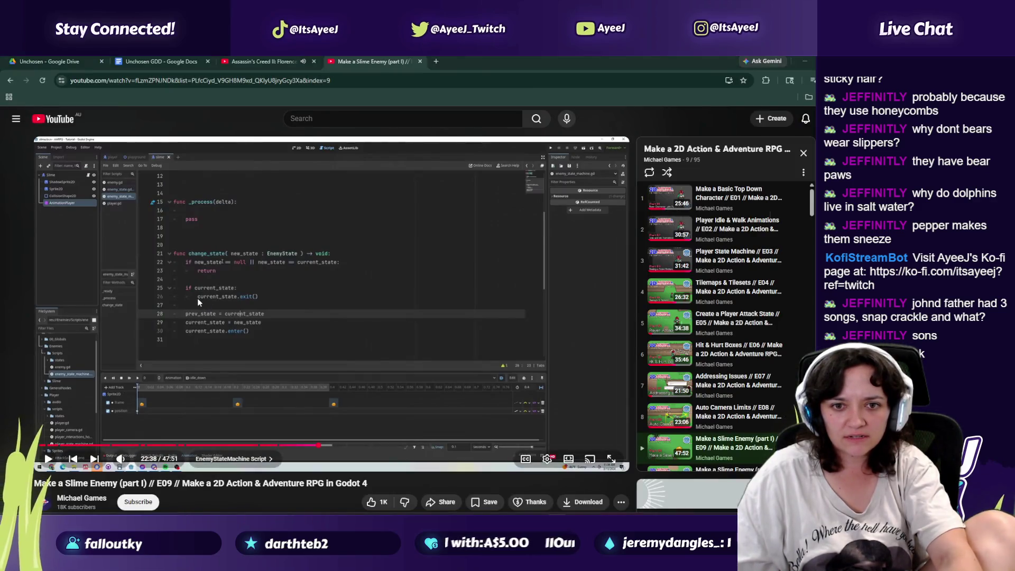
pyautogui.hotkey('alt', 'Tab')
pyautogui.click(204, 300)
pyautogui.hotkey('alt', 'Tab')
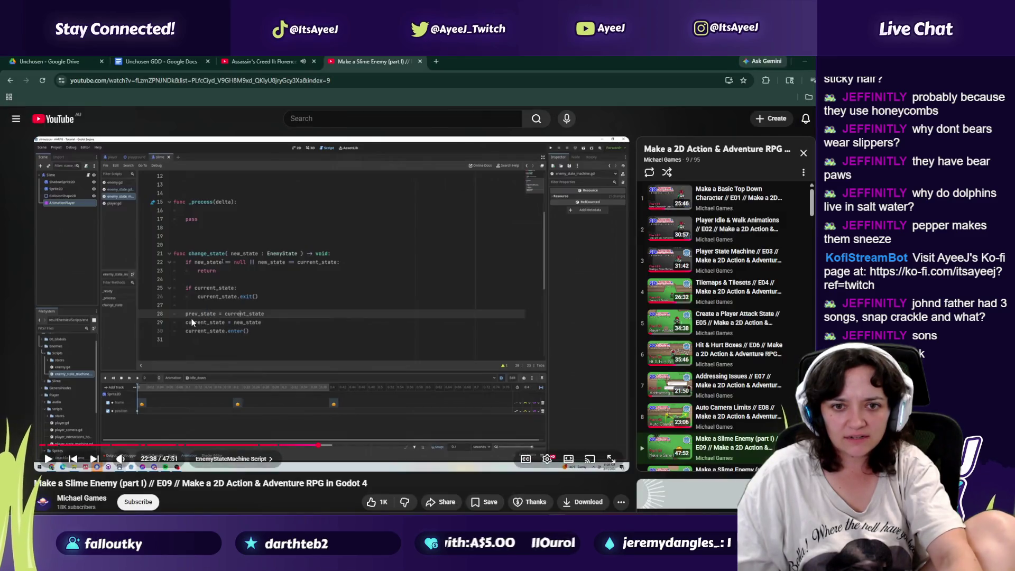
pyautogui.hotkey('alt', 'Tab')
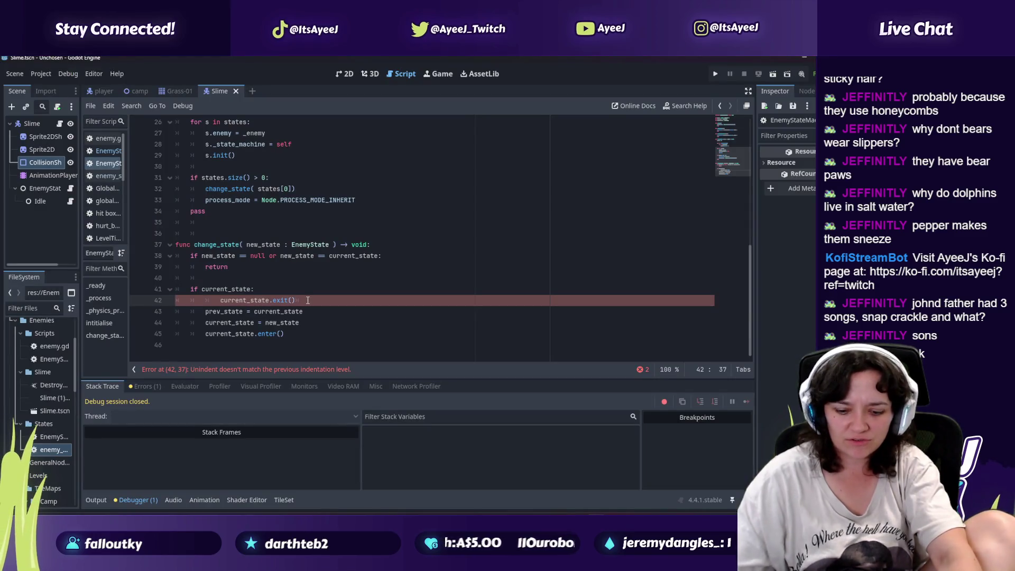
# Add a blank line after exit() and unindent the prev_state, current_state and enter lines
pyautogui.press('Return')
pyautogui.press('Down')
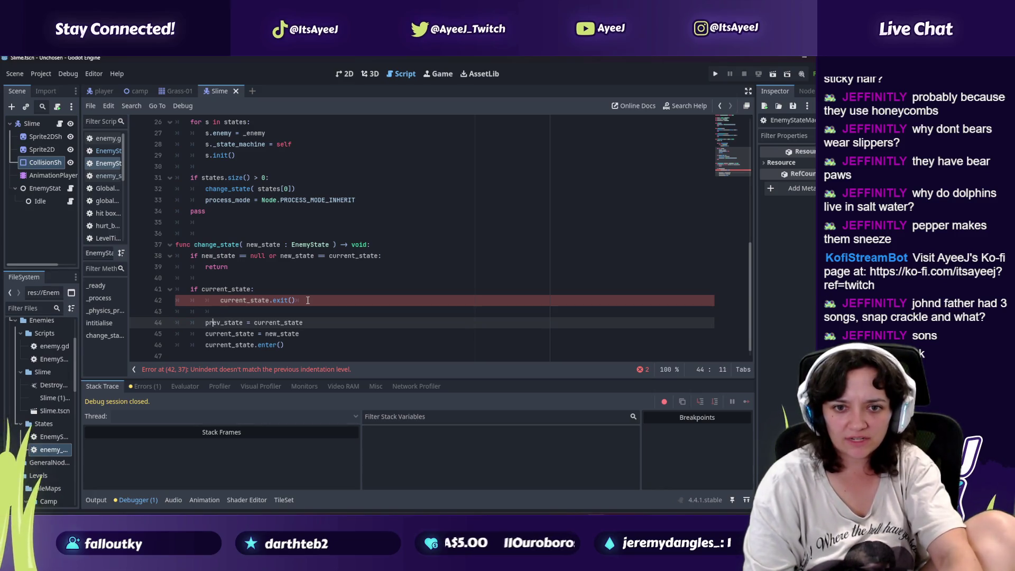
pyautogui.hotkey('alt', 'Tab')
pyautogui.hotkey('alt', 'Tab')
pyautogui.press('BackSpace')
pyautogui.press('Down')
pyautogui.press('BackSpace')
pyautogui.press('Down')
pyautogui.press('BackSpace')
pyautogui.hotkey('alt', 'Tab')
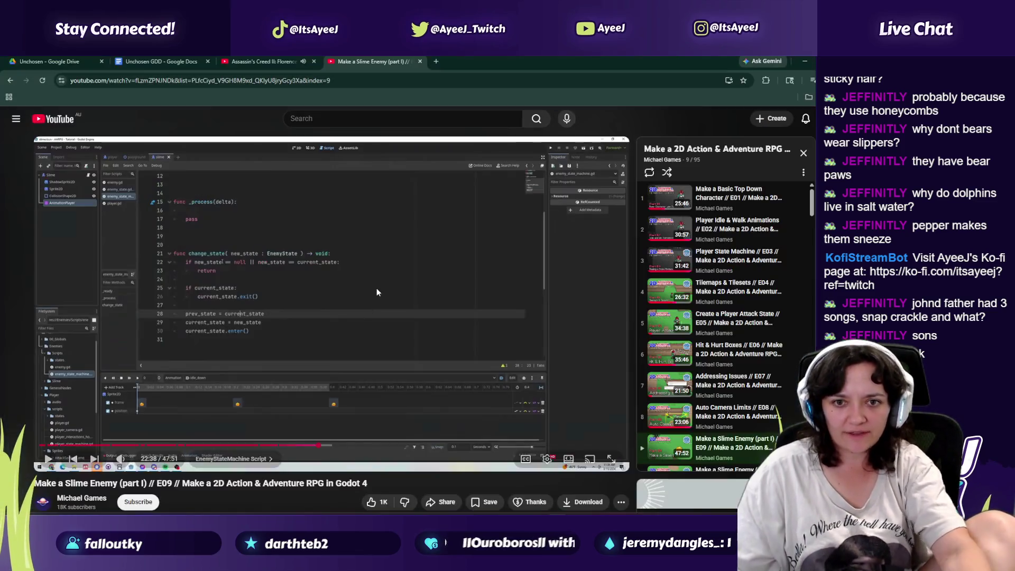
pyautogui.click(375, 283)
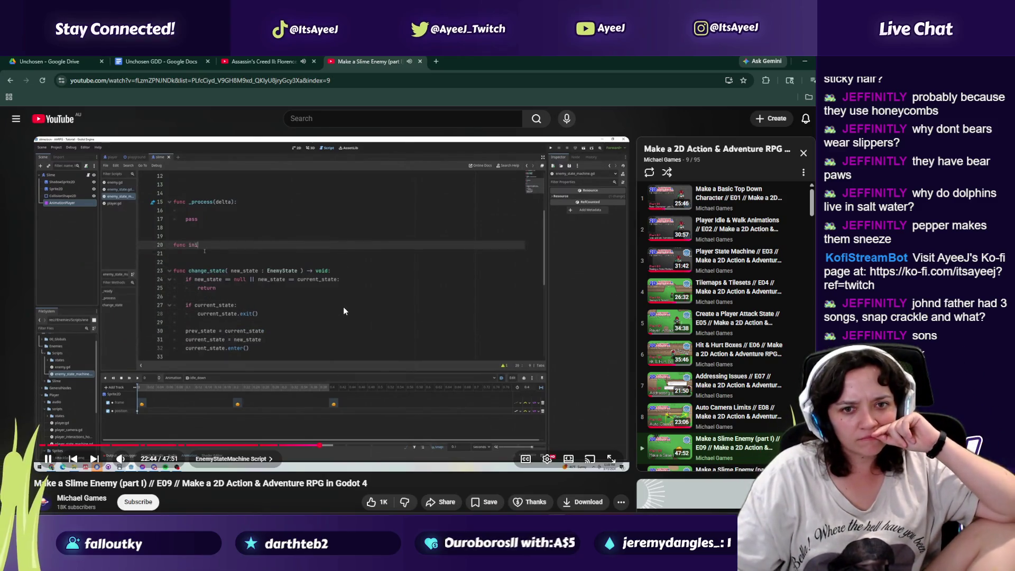
pyautogui.hotkey('alt', 'Tab')
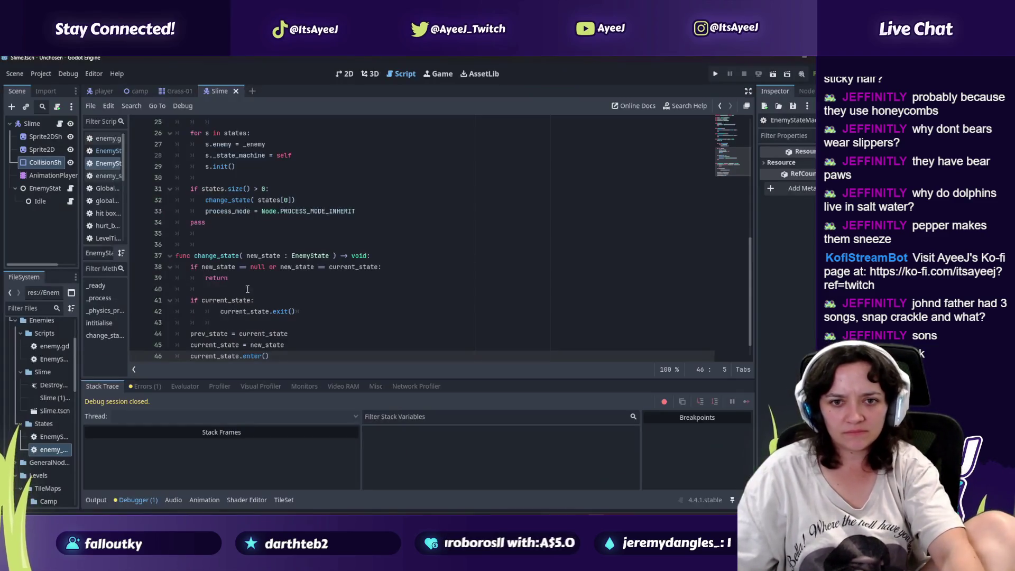
pyautogui.scroll(3, 240, 221)
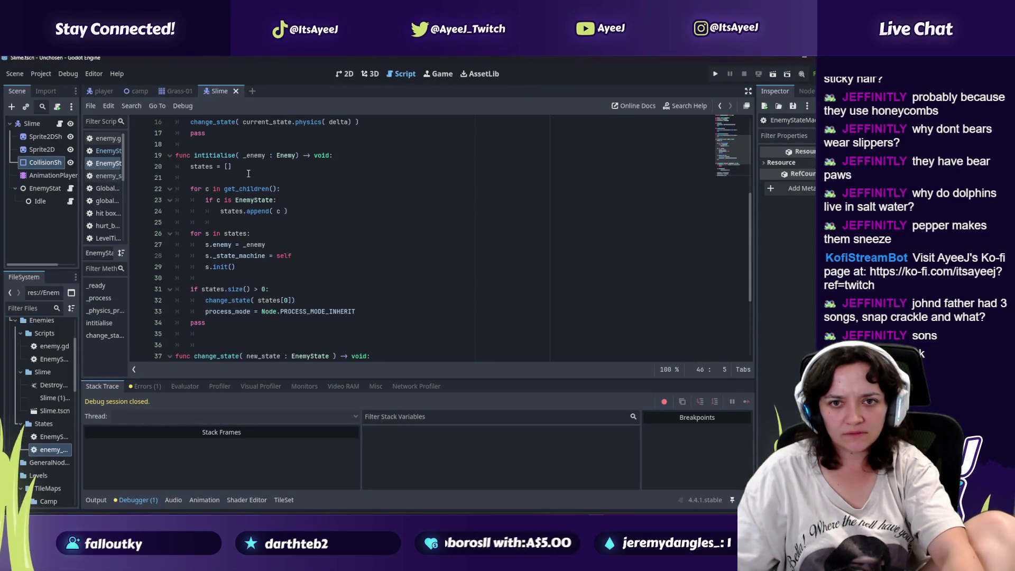
pyautogui.hotkey('alt', 'Tab')
pyautogui.hotkey('alt', 'Tab')
pyautogui.hotkey('alt', 'Tab')
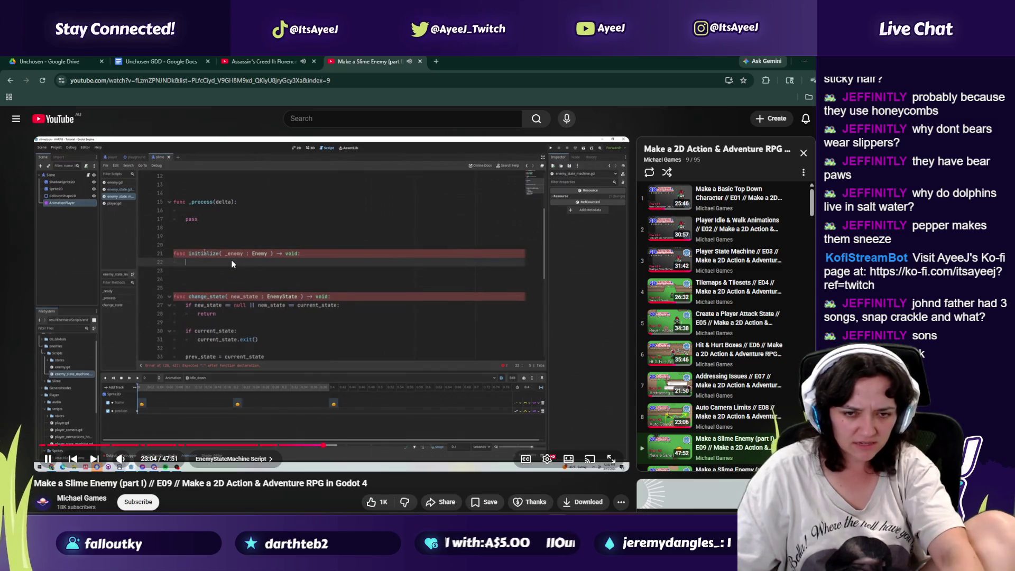
pyautogui.hotkey('alt', 'Tab')
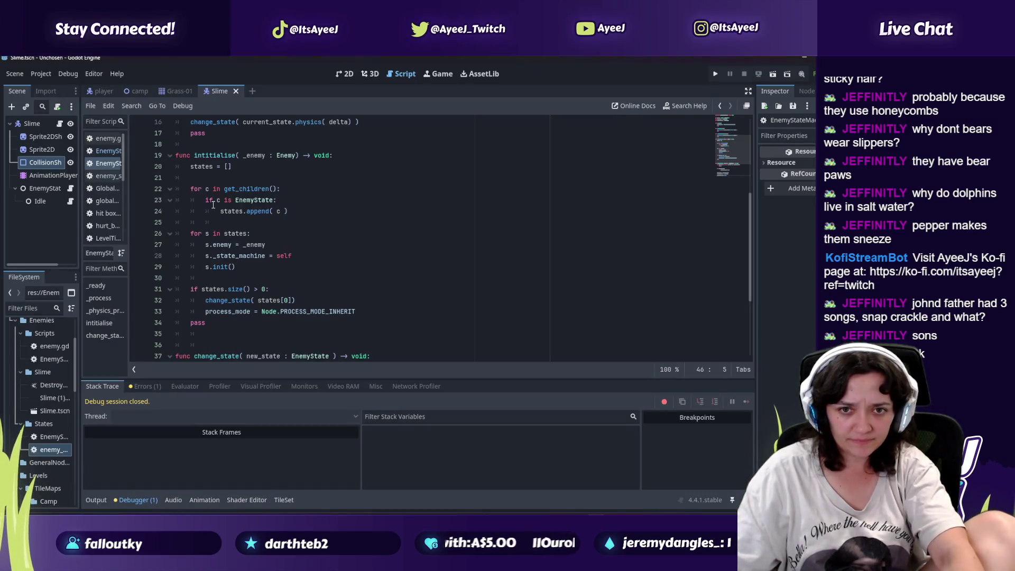
pyautogui.hotkey('alt', 'Tab')
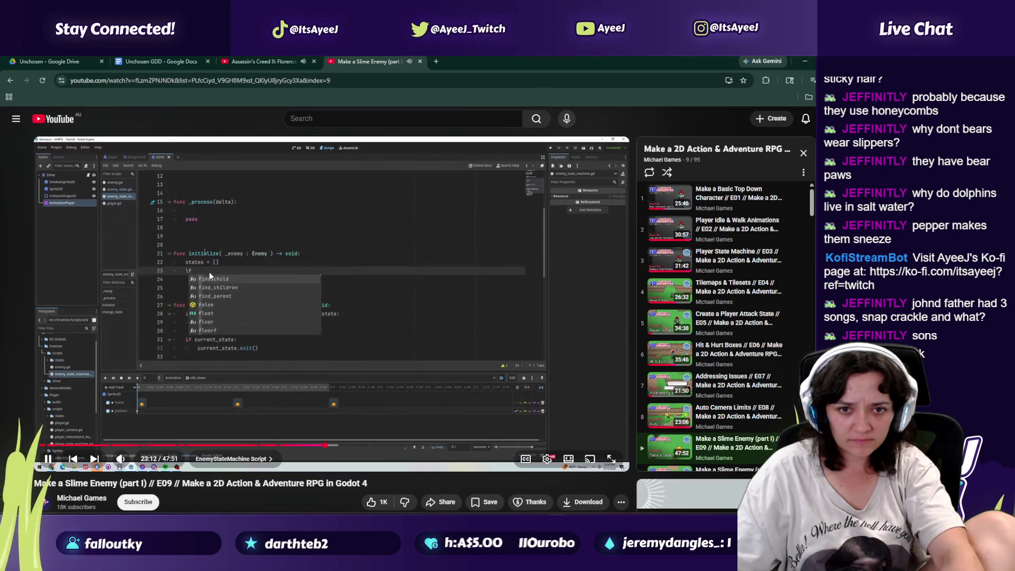
pyautogui.hotkey('alt', 'Tab')
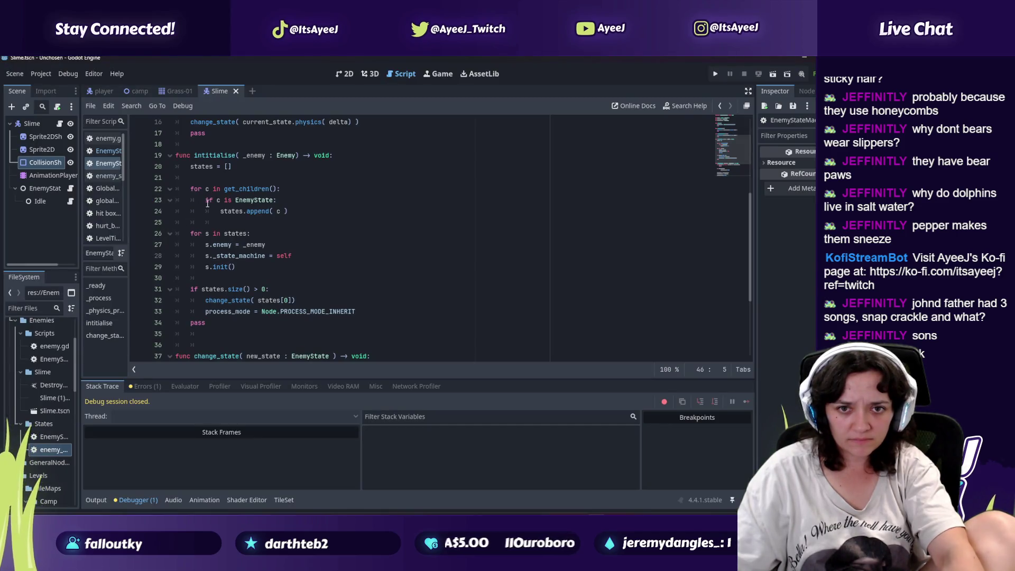
pyautogui.hotkey('alt', 'Tab')
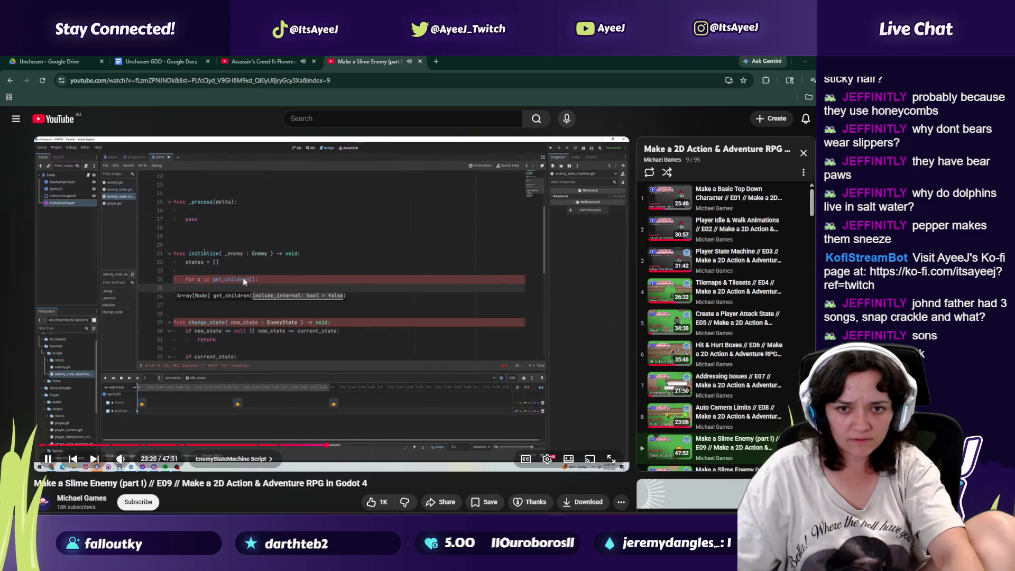
pyautogui.hotkey('alt', 'Tab')
pyautogui.hotkey('alt', 'Tab')
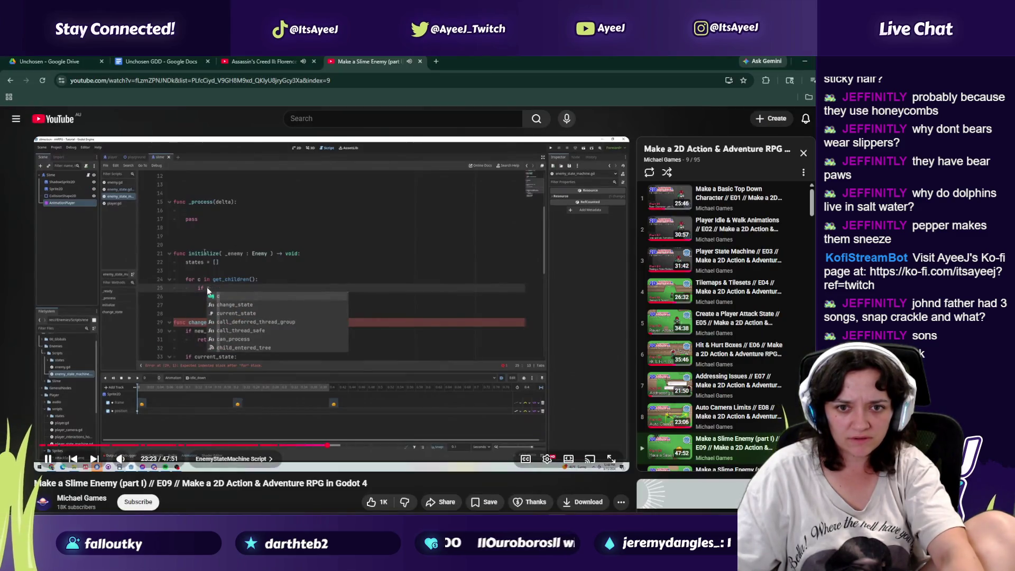
pyautogui.hotkey('alt', 'Tab')
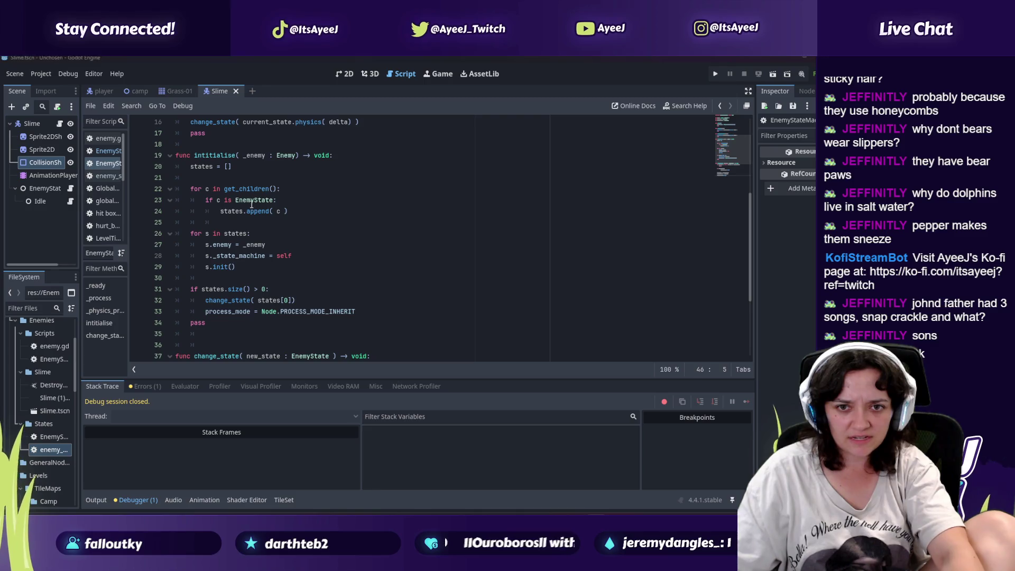
pyautogui.hotkey('alt', 'Tab')
pyautogui.hotkey('alt', 'Tab')
pyautogui.hotkey('alt', 'Tab')
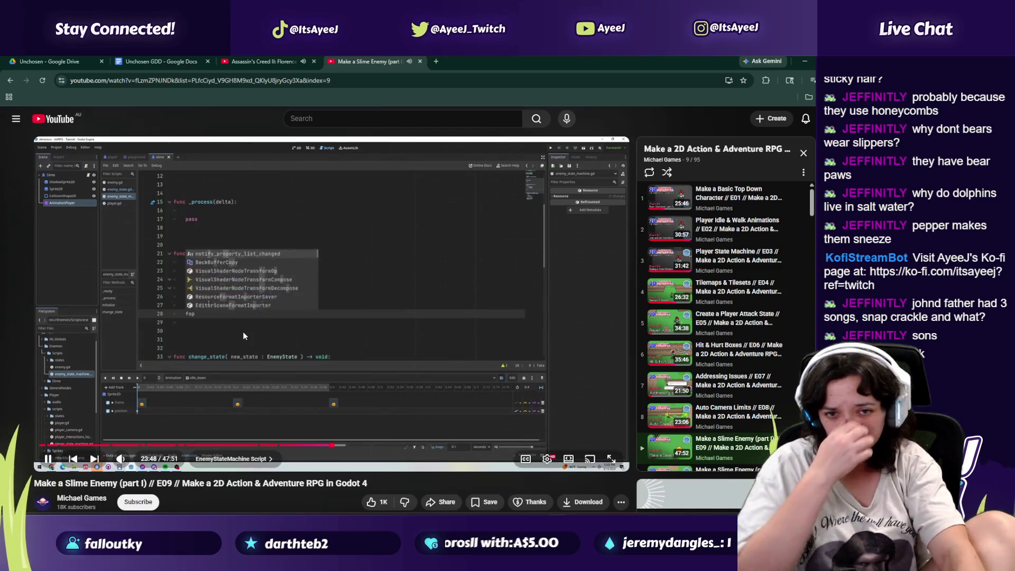
pyautogui.hotkey('alt', 'Tab')
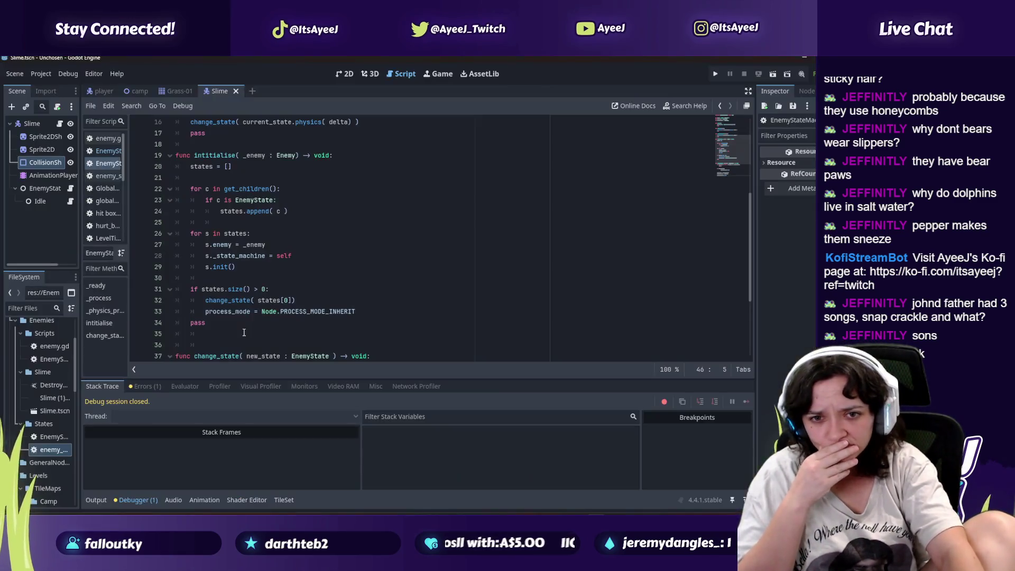
pyautogui.hotkey('alt', 'Tab')
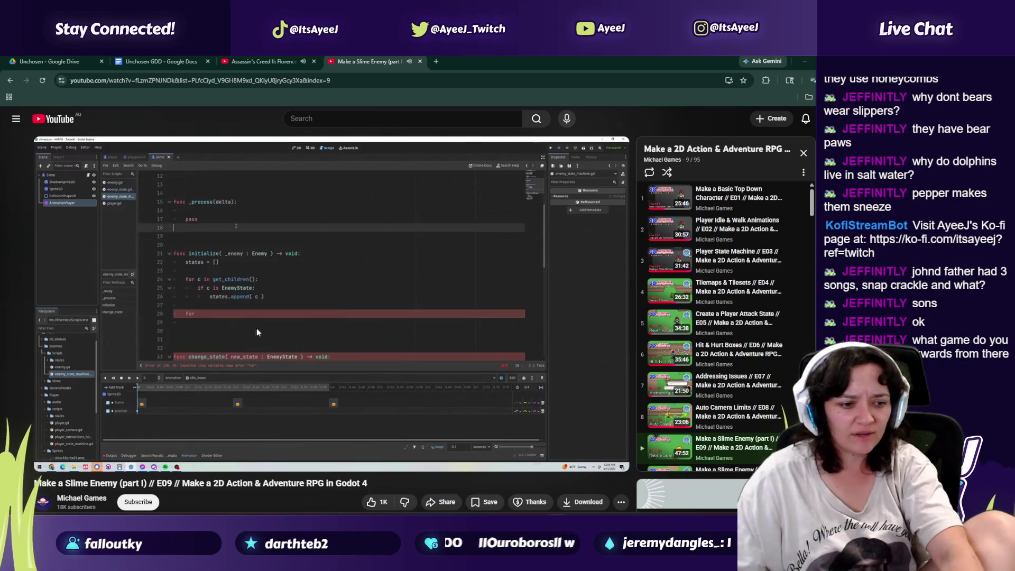
pyautogui.click(244, 332)
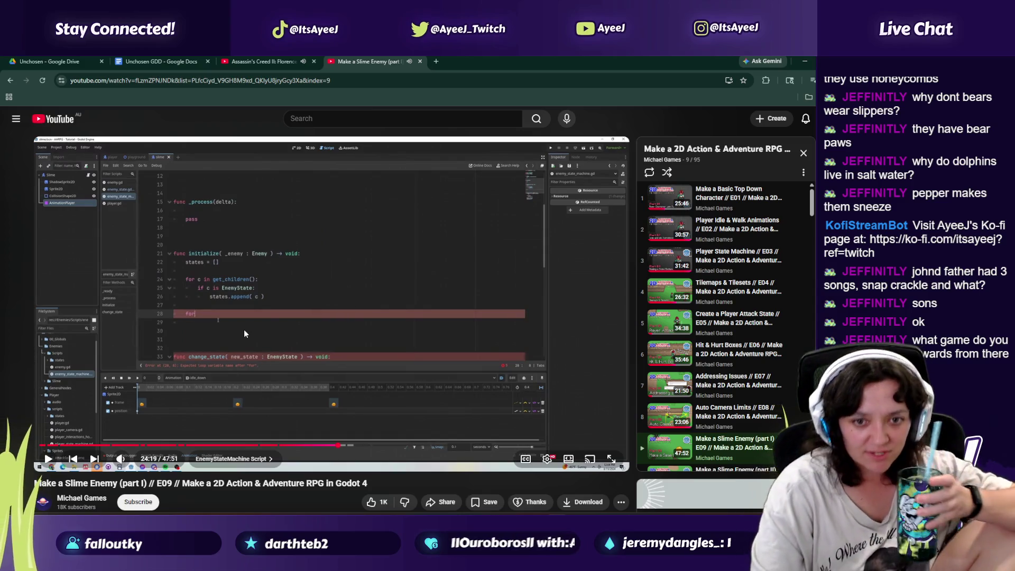
pyautogui.click(244, 333)
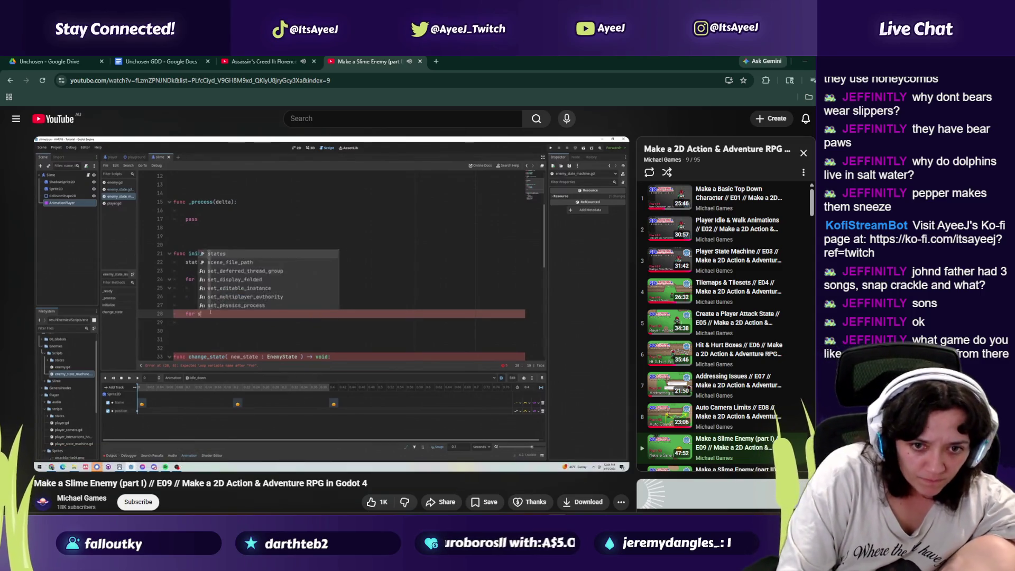
pyautogui.click(244, 329)
pyautogui.hotkey('alt', 'Tab')
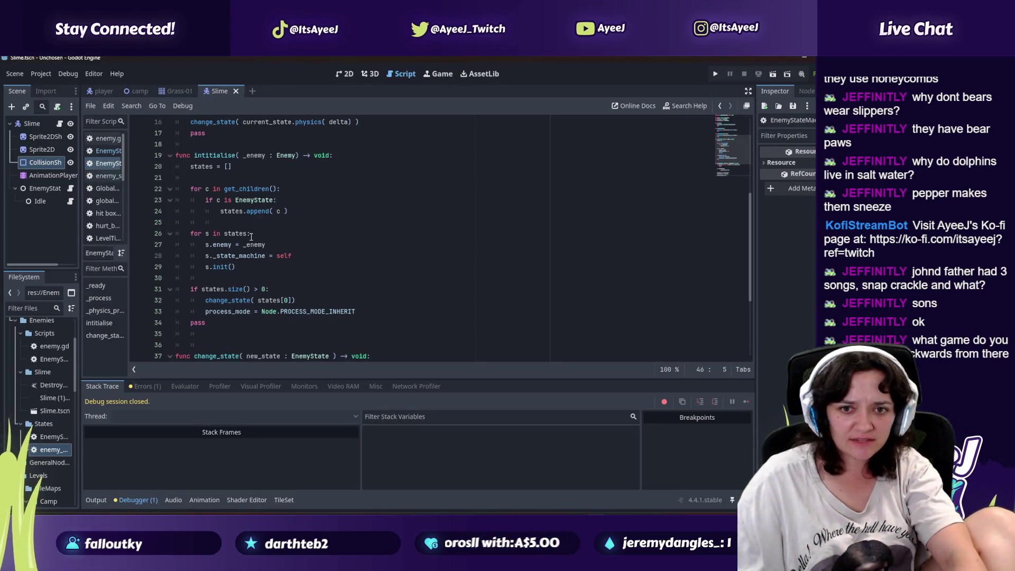
# Resume the tutorial and compare its initialise code, placing the caret on line 28
pyautogui.hotkey('alt', 'Tab')
pyautogui.click(302, 295)
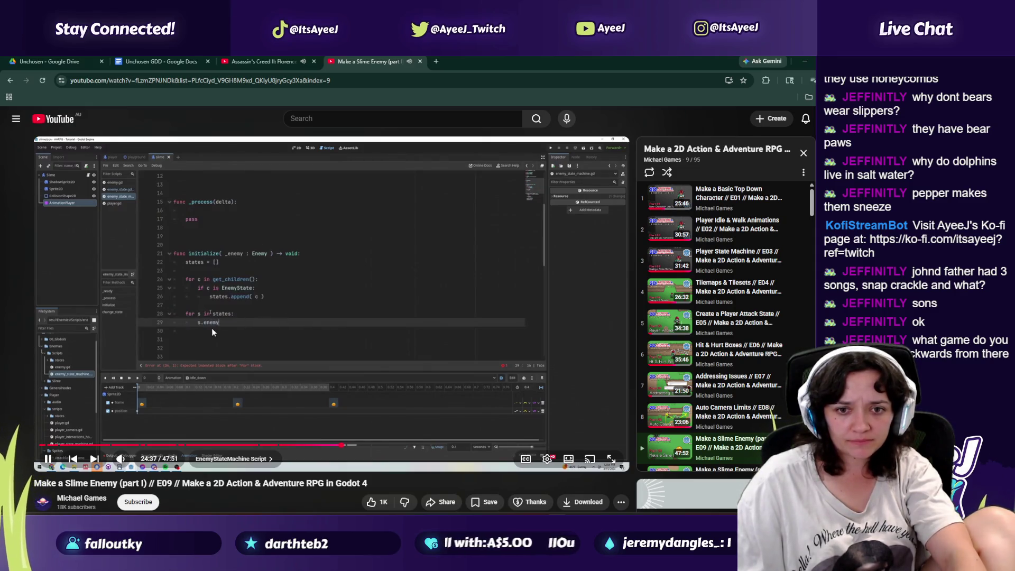
pyautogui.hotkey('alt', 'Tab')
pyautogui.hotkey('alt', 'Tab')
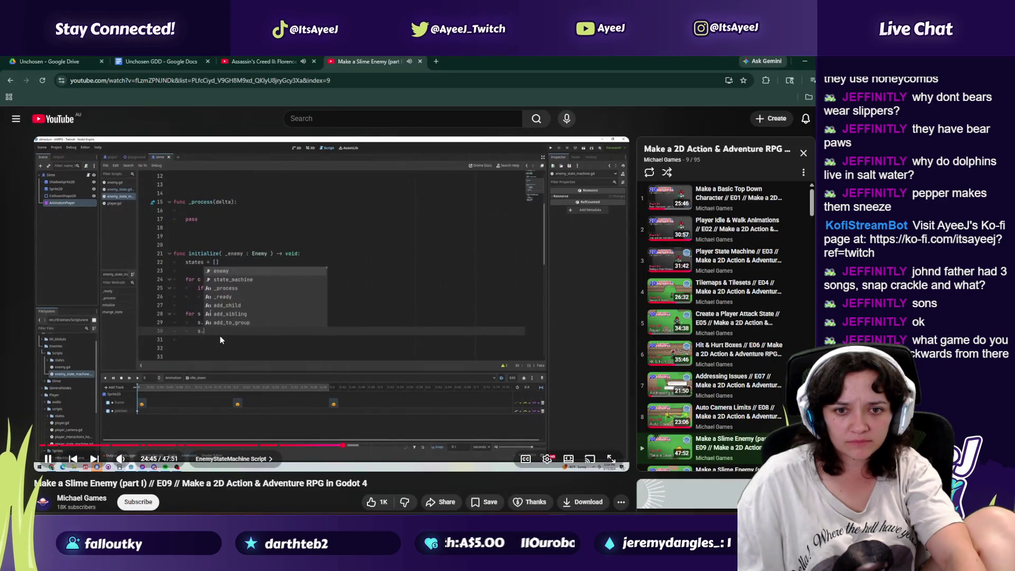
pyautogui.hotkey('alt', 'Tab')
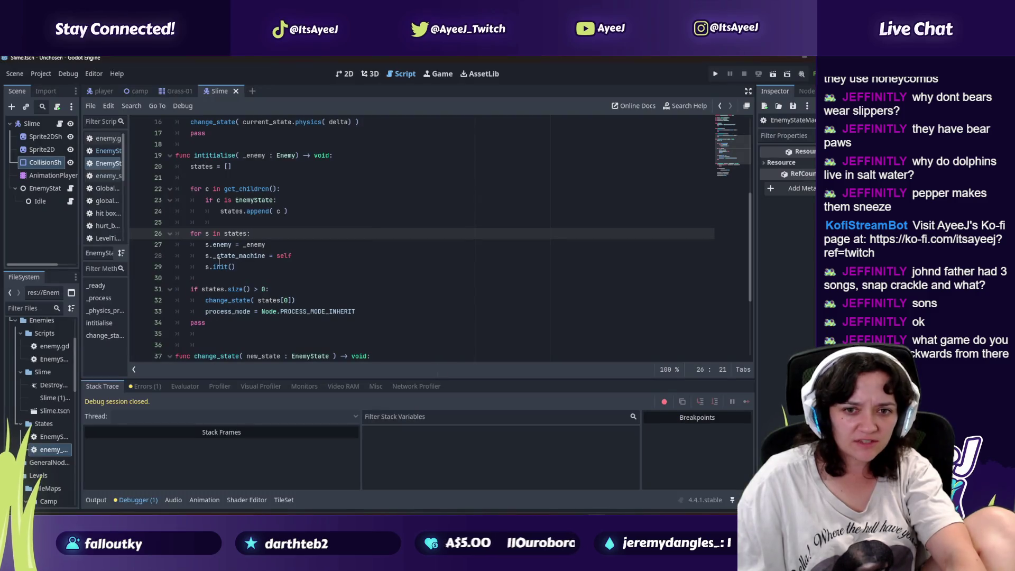
pyautogui.hotkey('alt', 'Tab')
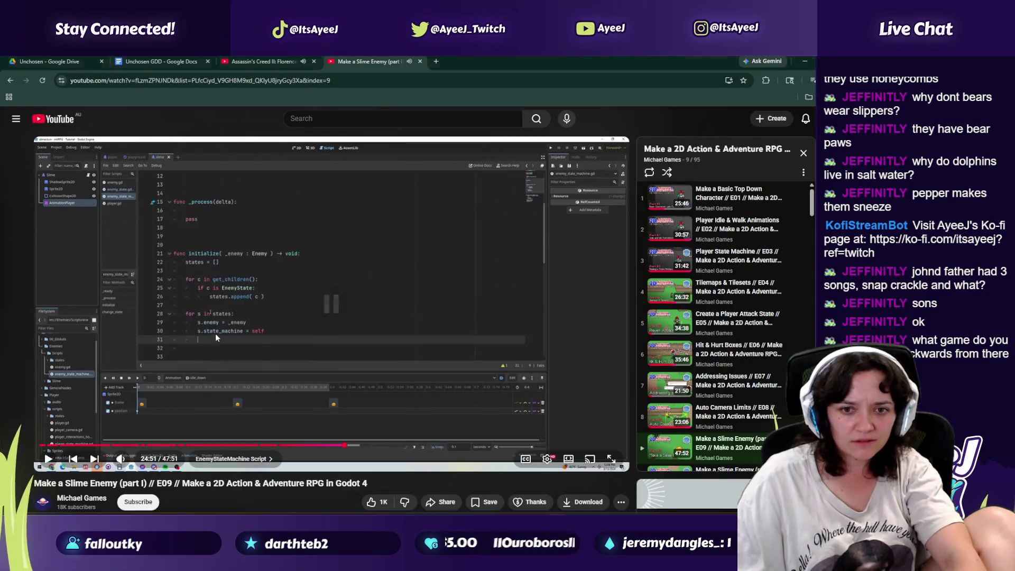
pyautogui.hotkey('alt', 'Tab')
pyautogui.click(216, 256)
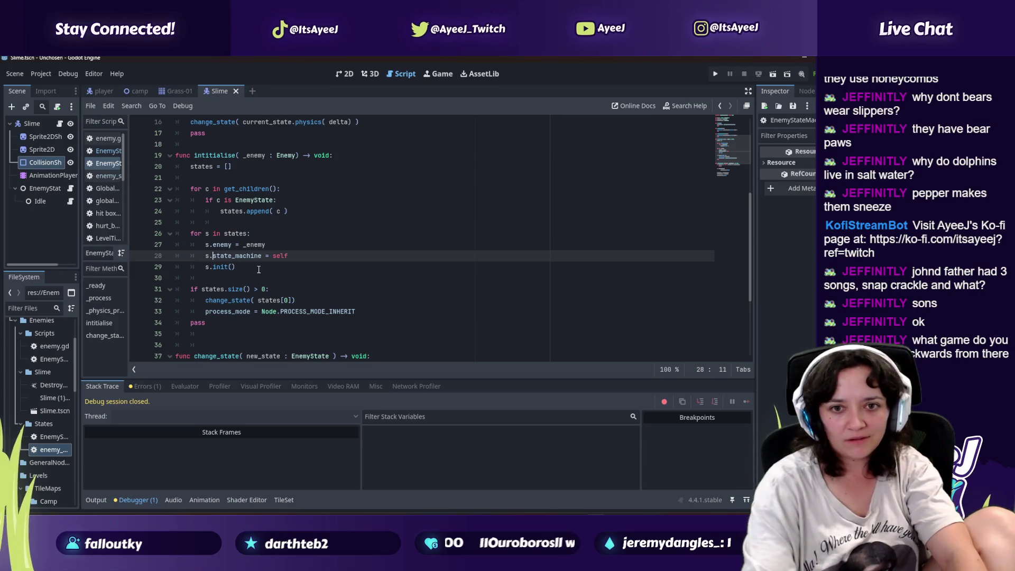
pyautogui.hotkey('alt', 'Tab')
# Keep the tutorial playing while comparing its initialise code with the Godot script
pyautogui.click(265, 359)
pyautogui.hotkey('alt', 'Tab')
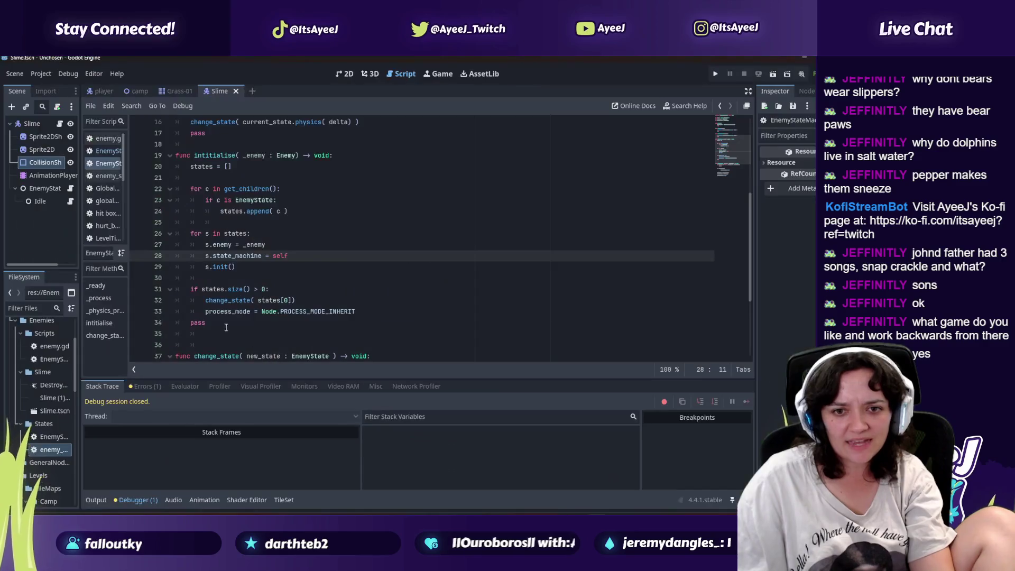
pyautogui.hotkey('alt', 'Tab')
pyautogui.click(250, 341)
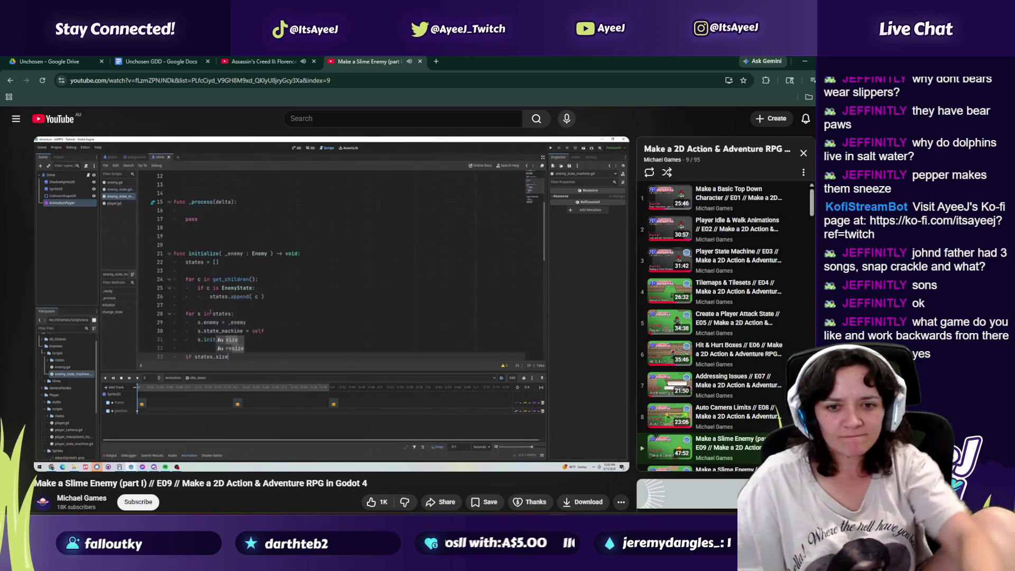
pyautogui.hotkey('alt', 'Tab')
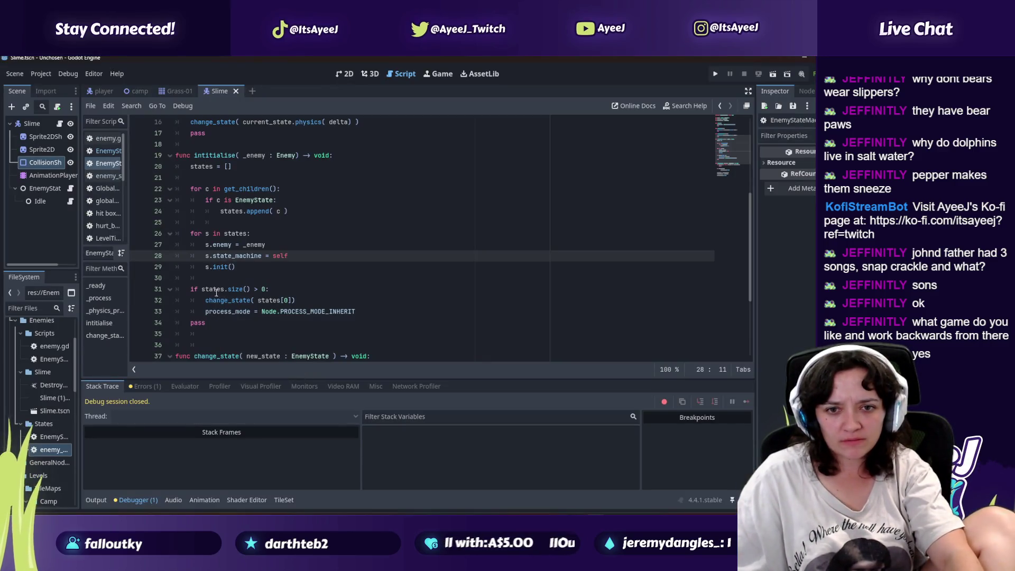
pyautogui.hotkey('alt', 'Tab')
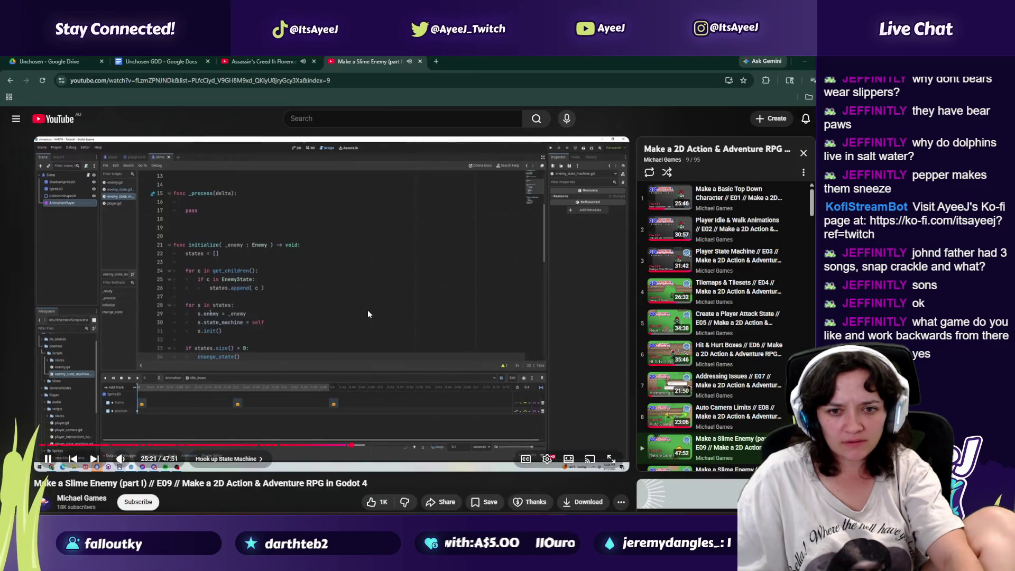
pyautogui.hotkey('alt', 'Tab')
pyautogui.hotkey('alt', 'Tab')
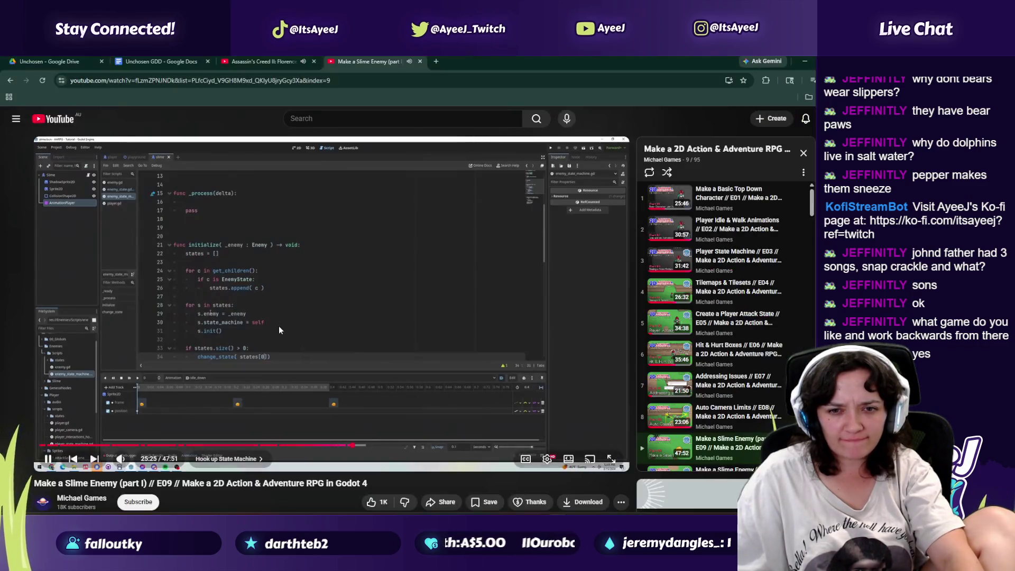
pyautogui.hotkey('alt', 'Tab')
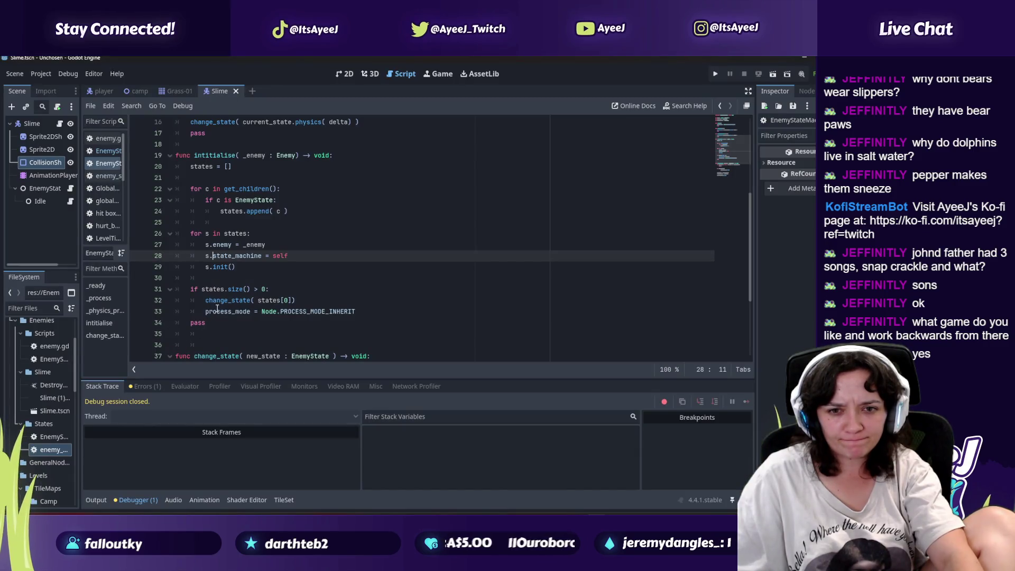
pyautogui.hotkey('alt', 'Tab')
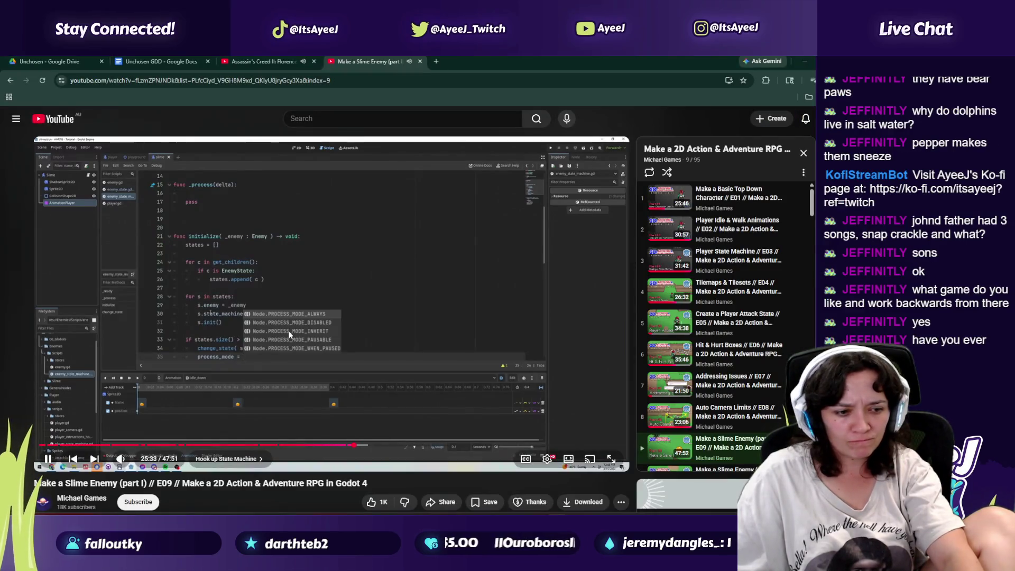
# Pause at 25:37, place the caret on line 33, then resume the tutorial past an ad
pyautogui.click(236, 318)
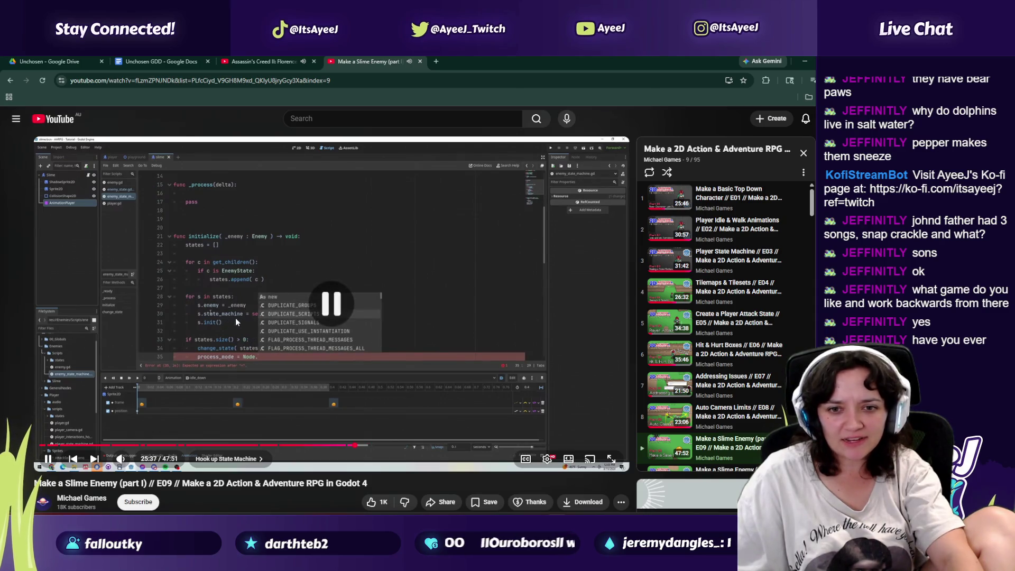
pyautogui.hotkey('alt', 'Tab')
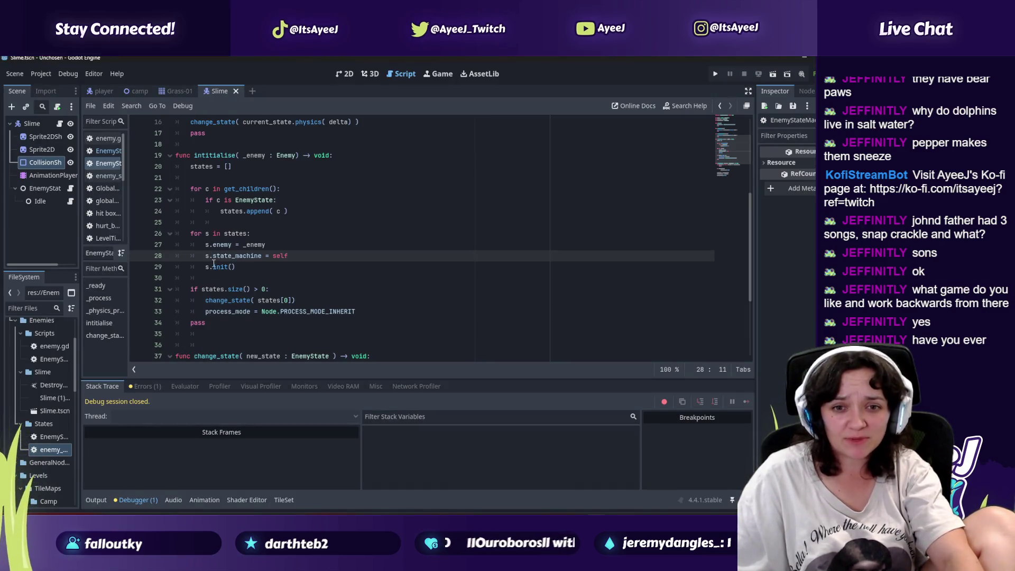
pyautogui.click(229, 310)
pyautogui.hotkey('alt', 'Tab')
pyautogui.click(195, 360)
pyautogui.hotkey('alt', 'Tab')
pyautogui.hotkey('alt', 'Tab')
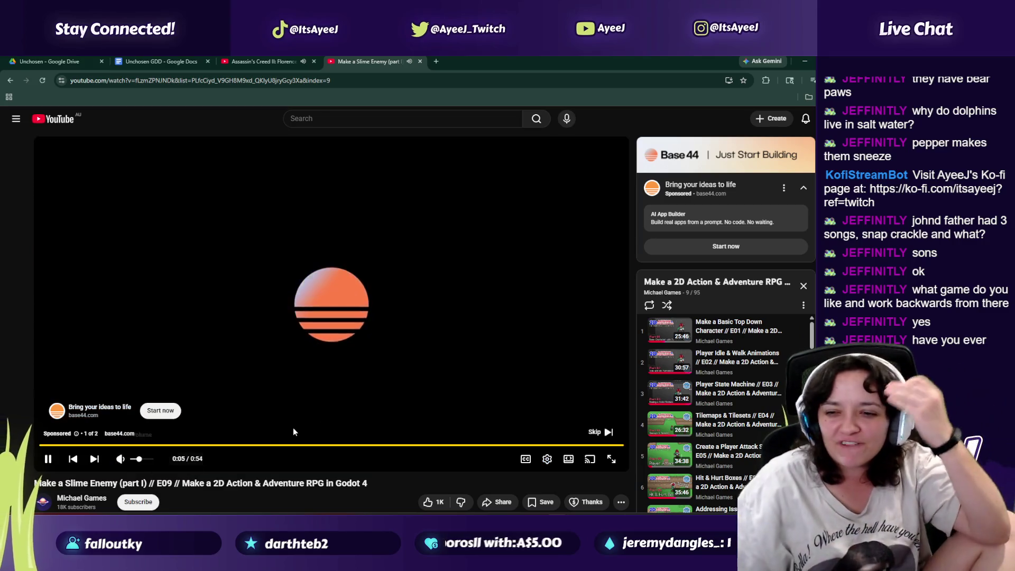
pyautogui.click(594, 431)
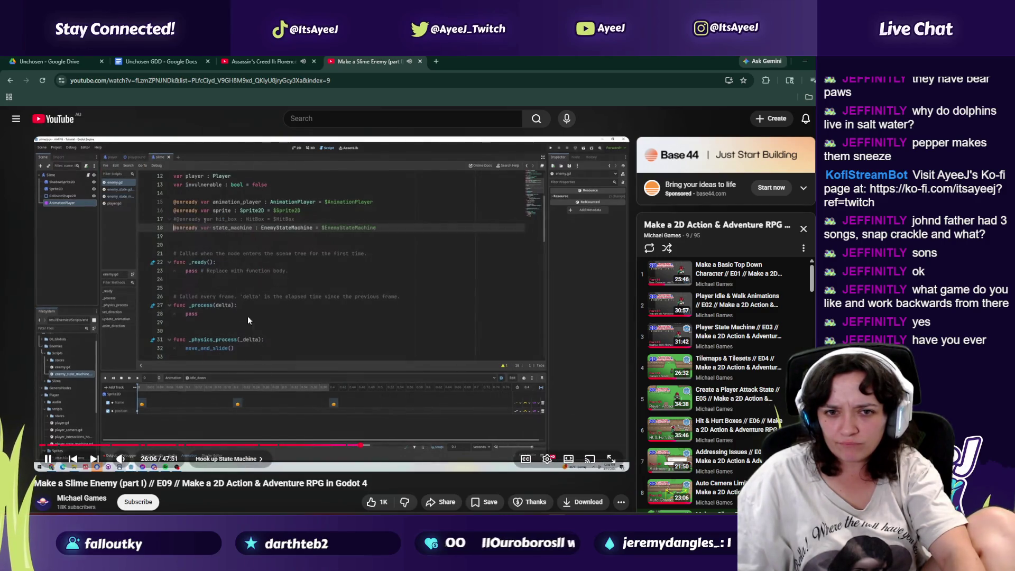
# Select the pass on line 34 and open the EnemyState script from the script list
pyautogui.hotkey('alt', 'Tab')
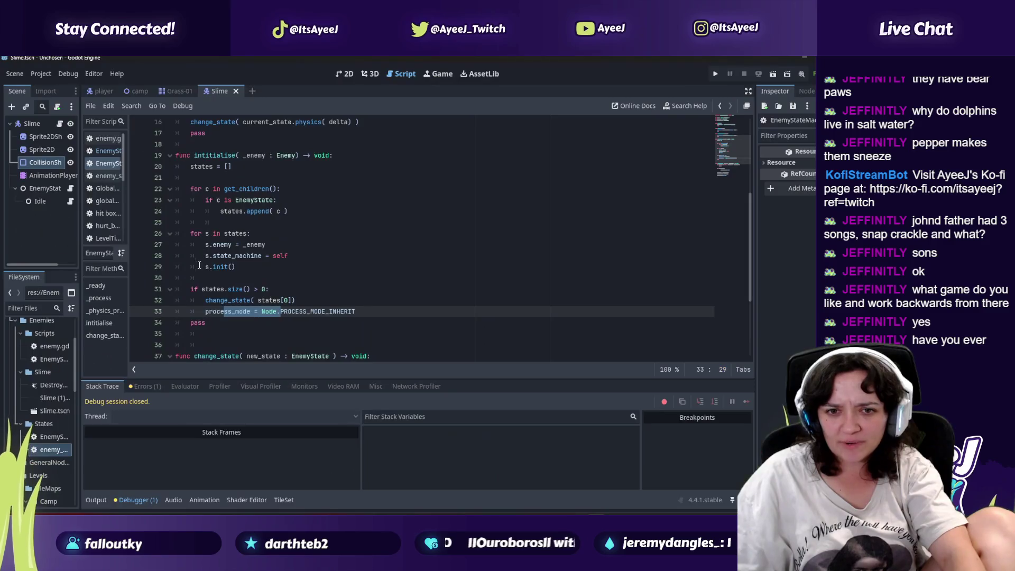
pyautogui.moveTo(209, 327); pyautogui.dragTo(194, 322)
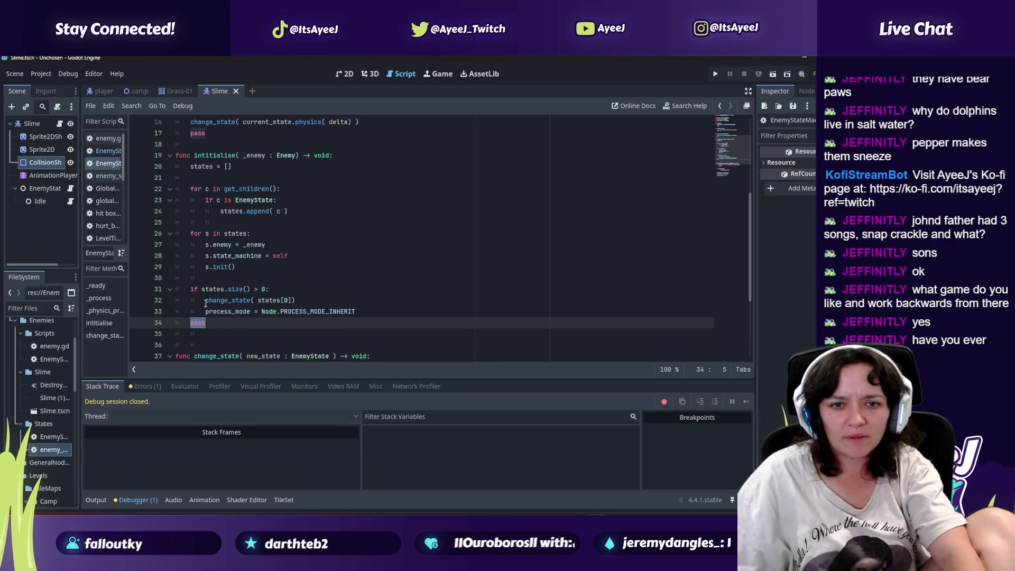
pyautogui.click(102, 152)
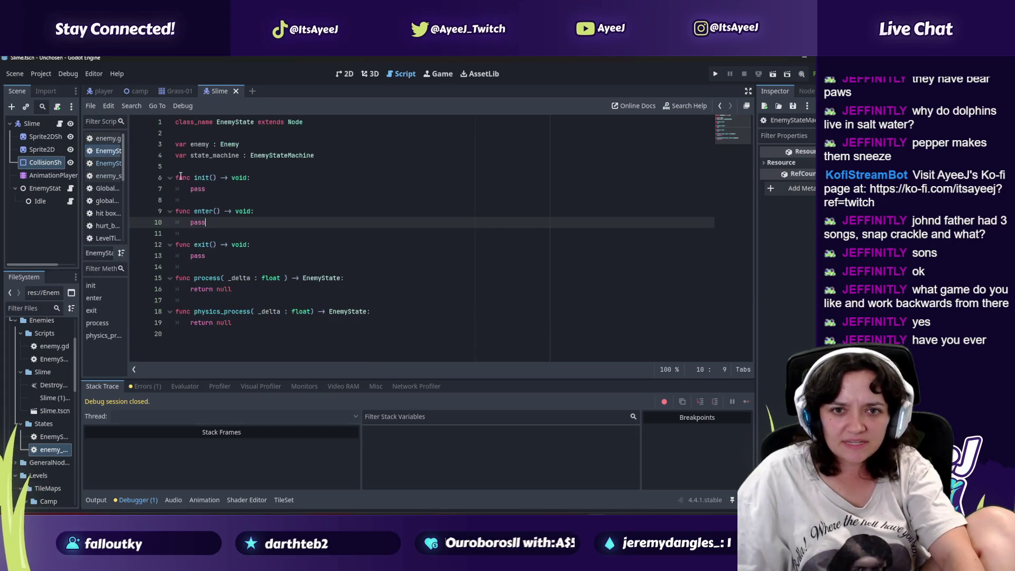
# Review the enemy.gd, EnemyStateMachine, EnemyState and enemy_state_idle scripts, ending back on enemy.gd
pyautogui.click(97, 139)
pyautogui.scroll(-5, 277, 217)
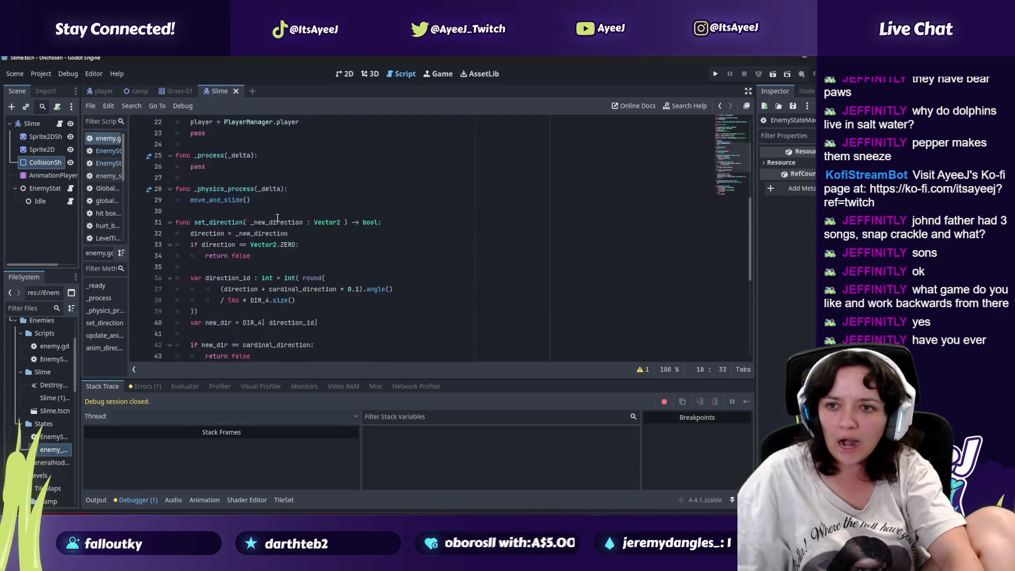
pyautogui.scroll(4, 277, 217)
pyautogui.click(101, 165)
pyautogui.scroll(5, 186, 182)
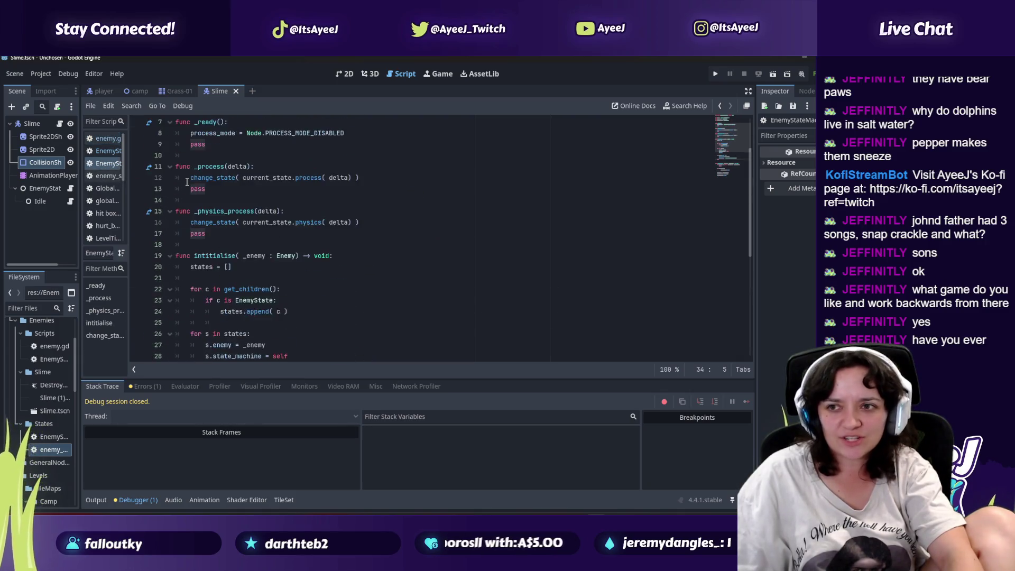
pyautogui.click(108, 151)
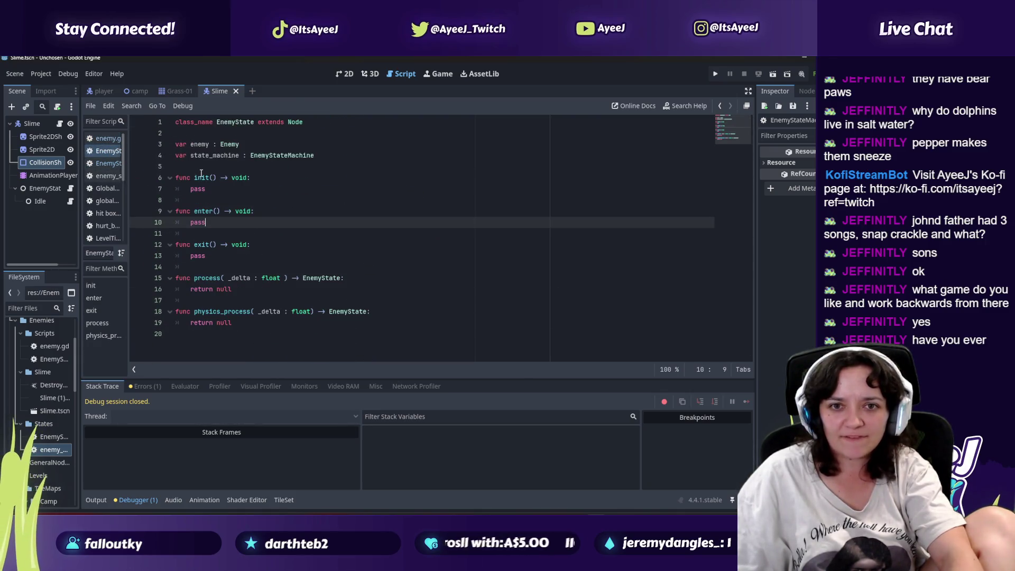
pyautogui.click(99, 178)
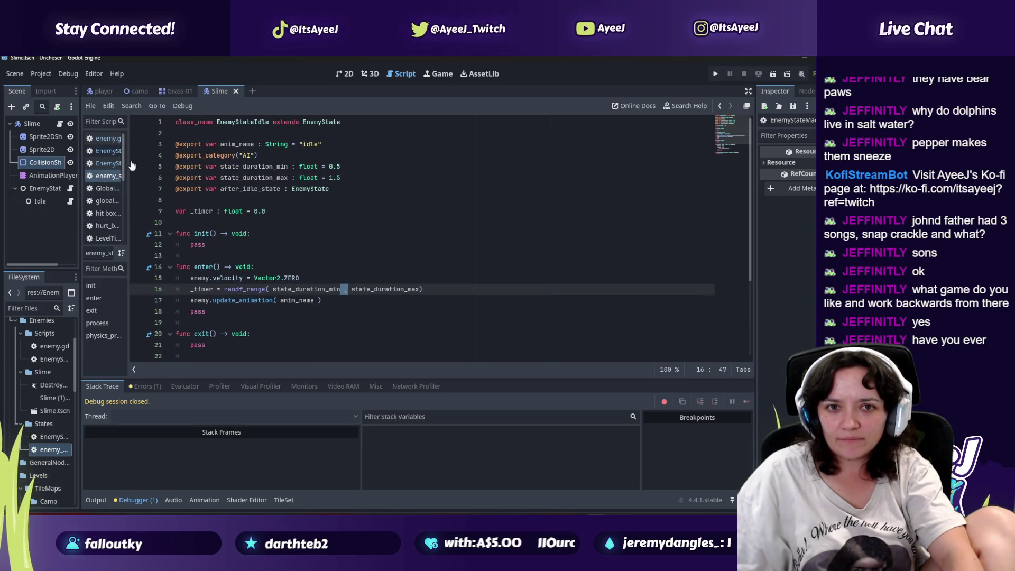
pyautogui.click(109, 139)
pyautogui.scroll(3, 183, 174)
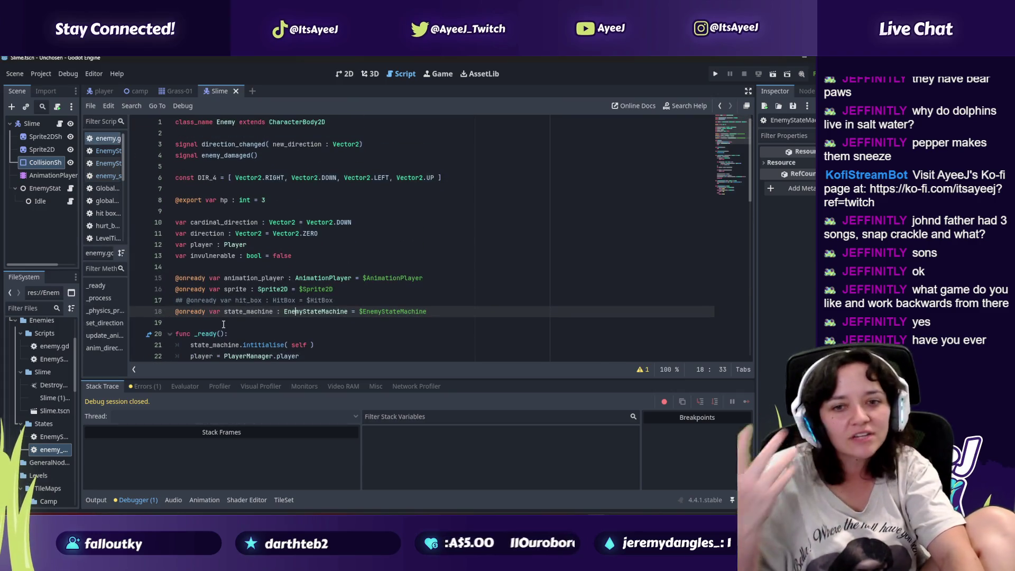
pyautogui.hotkey('alt', 'Tab')
pyautogui.click(268, 295)
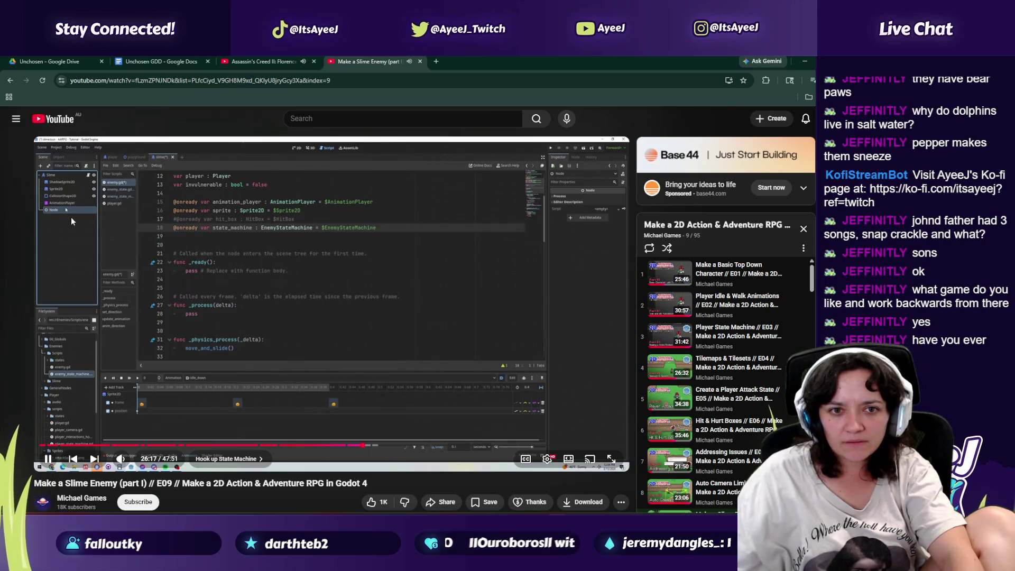
pyautogui.click(188, 239)
pyautogui.hotkey('alt', 'Tab')
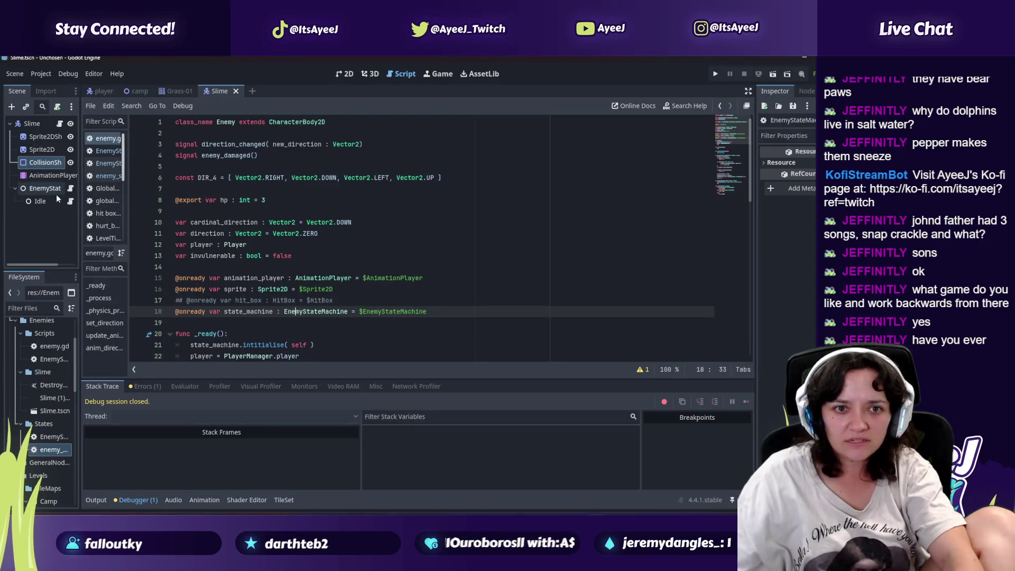
pyautogui.hotkey('alt', 'Tab')
pyautogui.click(214, 232)
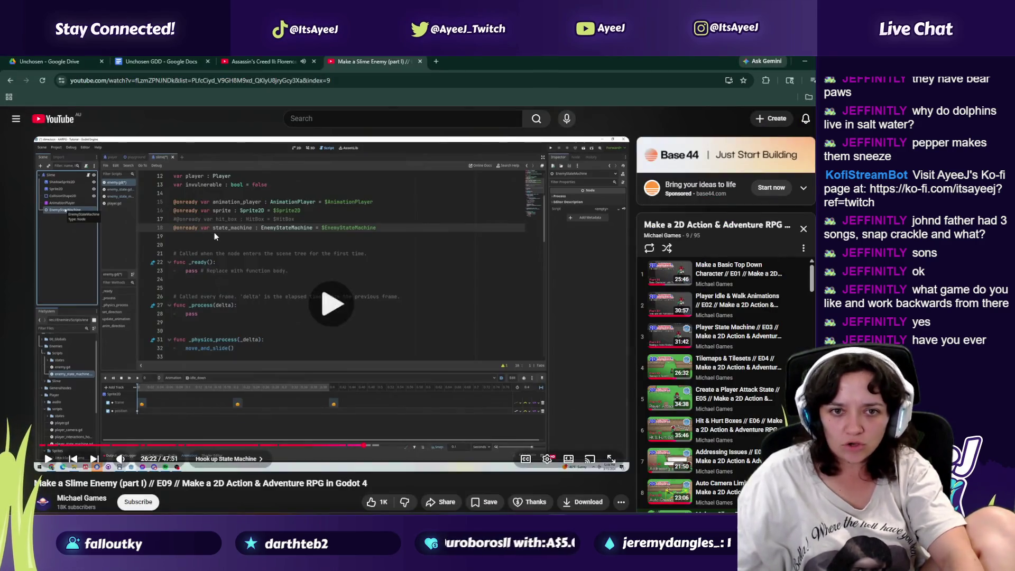
pyautogui.click(213, 239)
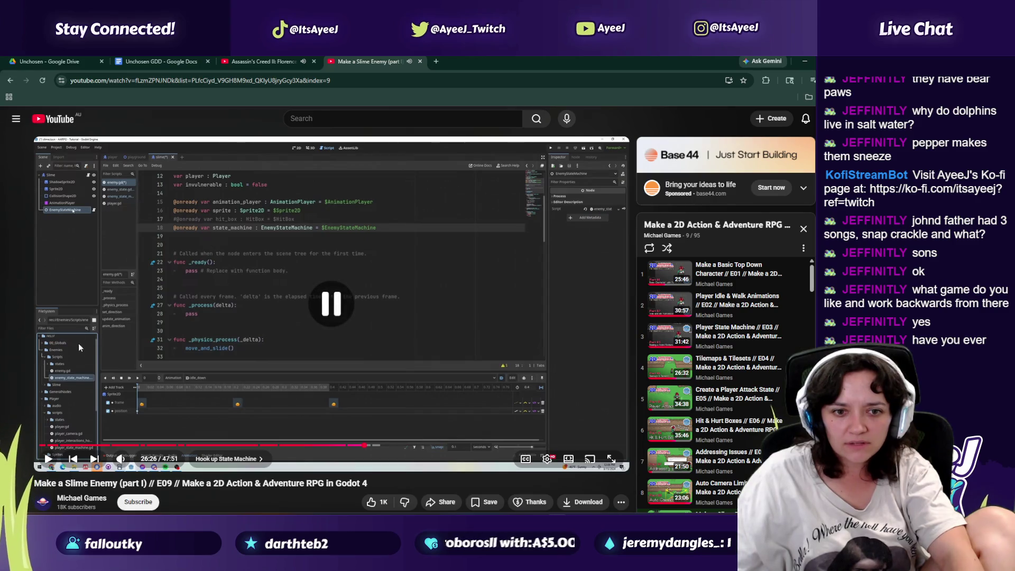
pyautogui.hotkey('alt', 'Tab')
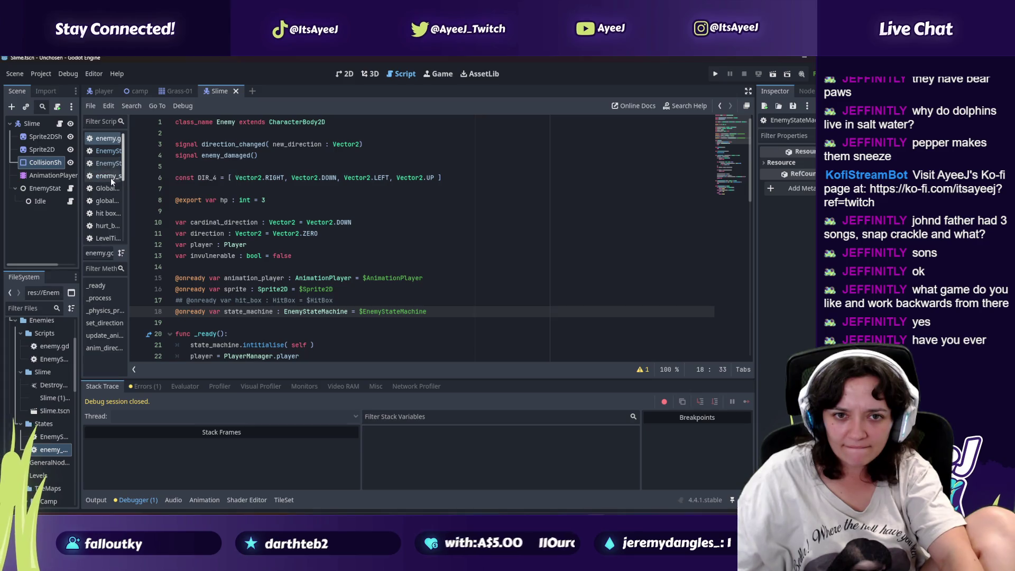
# Advance the tutorial to its Hook up State Machine chapter at 26:37, checking enemy.gd matches
pyautogui.hotkey('alt', 'Tab')
pyautogui.click(236, 245)
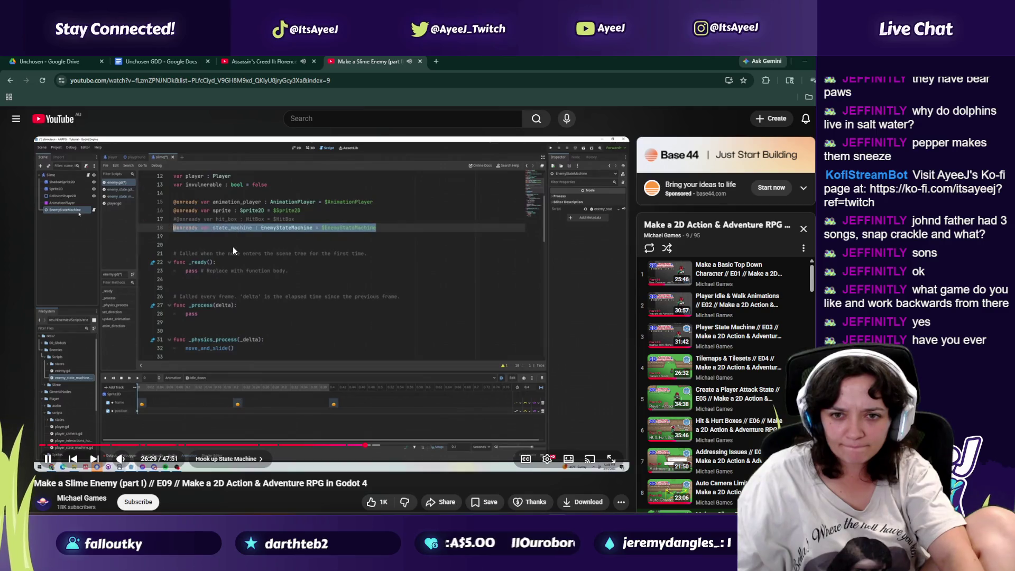
pyautogui.click(233, 247)
pyautogui.hotkey('alt', 'Tab')
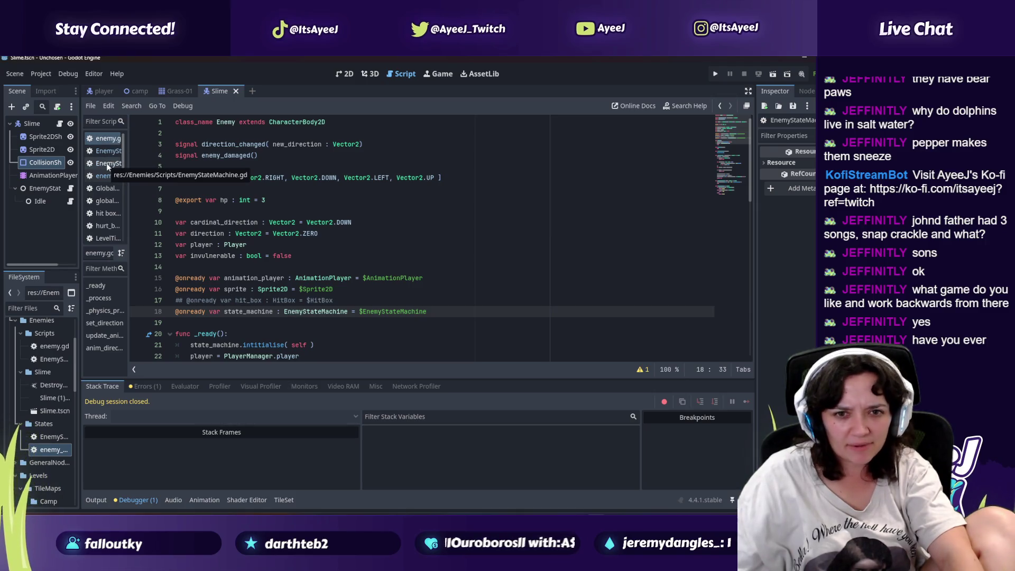
pyautogui.hotkey('alt', 'Tab')
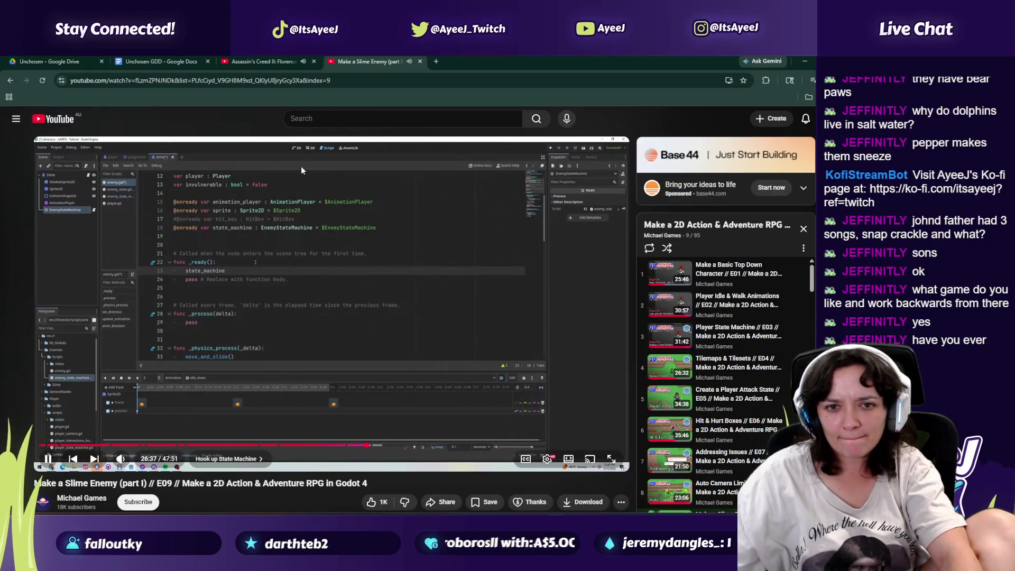
# Add state_machine.initialise( self ) to the enemy's _ready function, following the tutorial
pyautogui.hotkey('alt', 'Tab')
pyautogui.hotkey('alt', 'Tab')
pyautogui.click(261, 258)
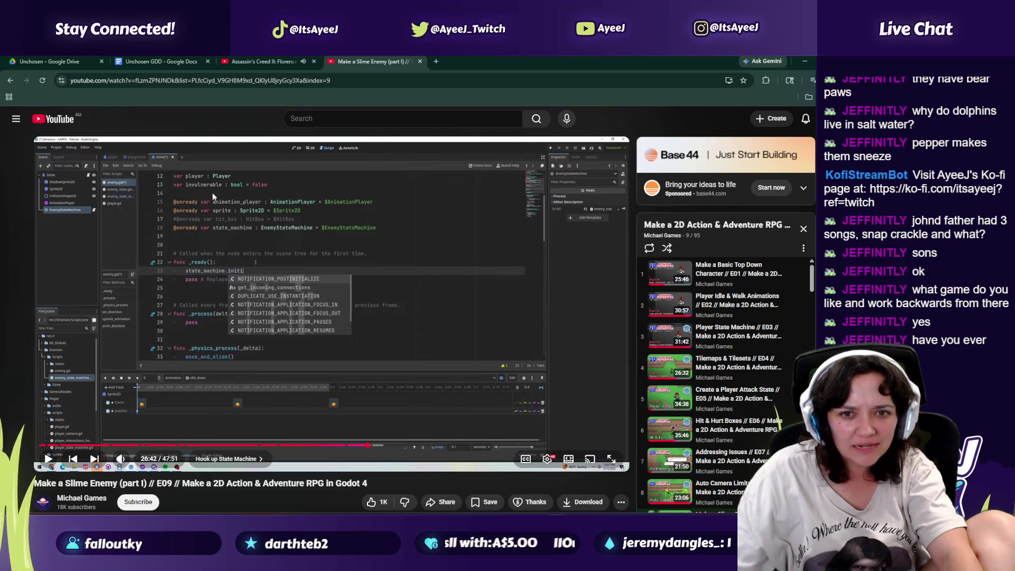
pyautogui.hotkey('alt', 'Tab')
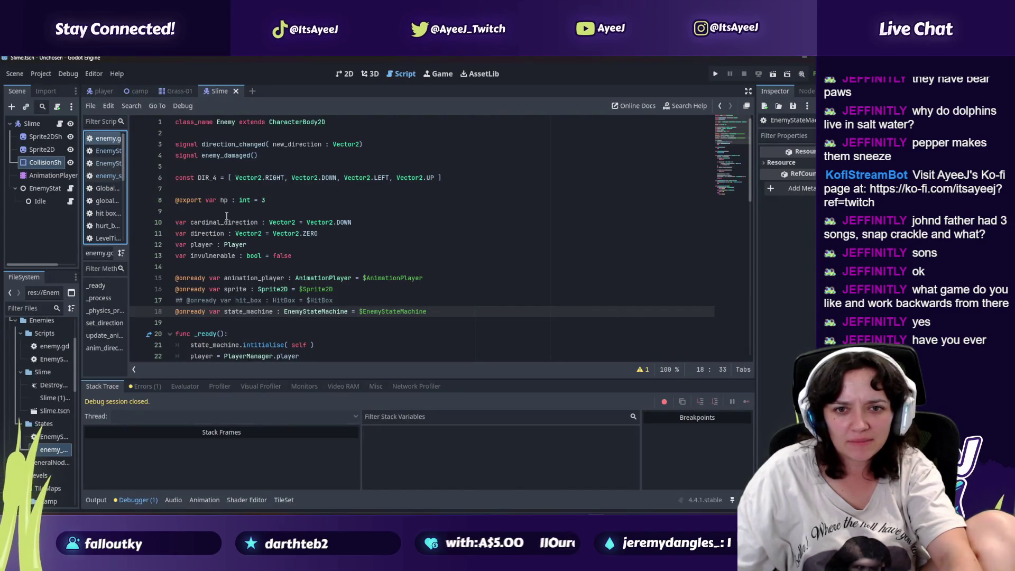
pyautogui.hotkey('alt', 'Tab')
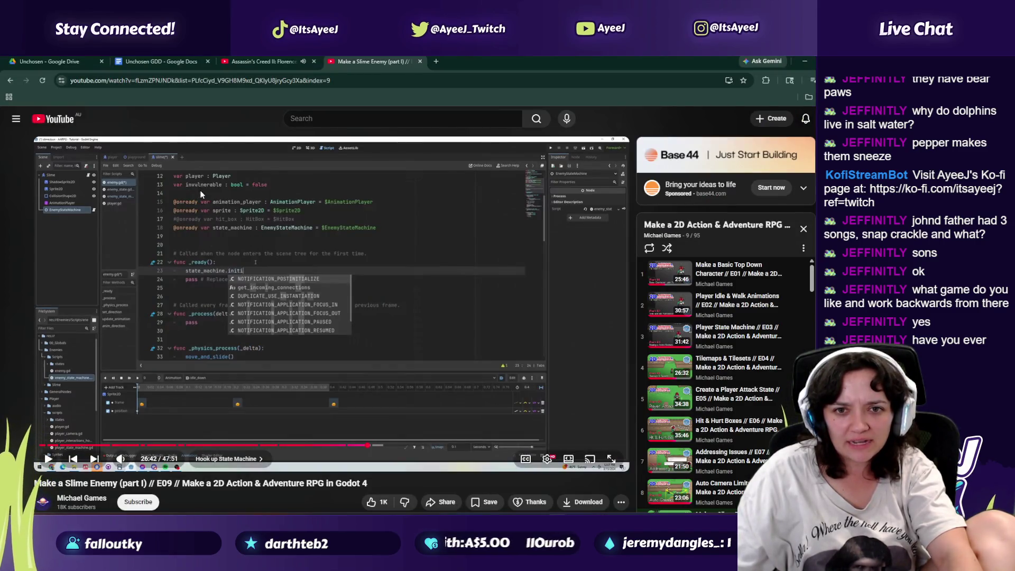
pyautogui.hotkey('alt', 'Tab')
pyautogui.scroll(-3, 230, 240)
pyautogui.hotkey('alt', 'Tab')
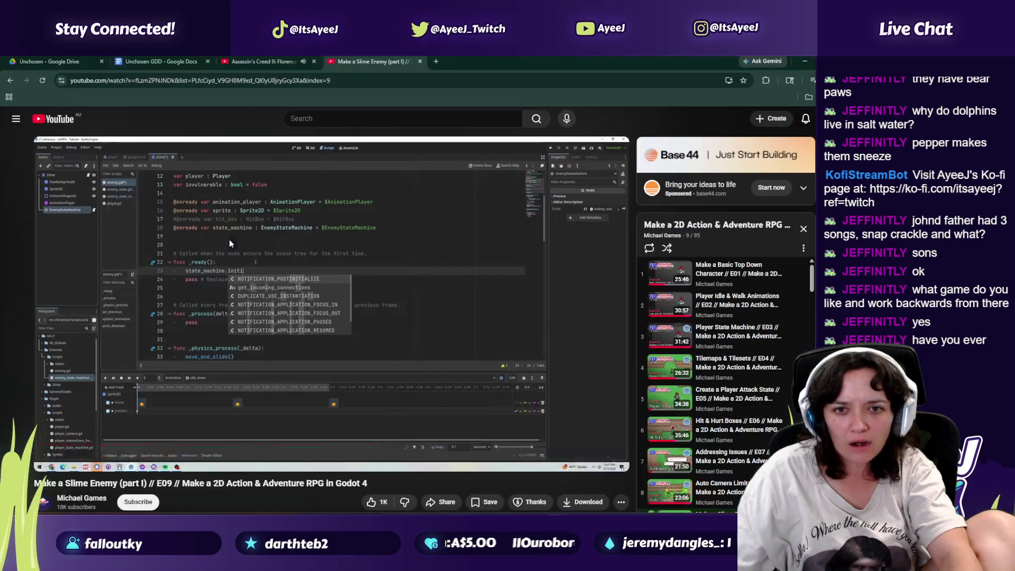
# Test-run the project, which halts on a nonexistent 'physics' function at EnemyStateMachine.gd line 16
pyautogui.click(208, 246)
pyautogui.hotkey('alt', 'Tab')
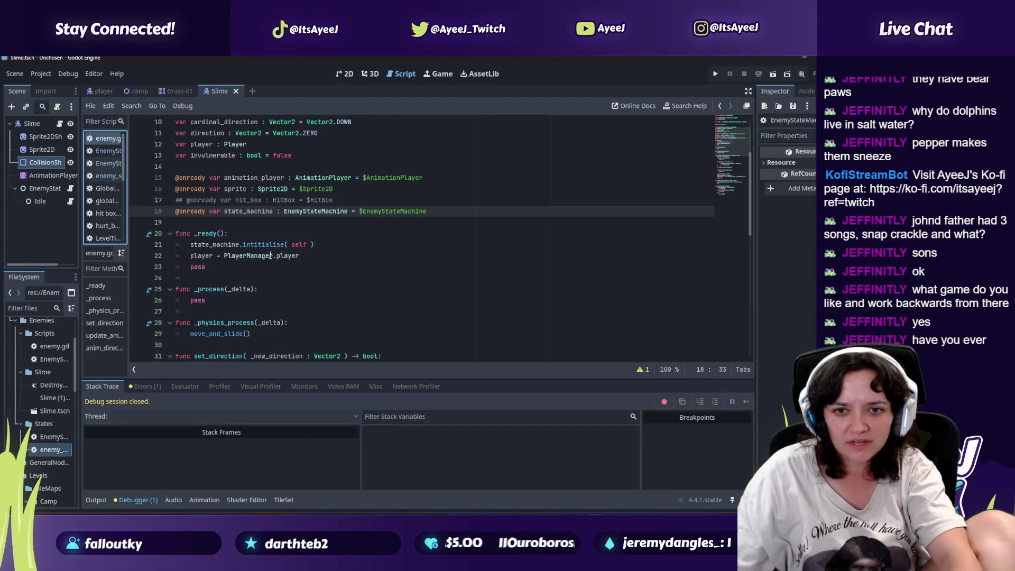
pyautogui.hotkey('alt', 'Tab')
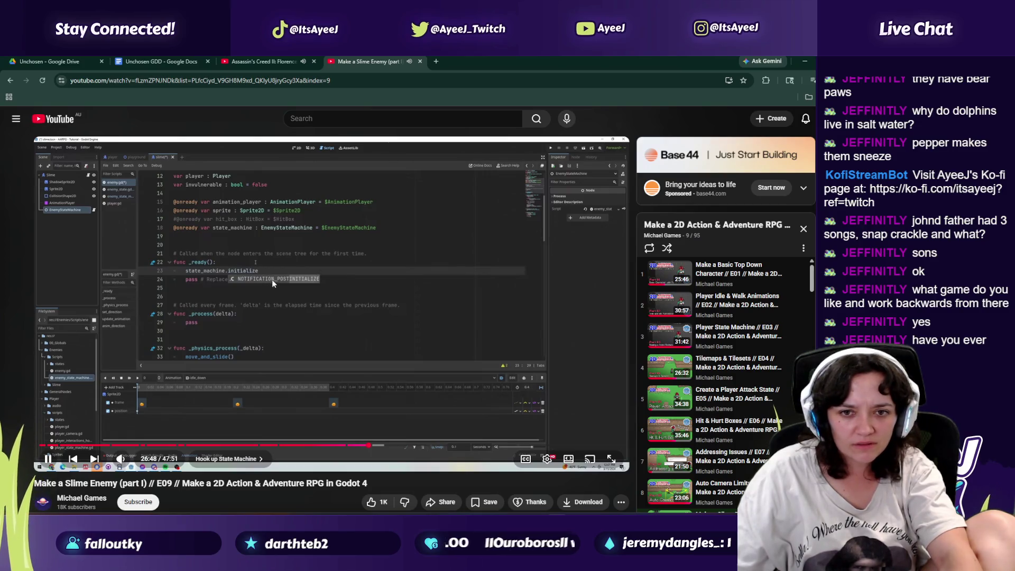
pyautogui.hotkey('alt', 'Tab')
pyautogui.hotkey('alt', 'Tab')
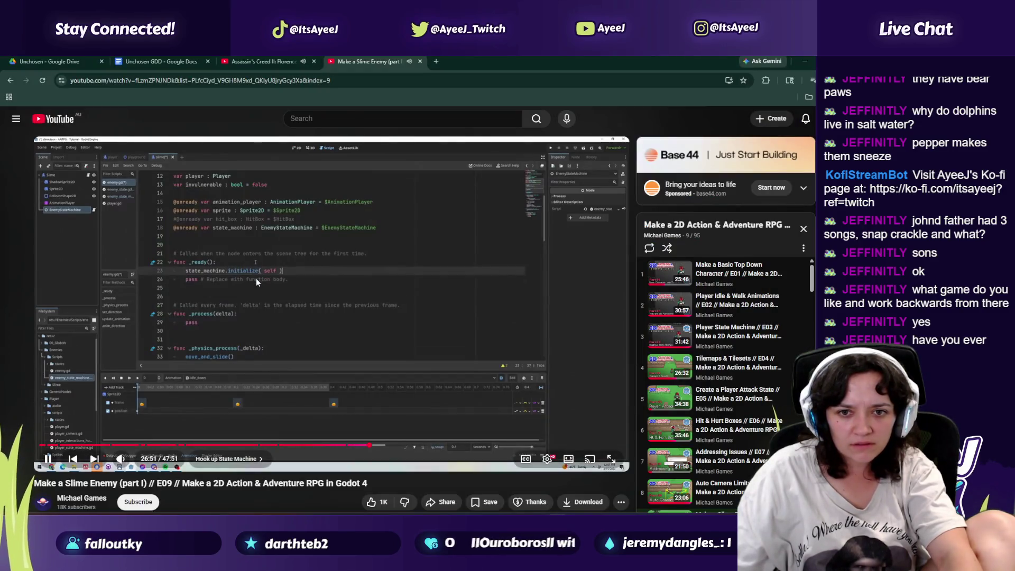
pyautogui.click(256, 278)
pyautogui.hotkey('alt', 'Tab')
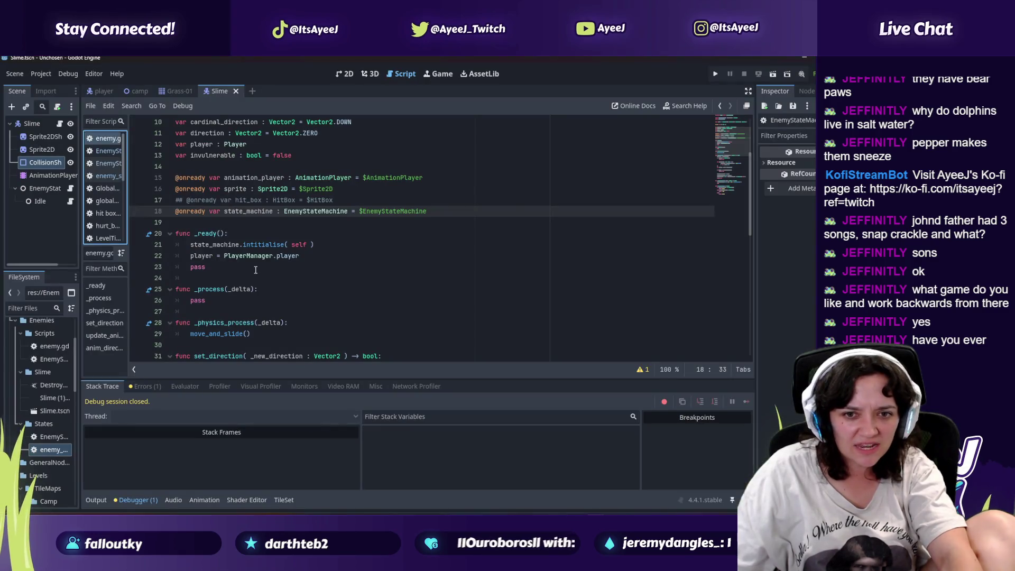
pyautogui.click(713, 74)
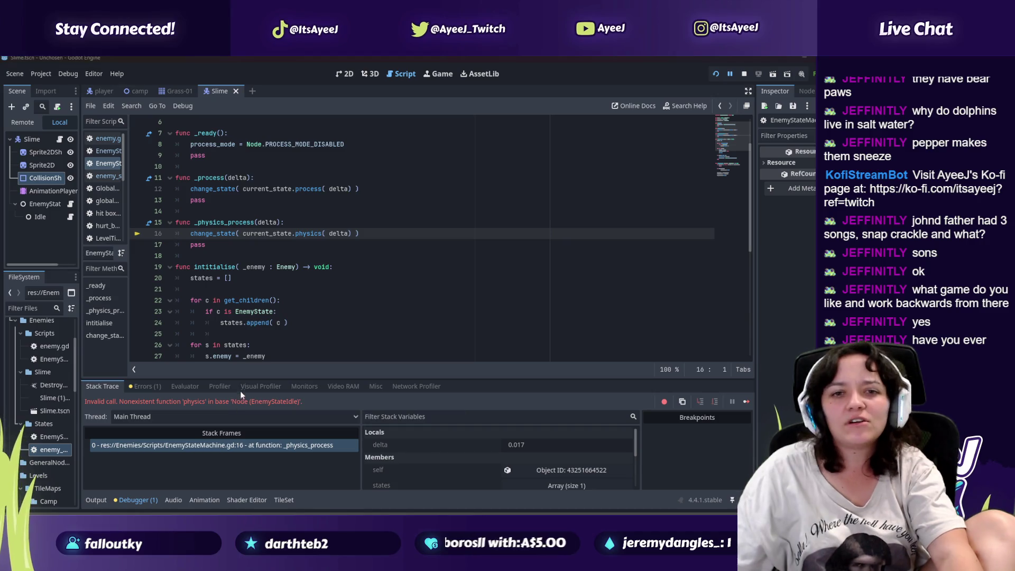
# Close the running game window and watch the tutorial's fix for the physics error
pyautogui.hotkey('alt', 'Tab')
pyautogui.click(342, 249)
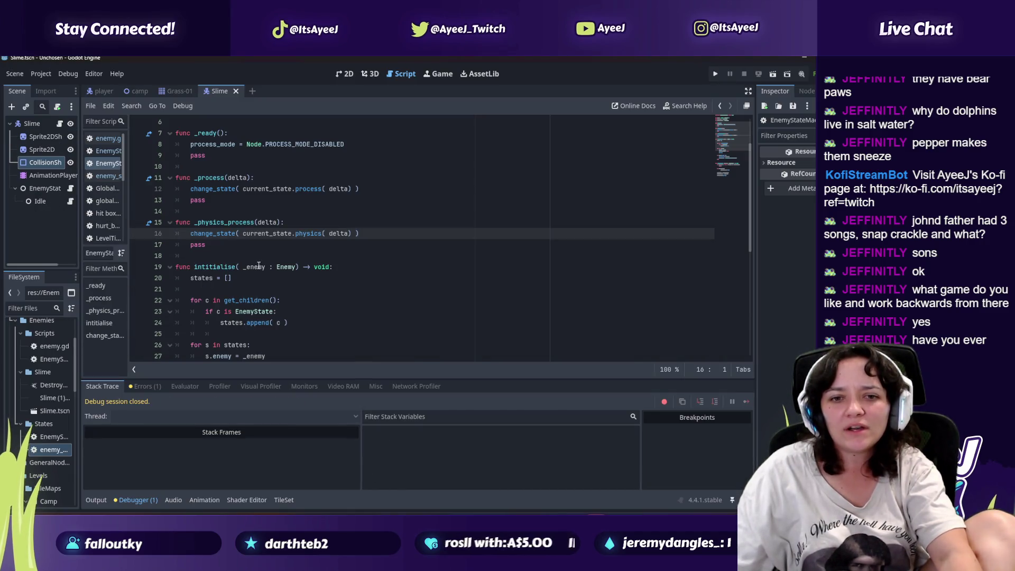
pyautogui.click(317, 301)
pyautogui.click(290, 255)
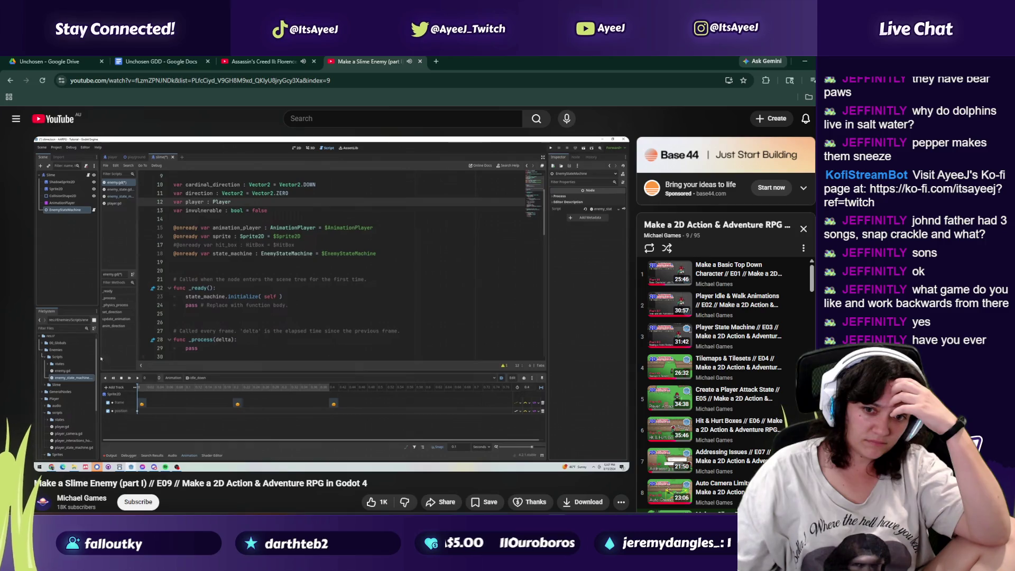
pyautogui.moveTo(293, 267)
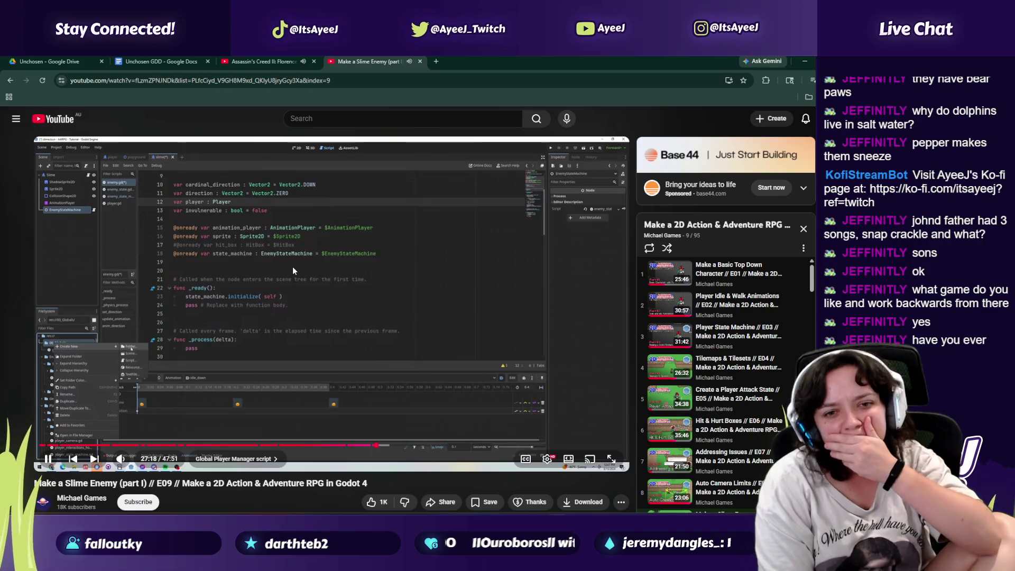
pyautogui.press('space')
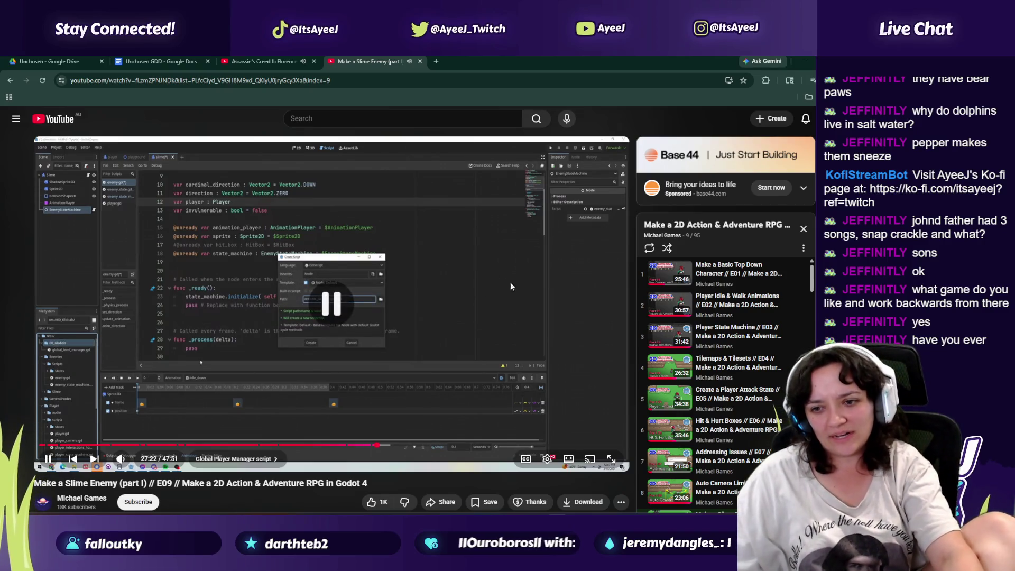
pyautogui.hotkey('alt', 'Tab')
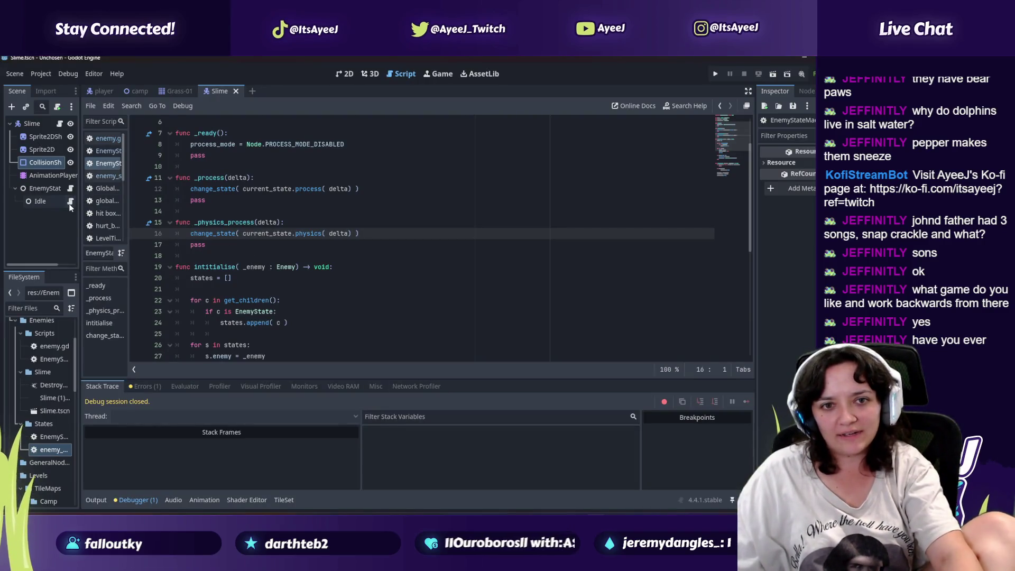
# Clear the script from the Idle state node via the Inspector's Script property
pyautogui.click(46, 201)
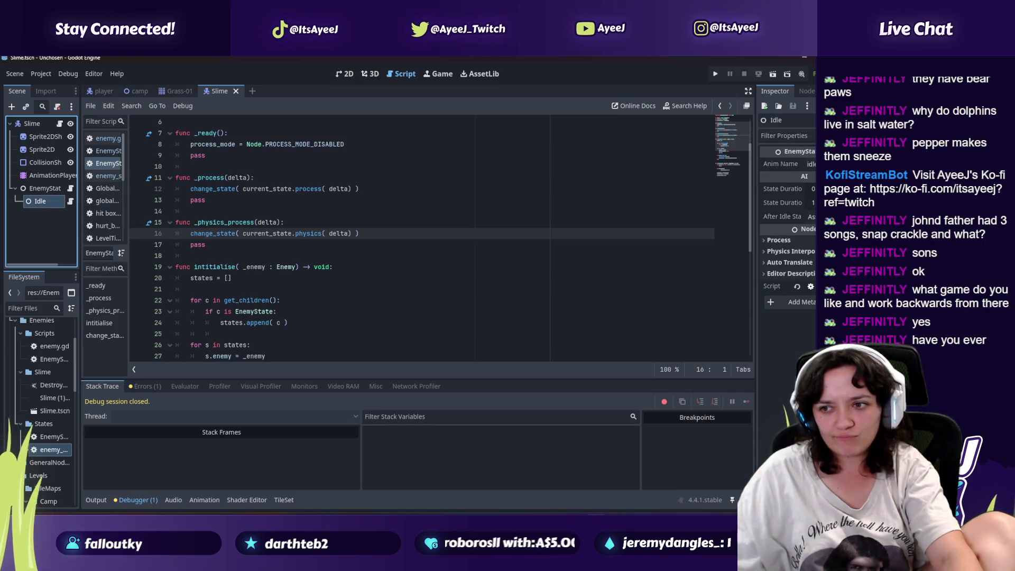
pyautogui.click(840, 286)
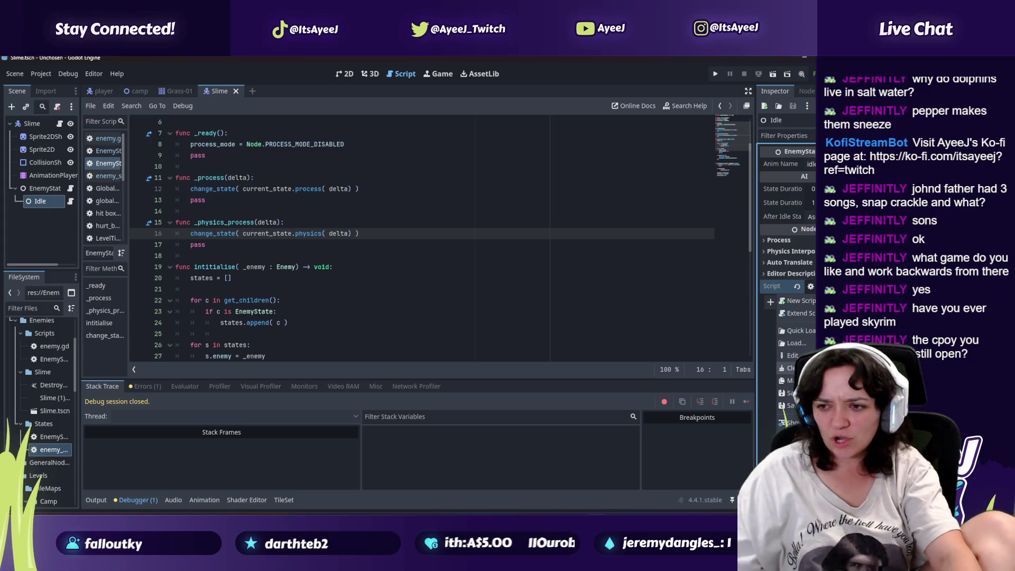
pyautogui.click(791, 368)
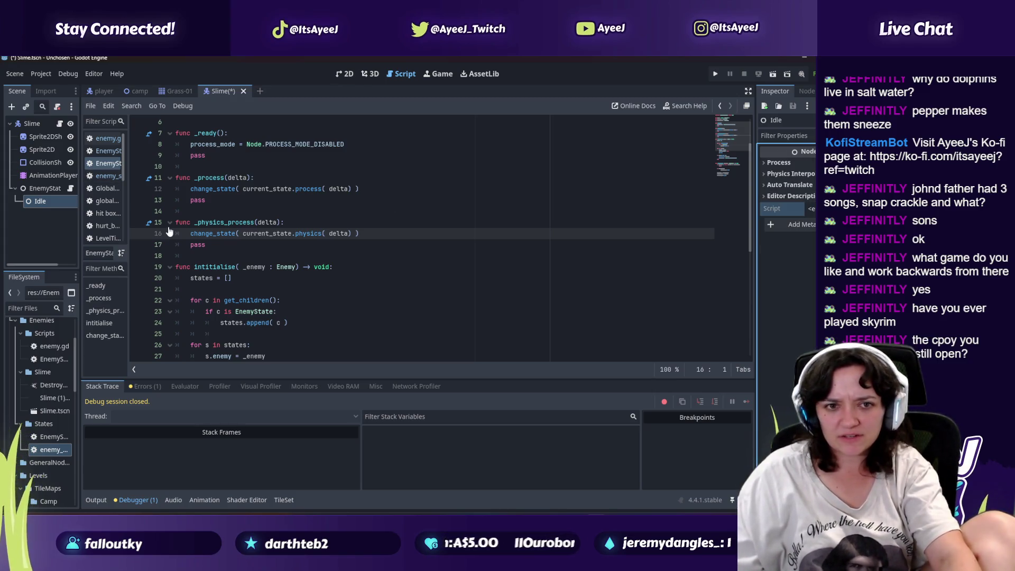
# Run the project with F5 and walk the player left and down toward the slime
pyautogui.press('F5')
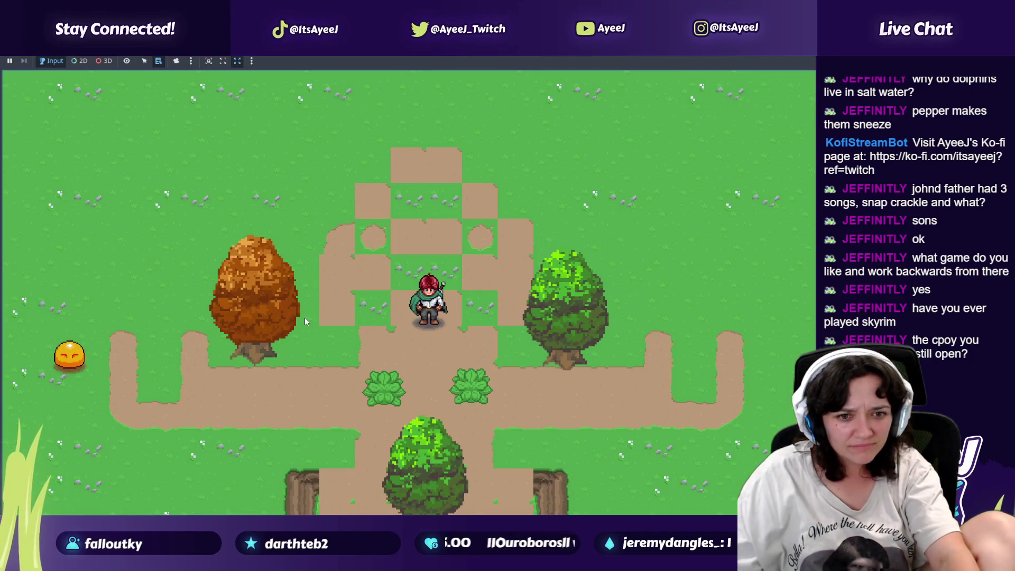
pyautogui.press('Left')
pyautogui.press('Down')
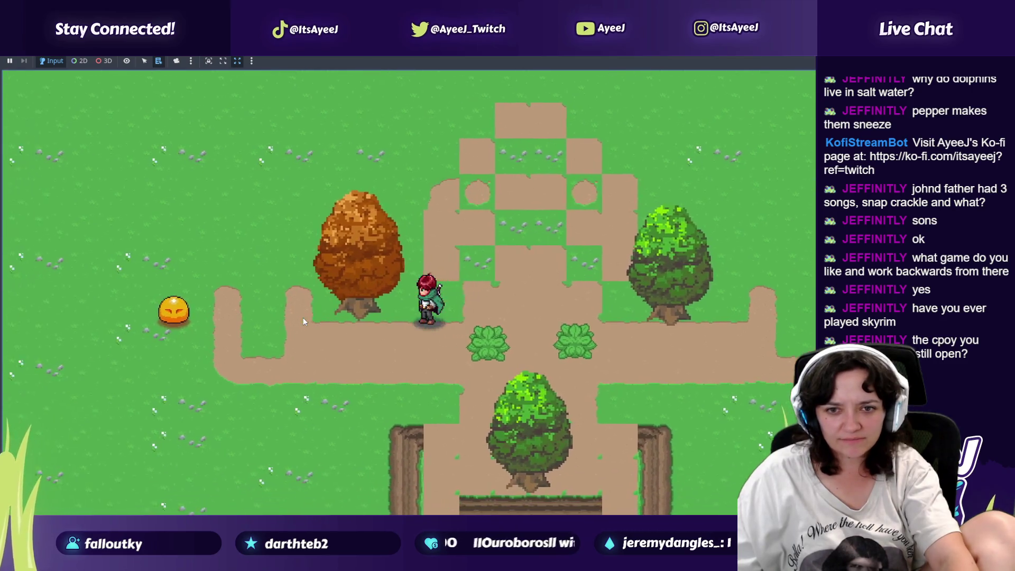
pyautogui.press('Left')
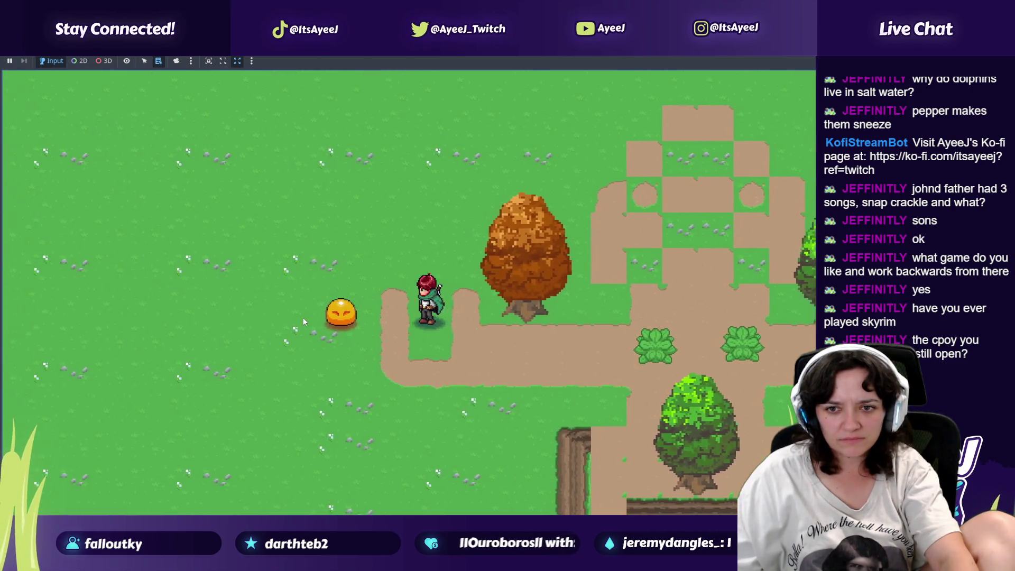
pyautogui.hotkey('alt', 'Tab')
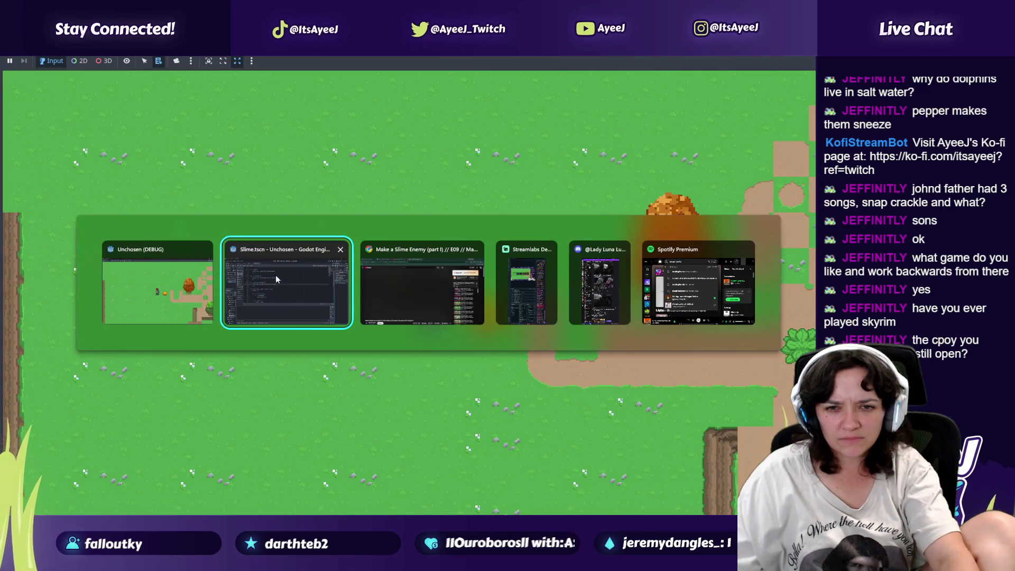
pyautogui.hotkey('alt', 'Tab')
pyautogui.click(325, 284)
# Declare var player : Player in the global player manager script, alongside the tutorial
pyautogui.click(201, 362)
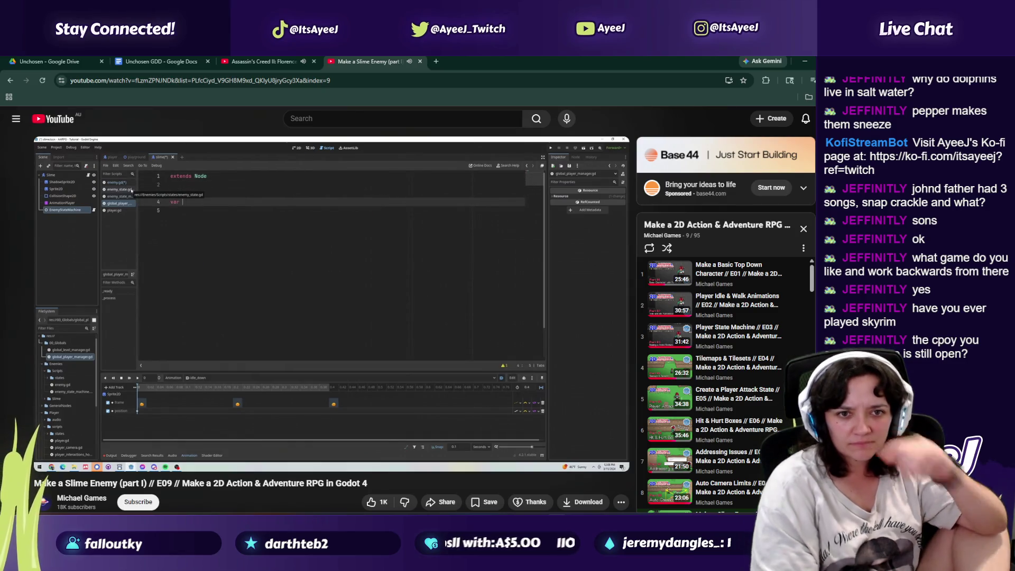
pyautogui.click(331, 319)
pyautogui.hotkey('alt', 'Tab')
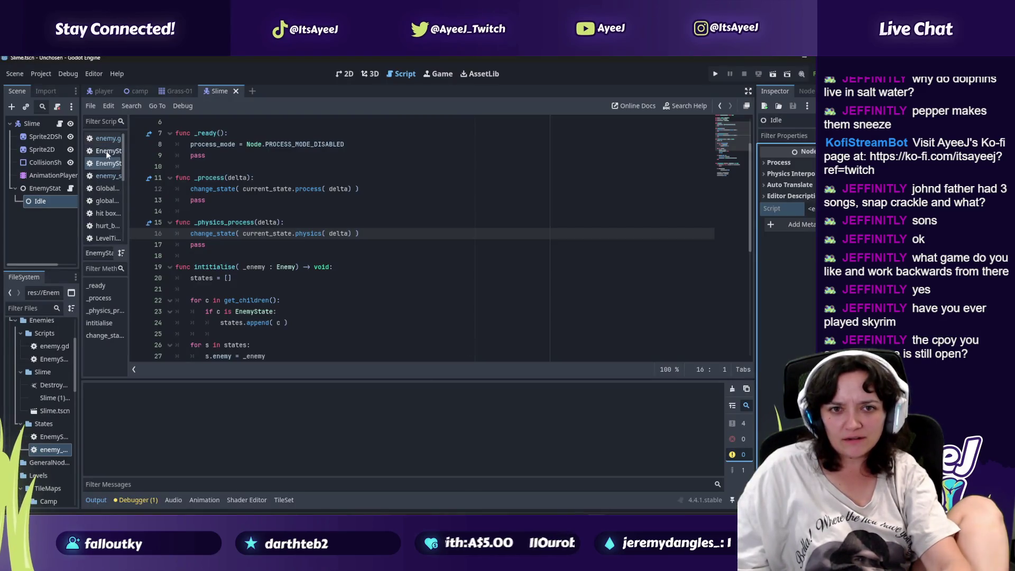
pyautogui.click(109, 188)
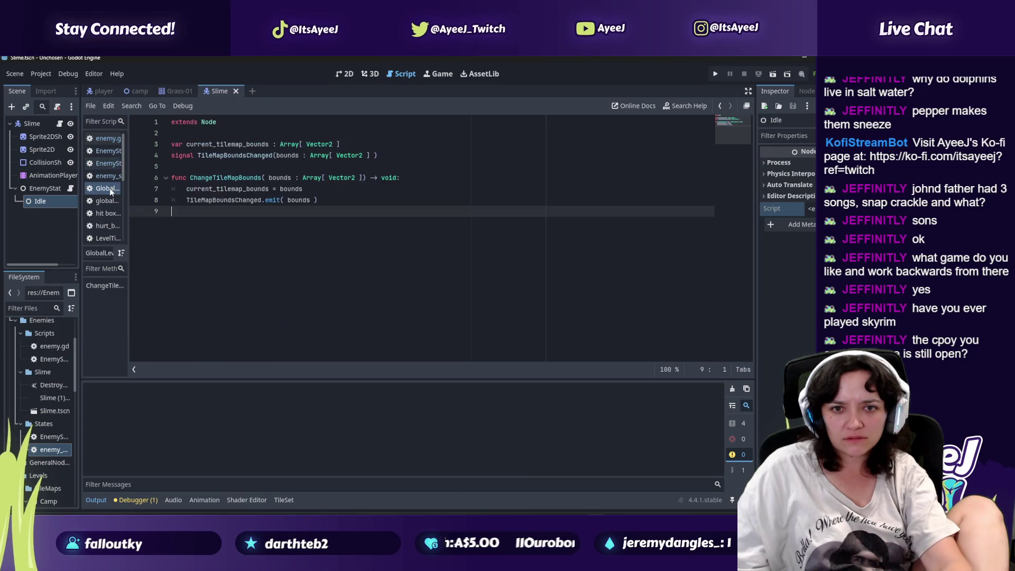
pyautogui.click(109, 202)
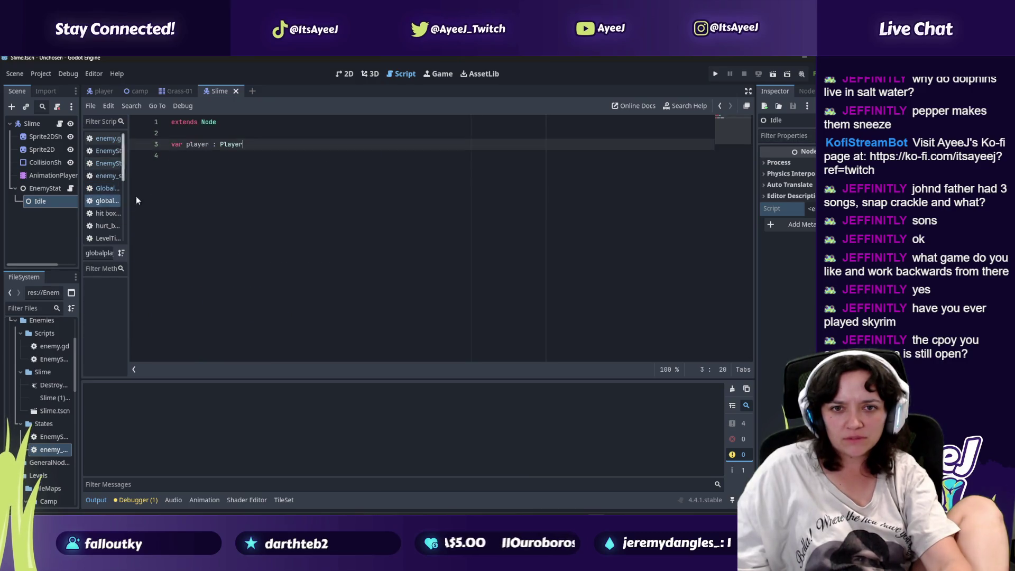
pyautogui.hotkey('alt', 'Tab')
pyautogui.click(300, 297)
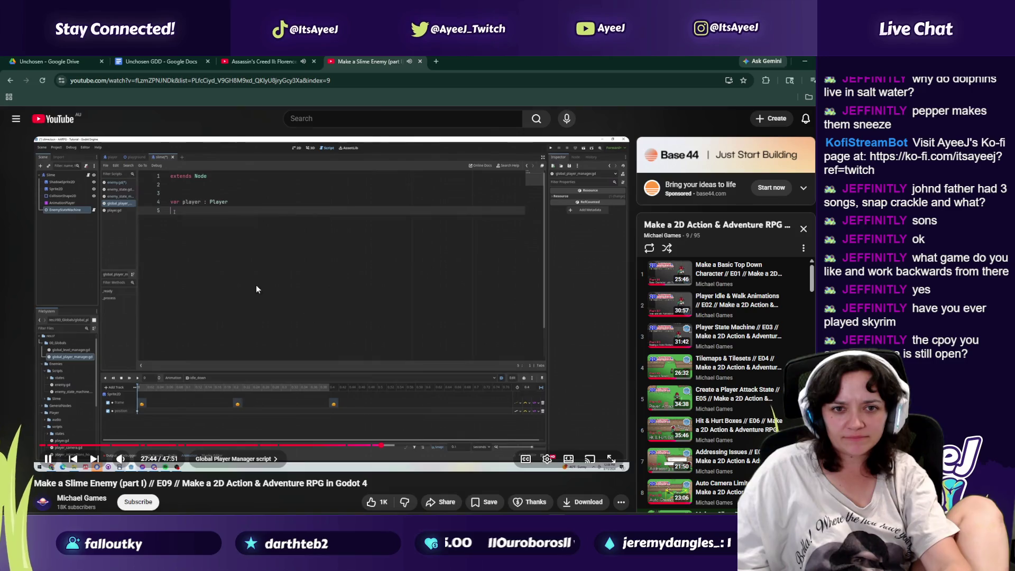
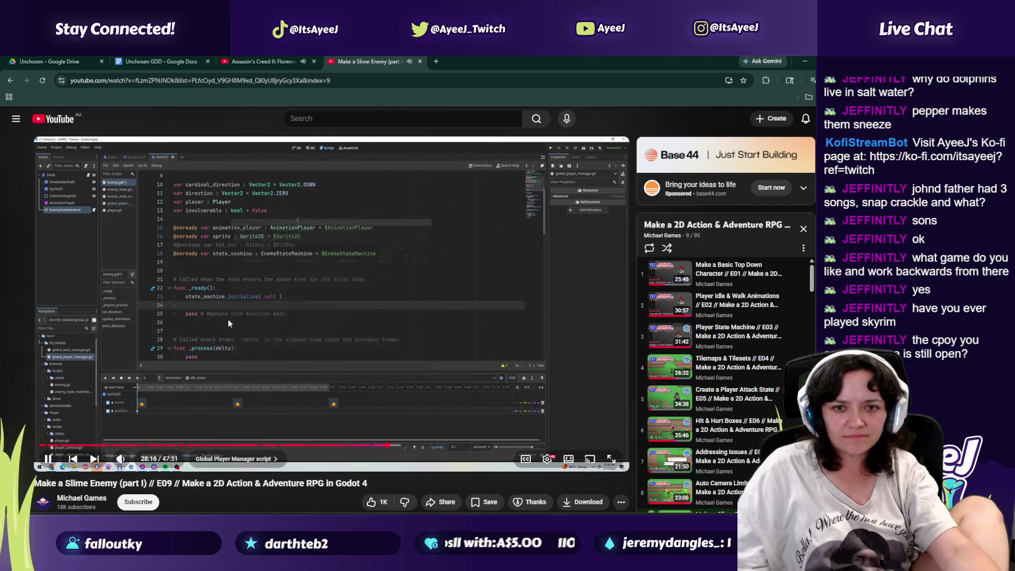
# Pause the tutorial, open enemy.gd in Godot, then resume the video
pyautogui.click(309, 325)
pyautogui.hotkey('alt', 'Tab')
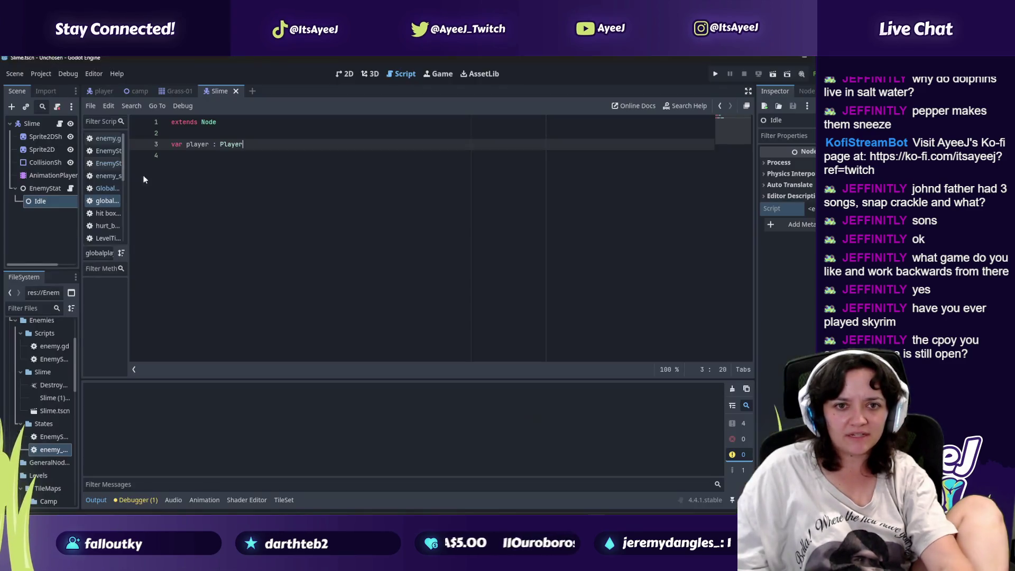
pyautogui.click(101, 138)
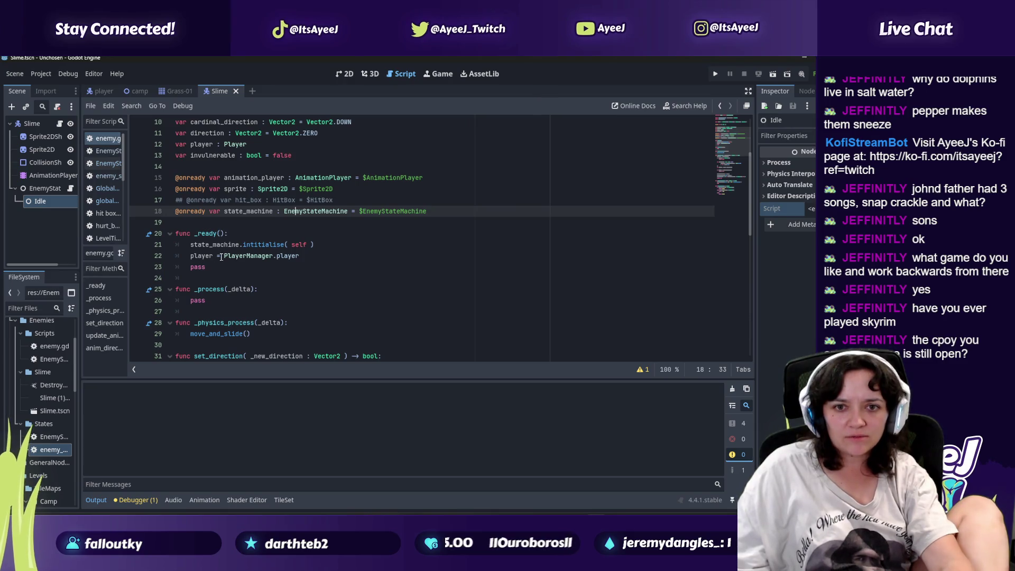
pyautogui.hotkey('alt', 'Tab')
pyautogui.click(260, 341)
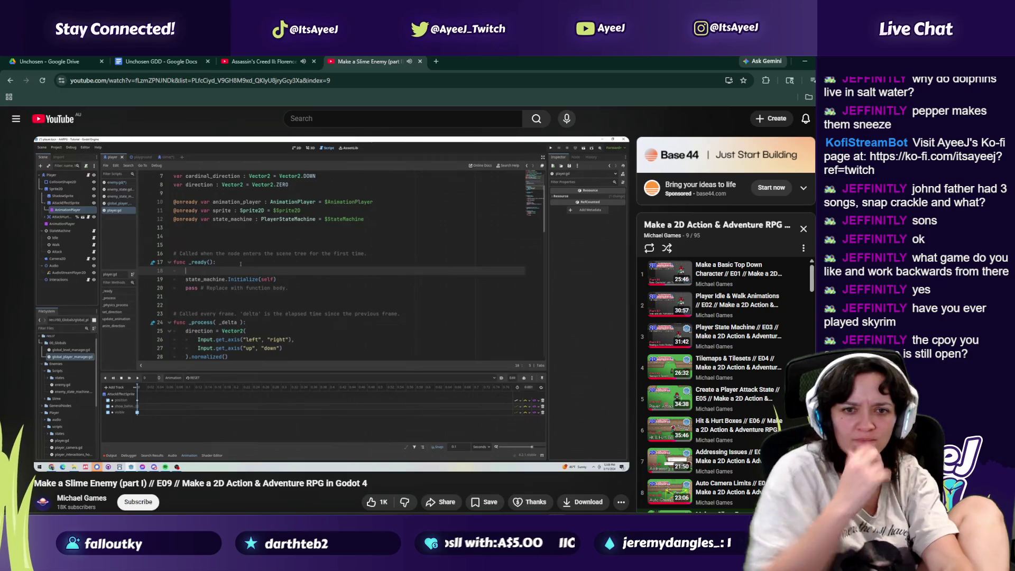
# Open Player.gd and go to the end of its PlayerManager.player = self line
pyautogui.moveTo(254, 335)
pyautogui.click(402, 357)
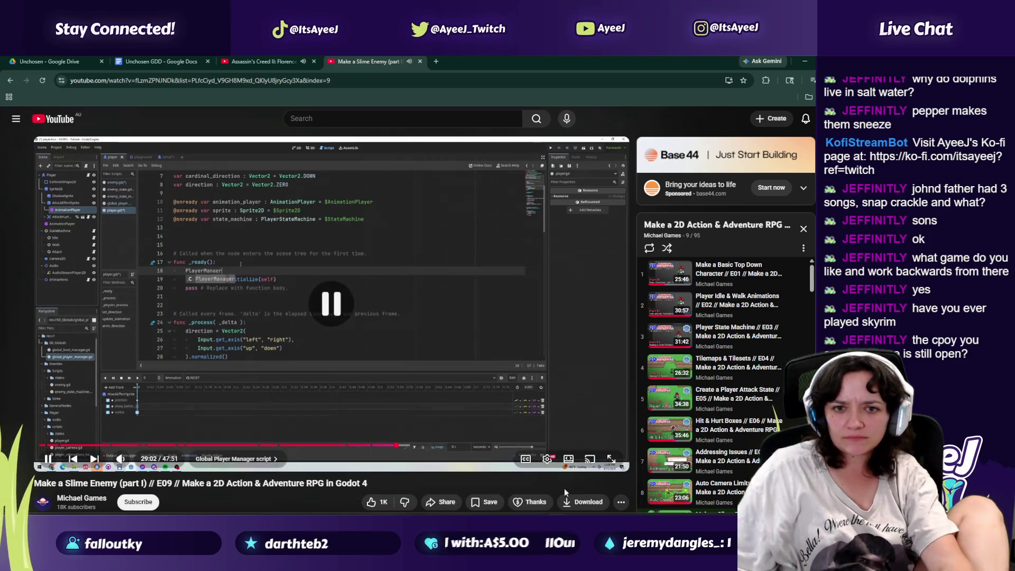
pyautogui.hotkey('alt', 'Tab')
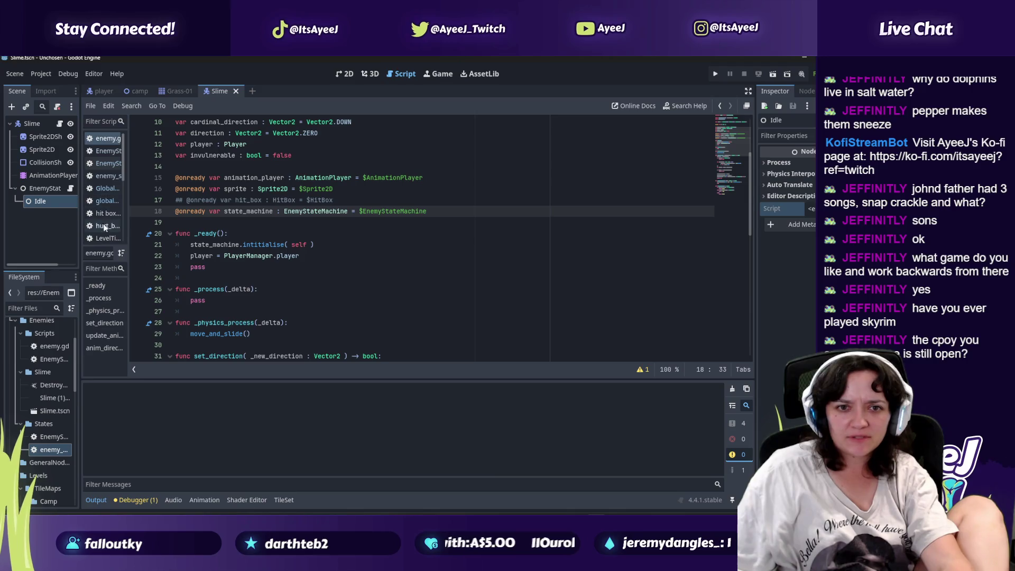
pyautogui.scroll(-3, 107, 221)
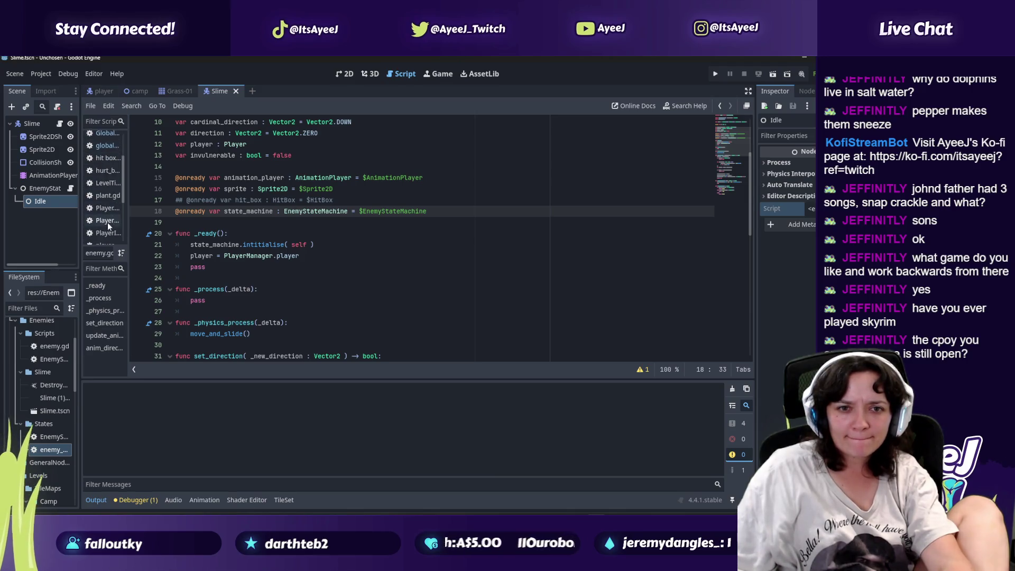
pyautogui.click(103, 214)
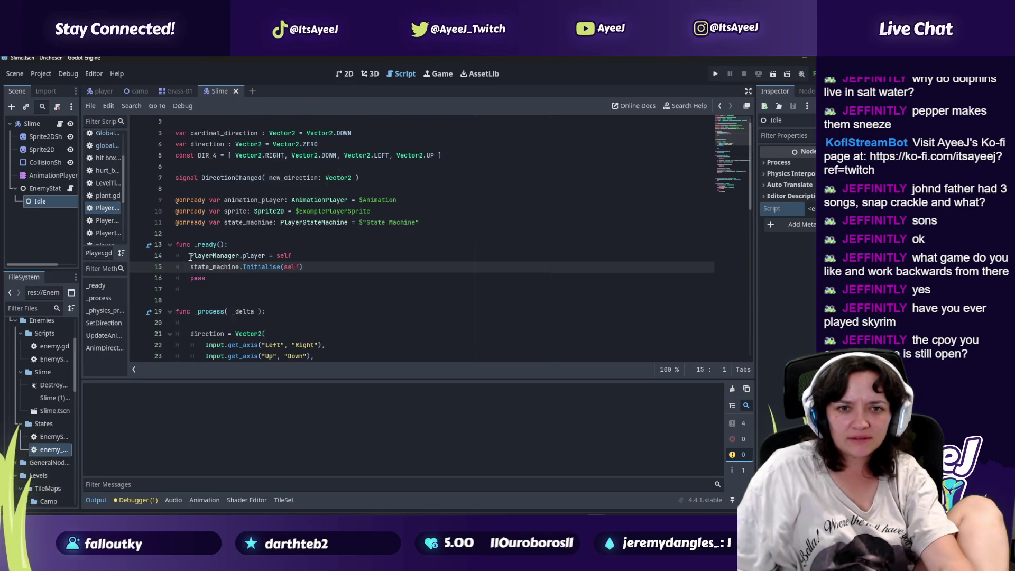
pyautogui.hotkey('alt', 'Tab')
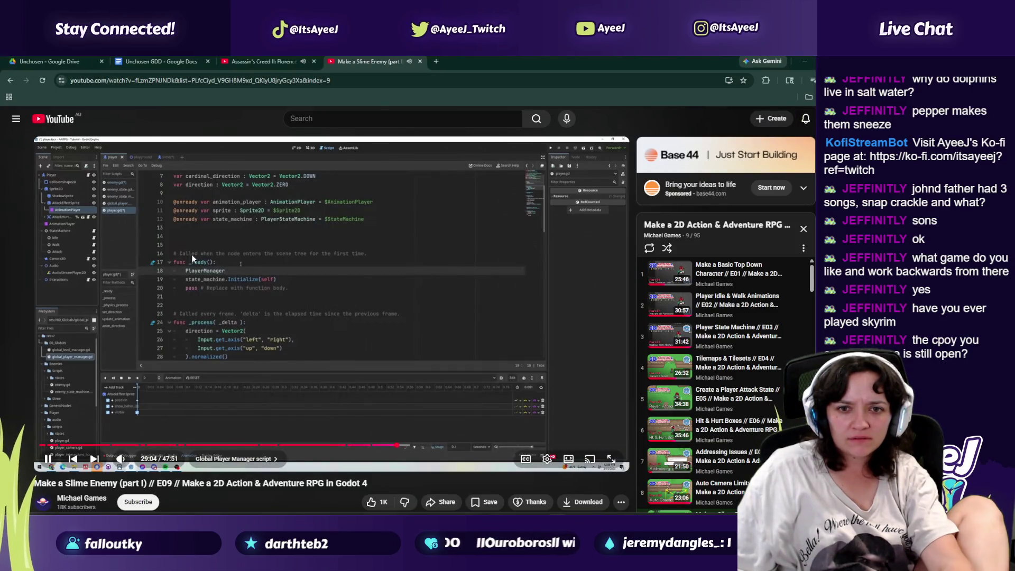
pyautogui.hotkey('alt', 'Tab')
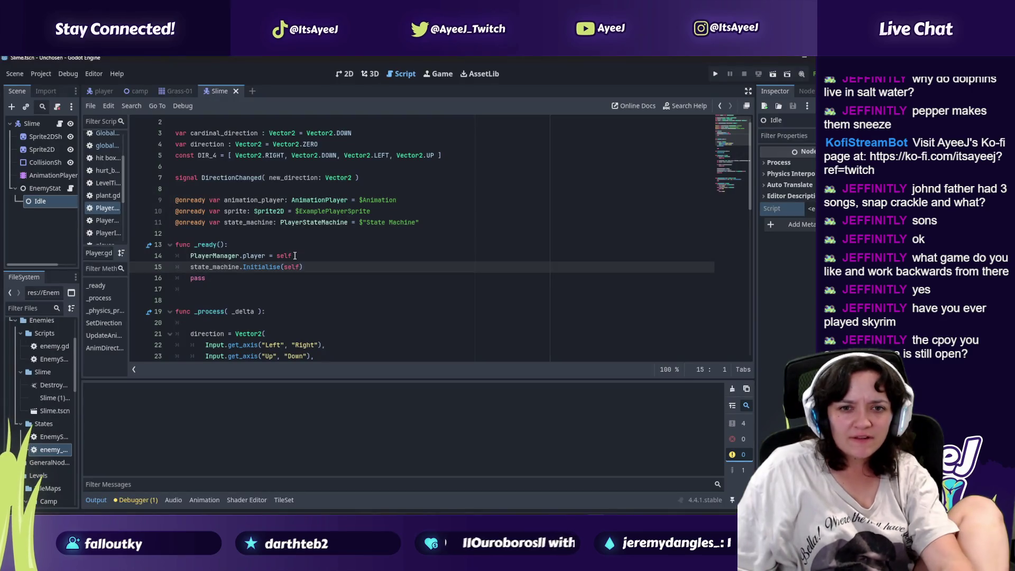
pyautogui.press('Up')
pyautogui.press('End')
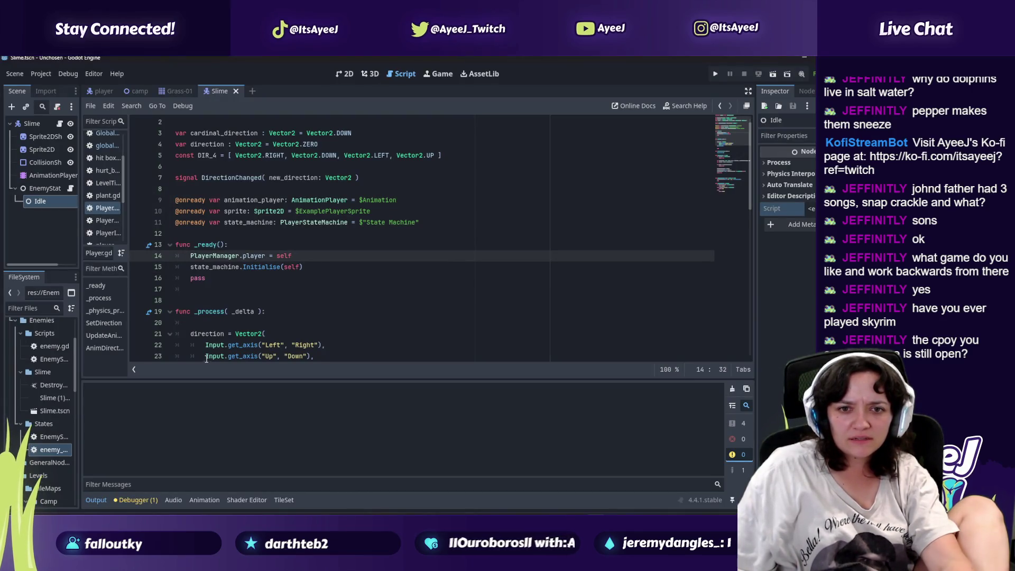
# Play the tutorial briefly and pause it at the PlayerManager.player = self line
pyautogui.hotkey('alt', 'Tab')
pyautogui.click(275, 242)
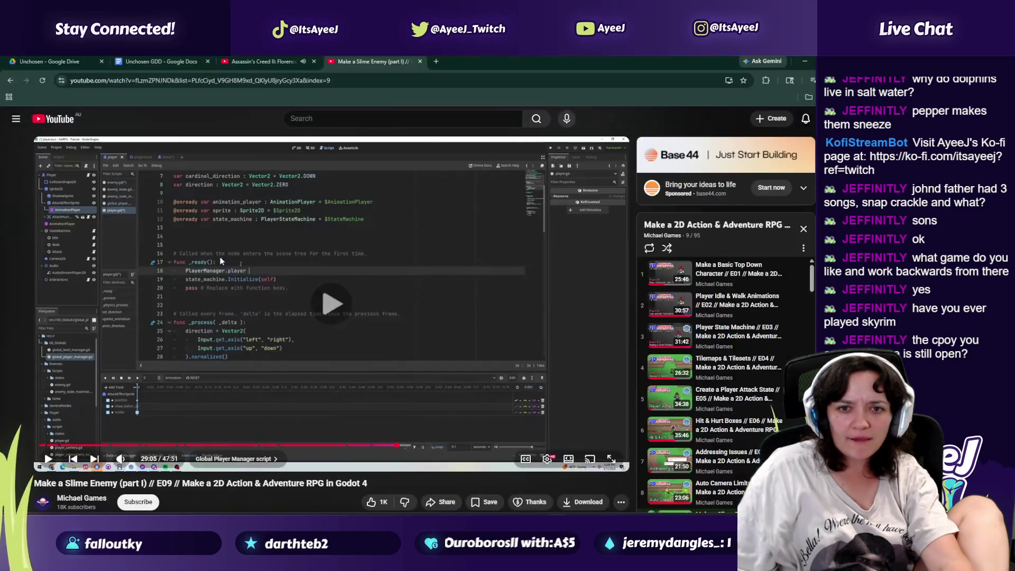
pyautogui.hotkey('alt', 'Tab')
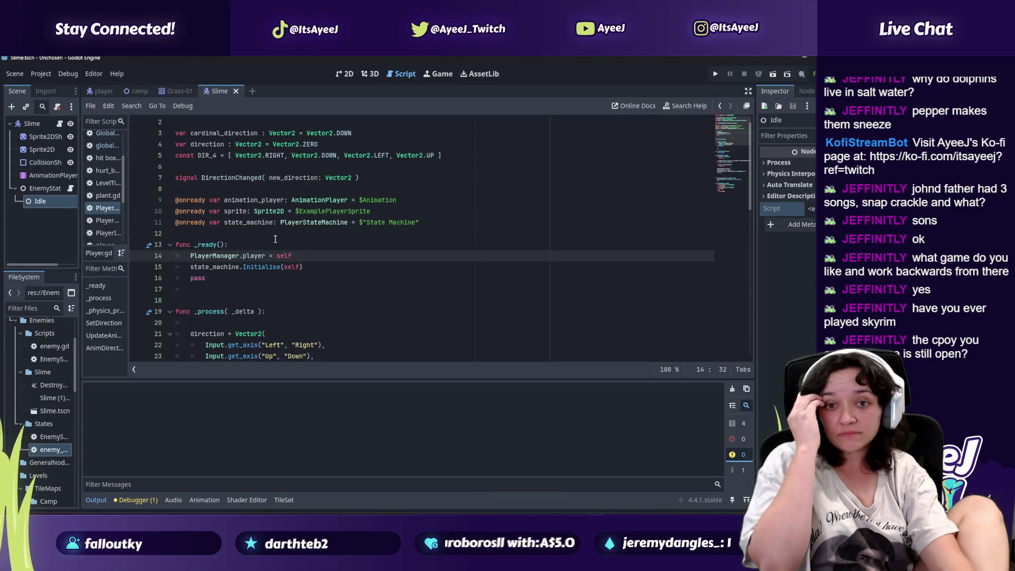
pyautogui.hotkey('alt', 'Tab')
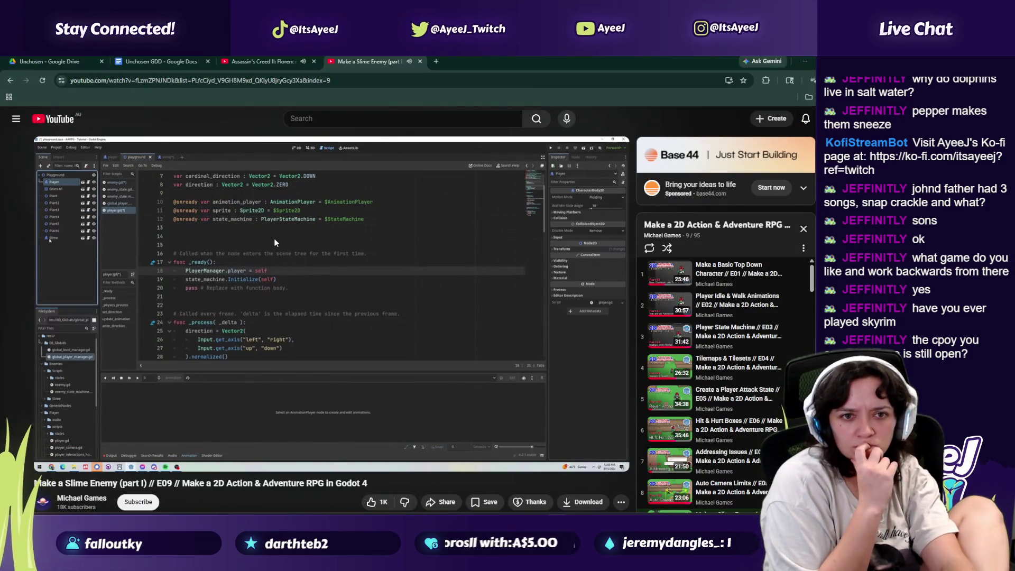
pyautogui.click(274, 249)
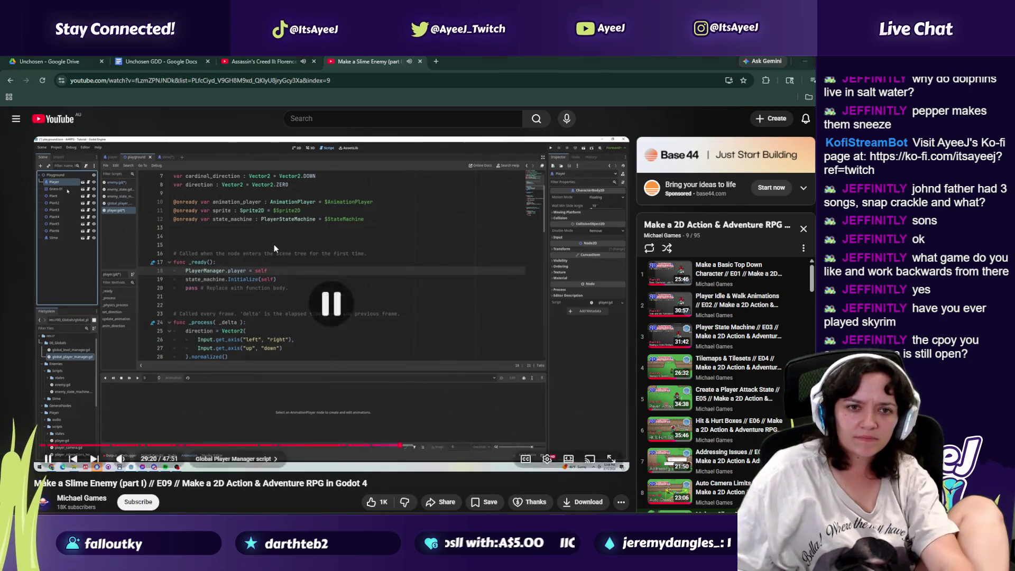
# Move the Player node above the tile map under Camp, then resume the tutorial
pyautogui.hotkey('alt', 'Tab')
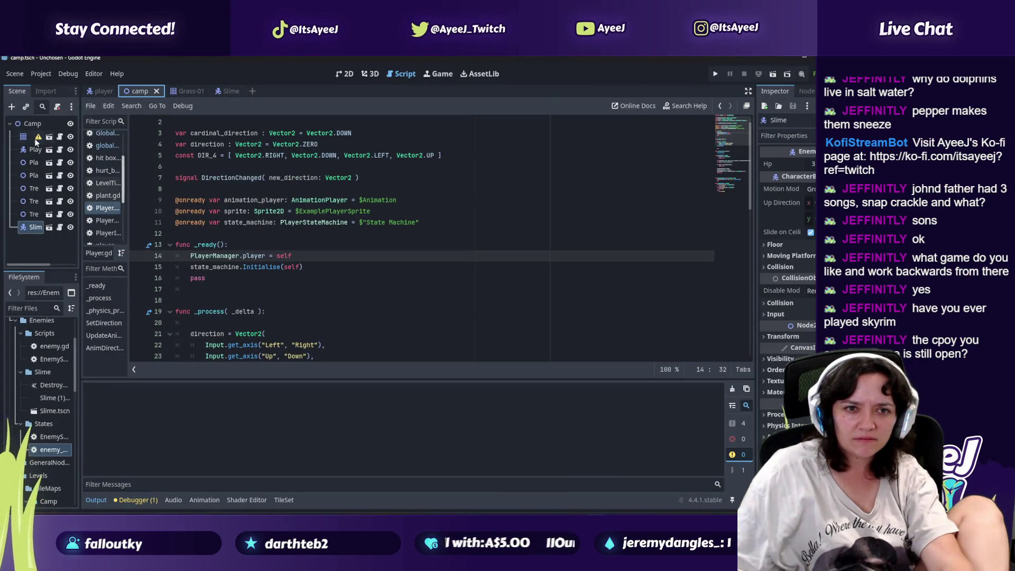
pyautogui.moveTo(34, 150); pyautogui.dragTo(27, 136)
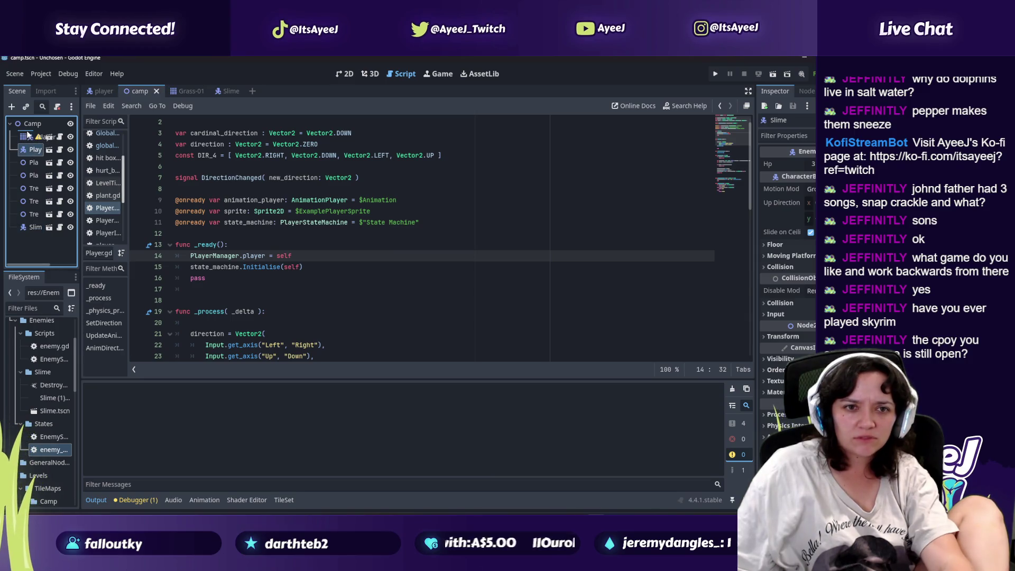
pyautogui.hotkey('alt', 'Tab')
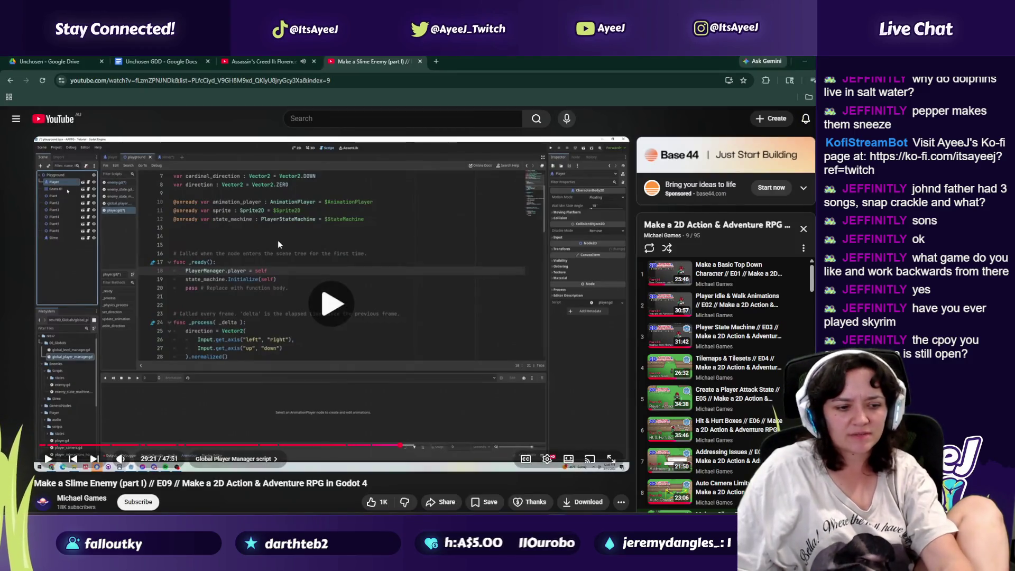
pyautogui.click(277, 240)
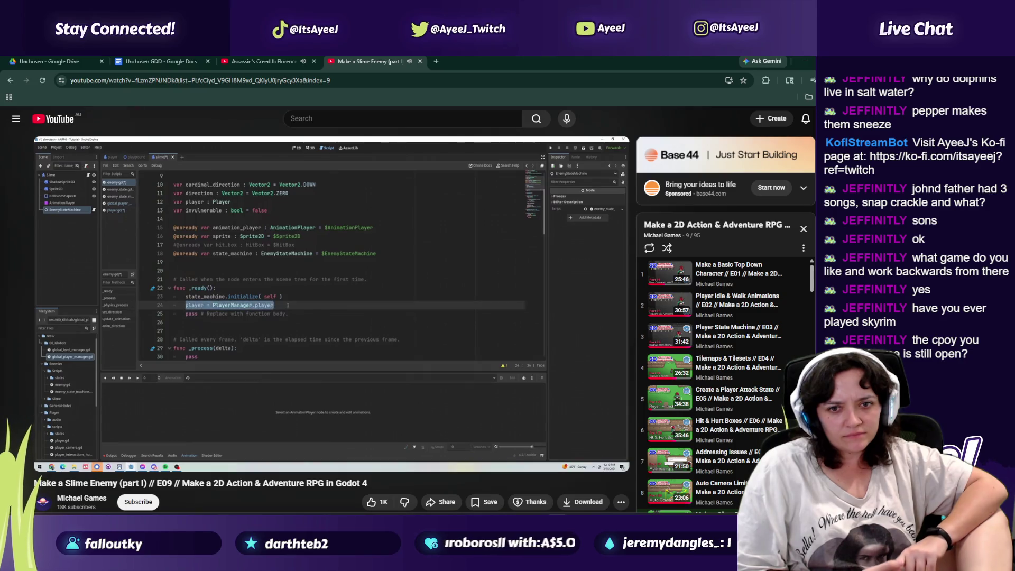
# Watch the tutorial up to the enemy state machine script, then return to Godot
pyautogui.moveTo(291, 262)
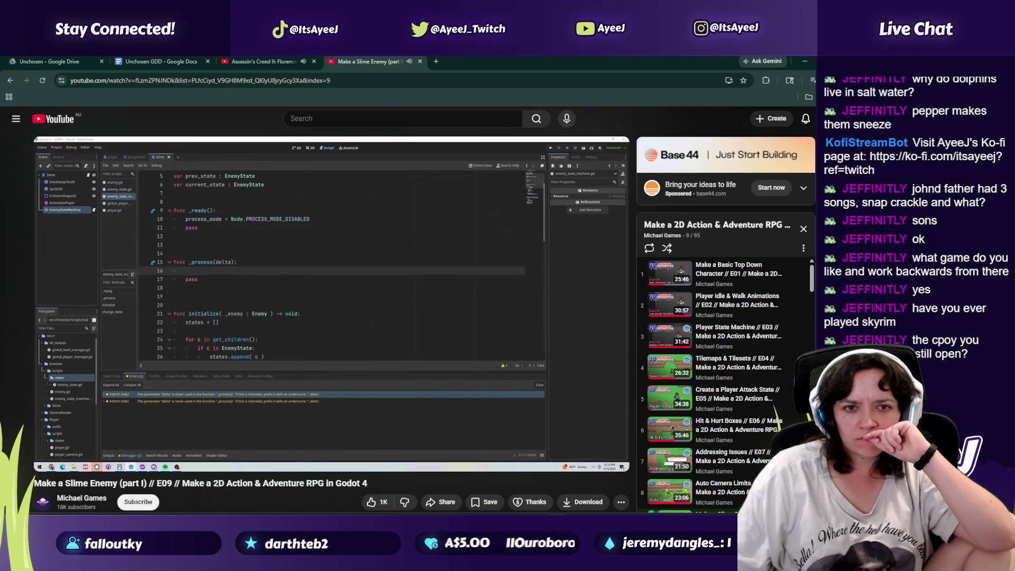
pyautogui.moveTo(297, 339)
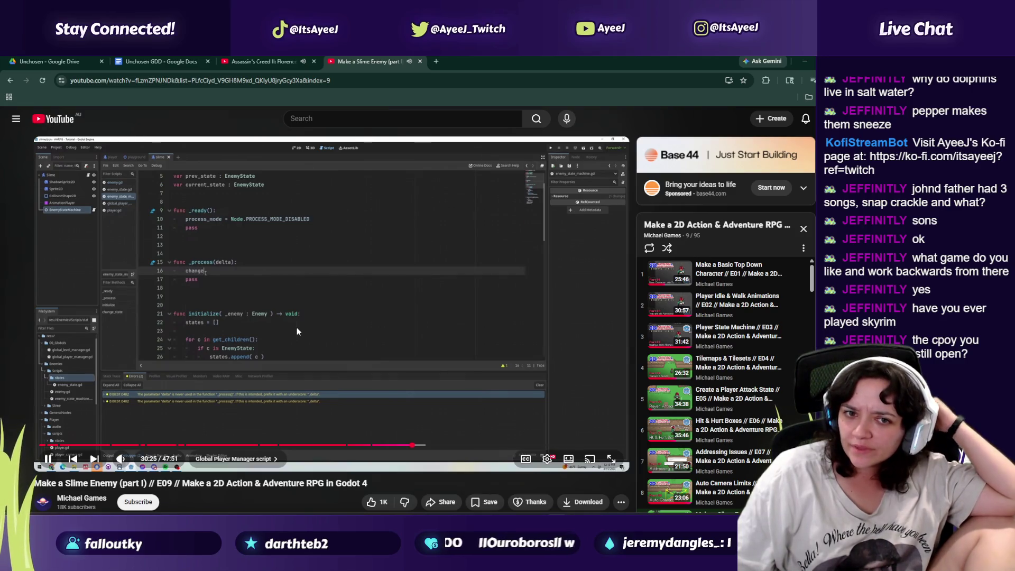
pyautogui.click(296, 326)
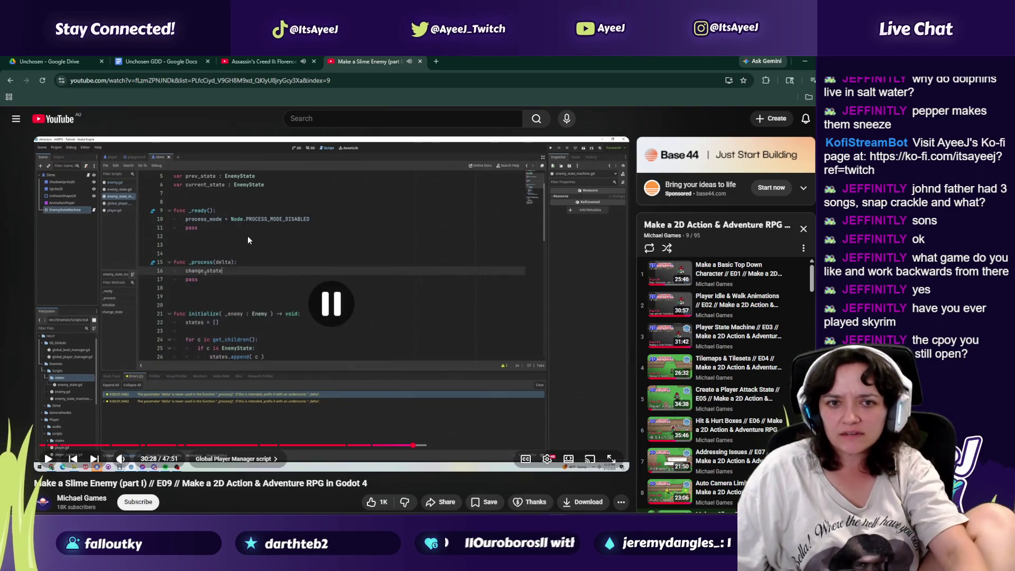
pyautogui.hotkey('alt', 'Tab')
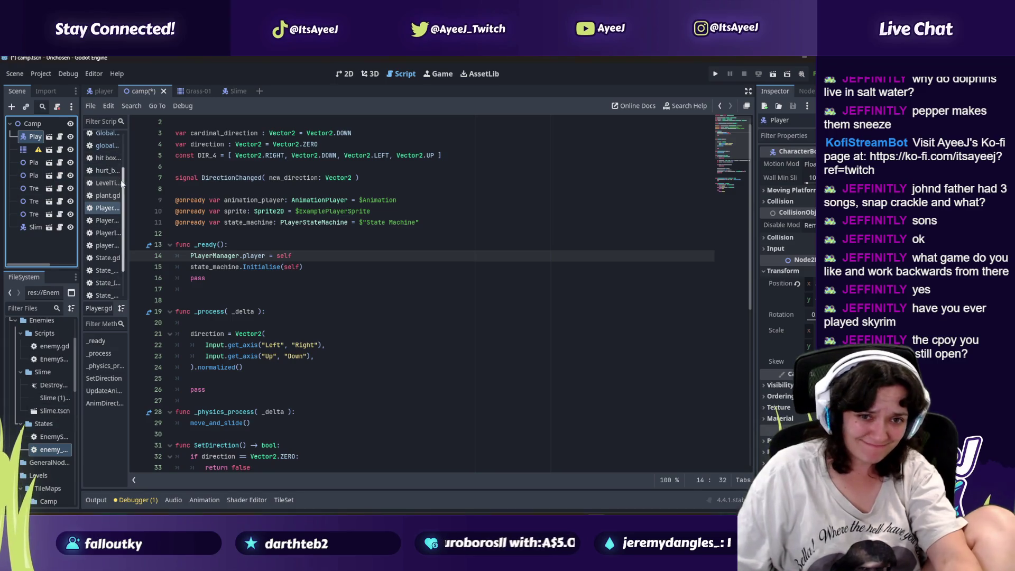
# Open the EnemyState and enemy state machine scripts and compare them with the tutorial
pyautogui.scroll(3, 104, 160)
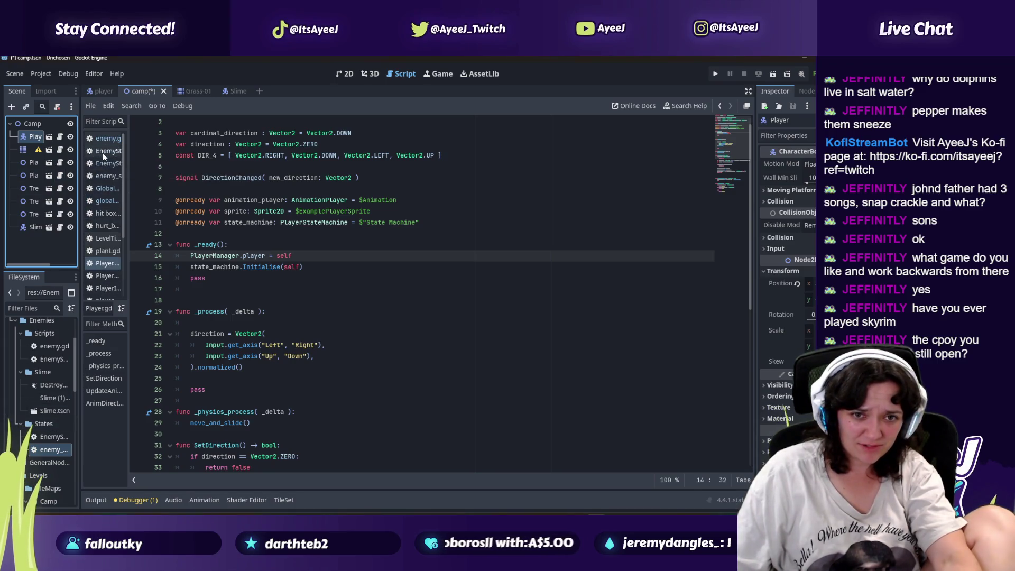
pyautogui.click(103, 154)
pyautogui.click(107, 164)
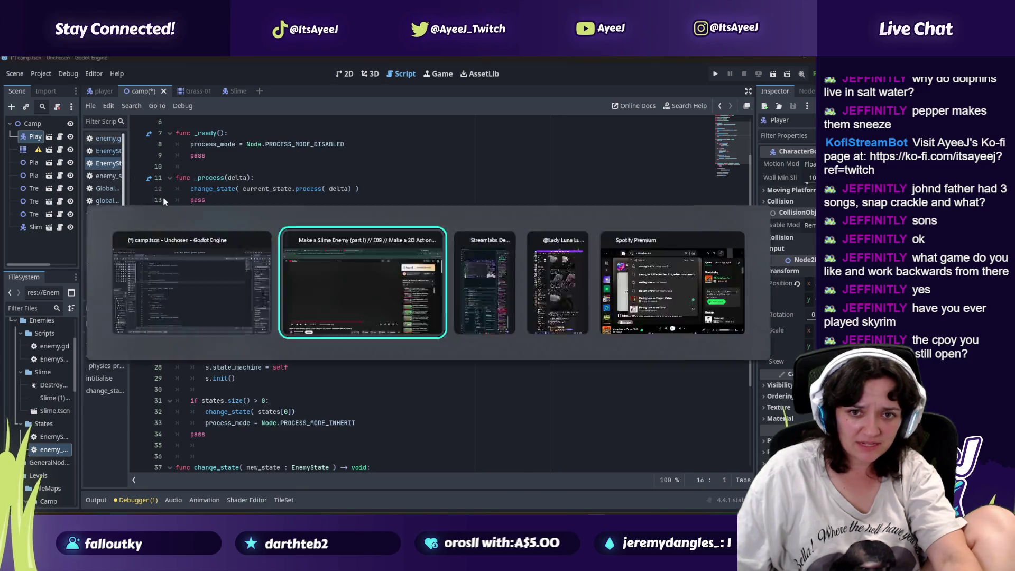
pyautogui.hotkey('alt', 'Tab')
pyautogui.hotkey('alt', 'Tab')
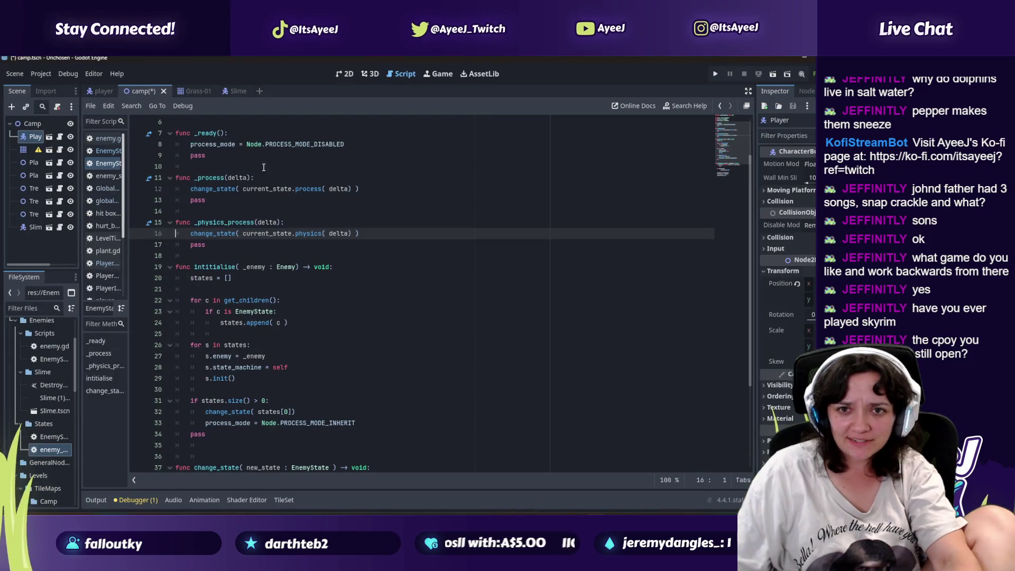
pyautogui.hotkey('alt', 'Tab')
# Check that current_state receives delta on the process line 12 and the physics_process line
pyautogui.hotkey('alt', 'Tab')
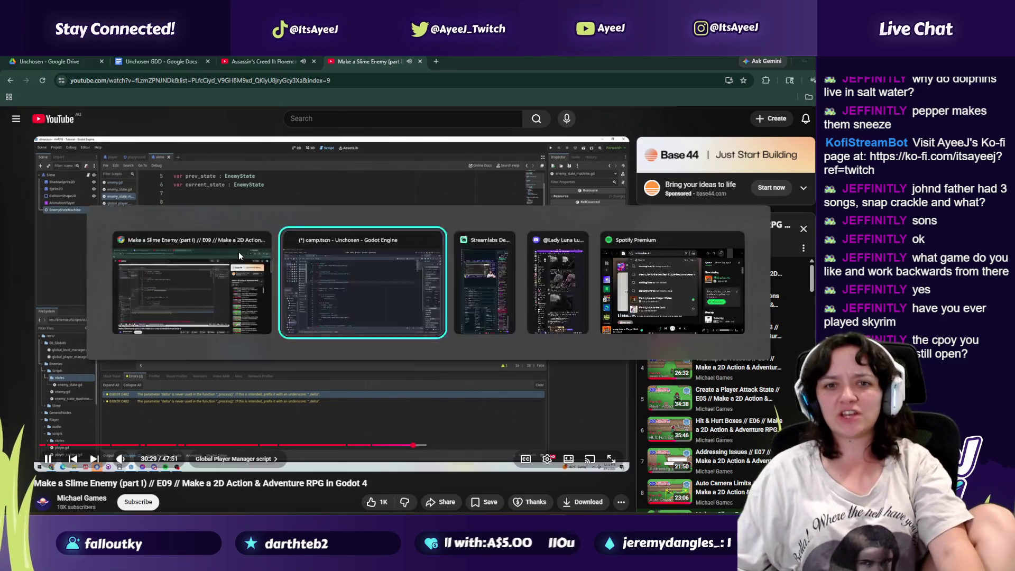
pyautogui.hotkey('alt', 'Tab')
pyautogui.doubleClick(261, 233)
pyautogui.hotkey('alt', 'Tab')
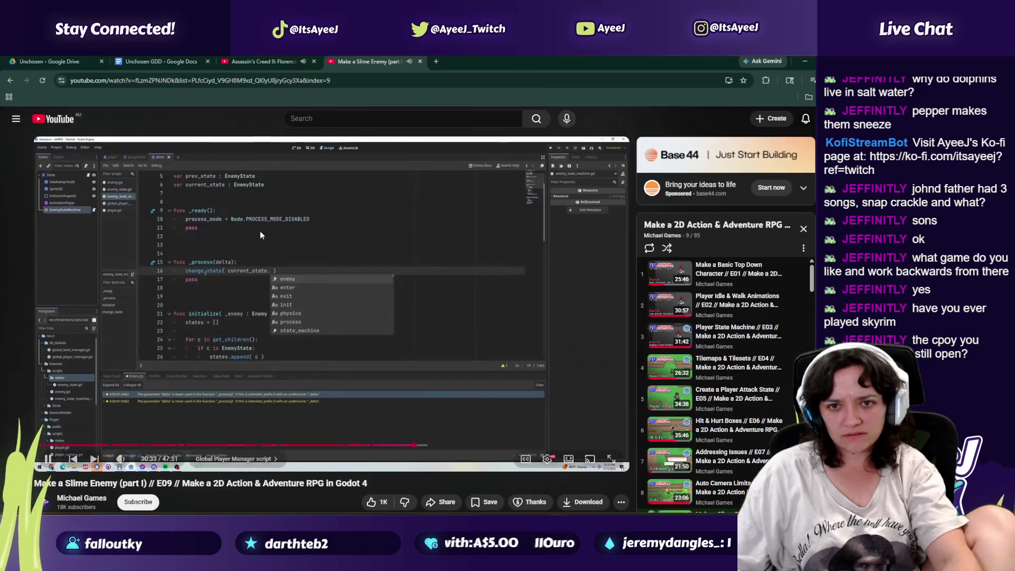
pyautogui.hotkey('alt', 'Tab')
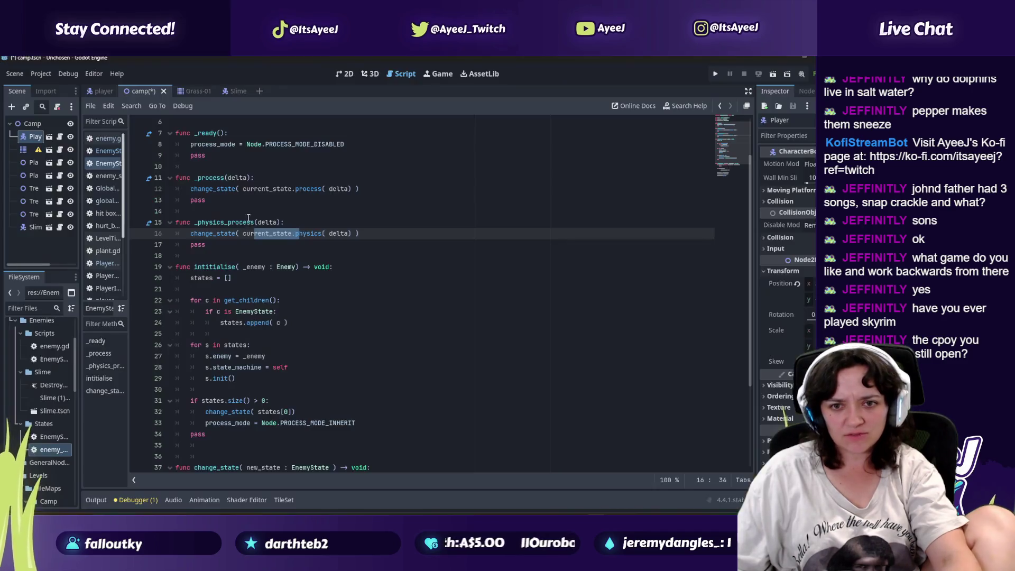
pyautogui.hotkey('alt', 'Tab')
pyautogui.hotkey('alt', 'Tab')
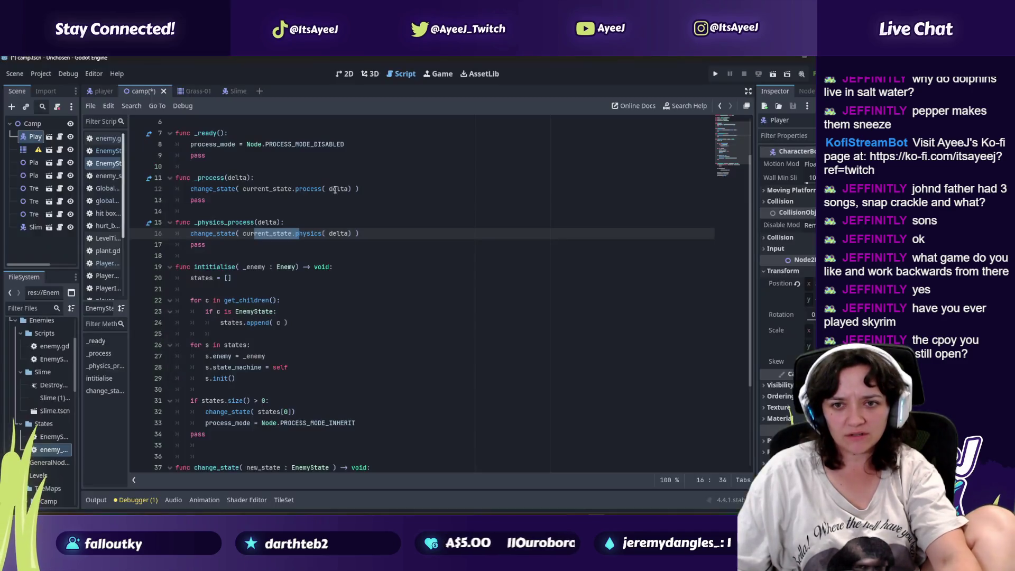
pyautogui.click(346, 188)
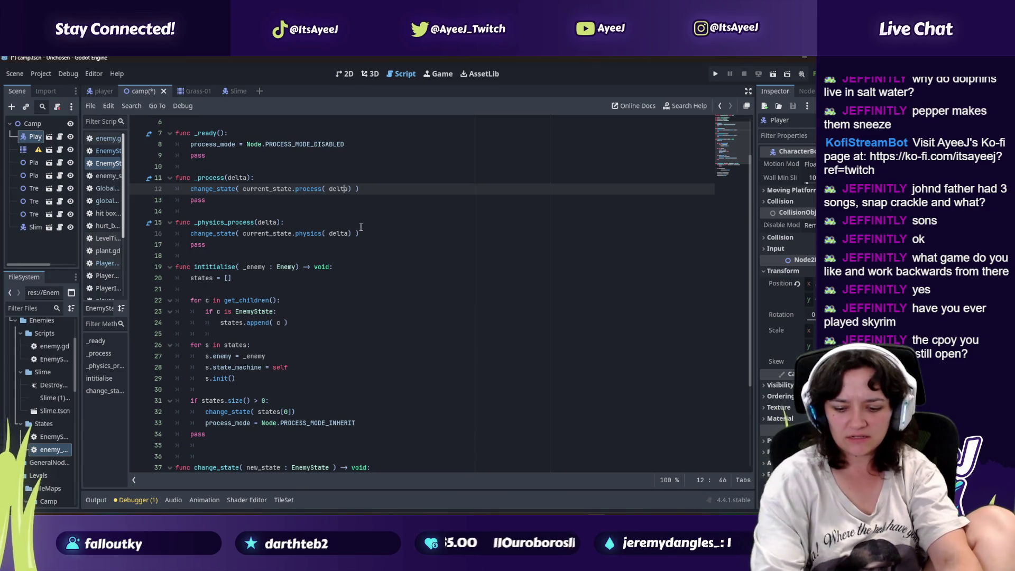
pyautogui.press('Down')
pyautogui.press('Down')
pyautogui.press('Down')
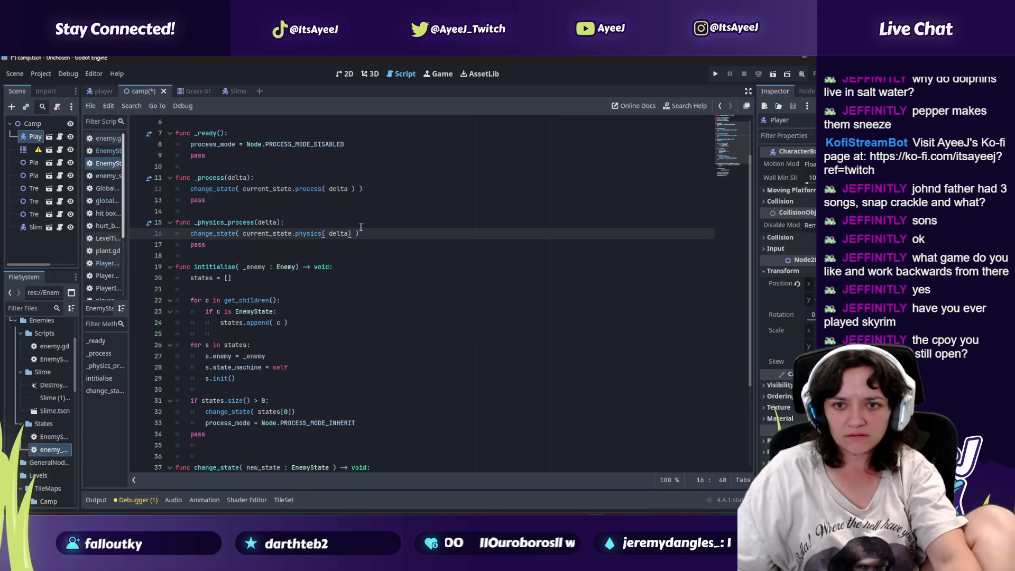
pyautogui.hotkey('alt', 'Tab')
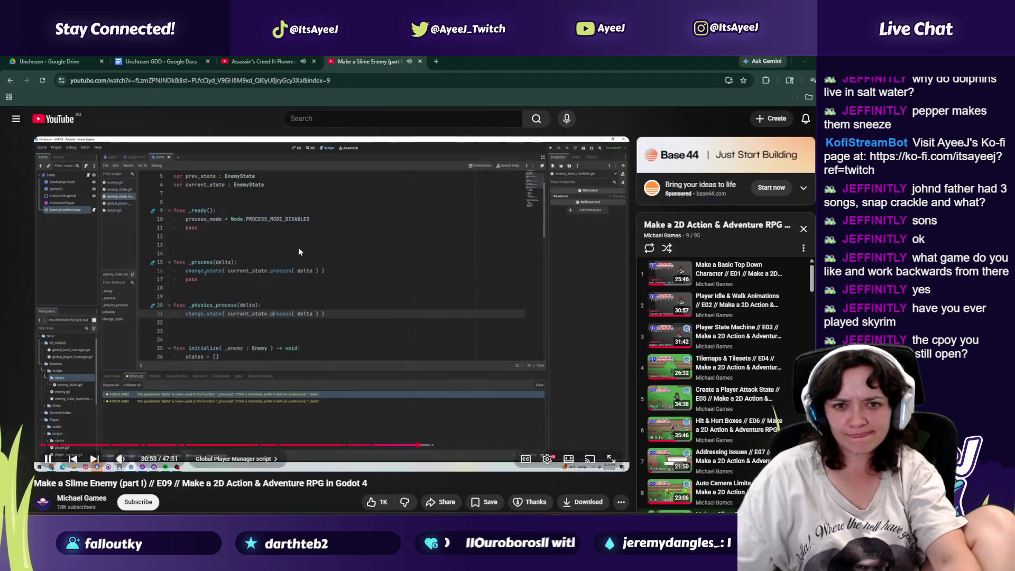
pyautogui.hotkey('alt', 'Tab')
pyautogui.hotkey('alt', 'Tab')
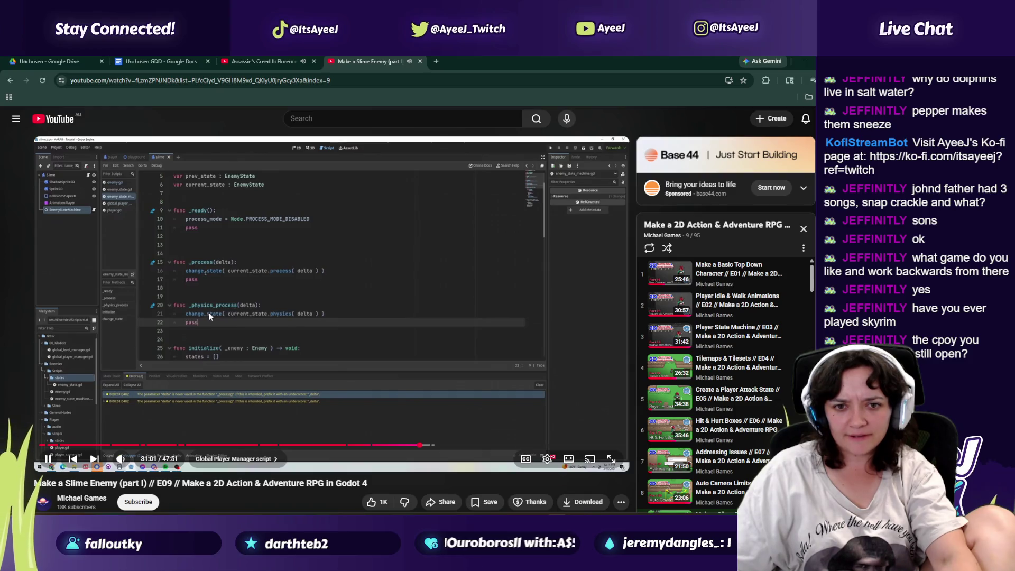
pyautogui.hotkey('alt', 'Tab')
pyautogui.hotkey('alt', 'Tab')
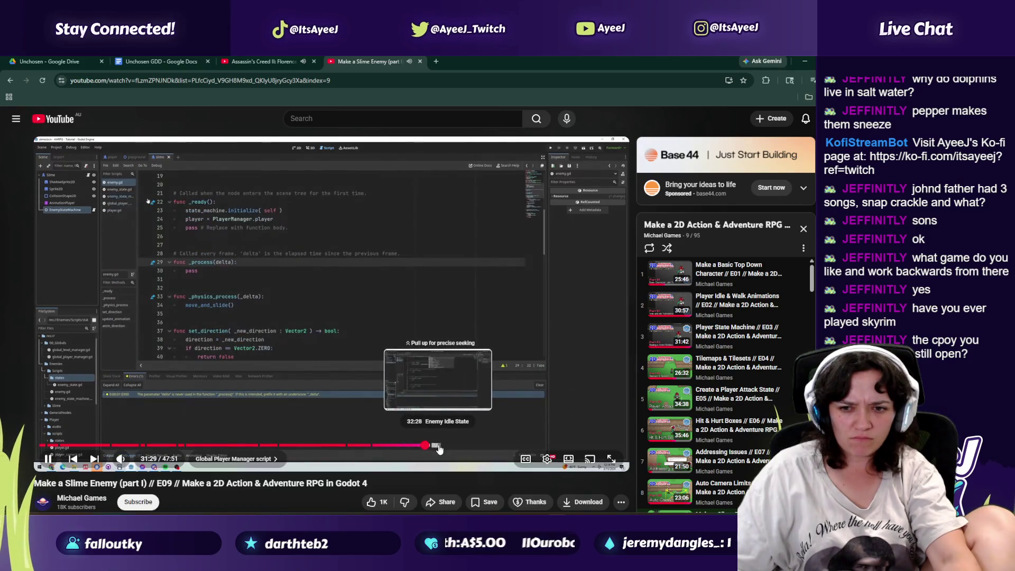
# Open enemy.gd in Godot while following the tutorial
pyautogui.click(260, 334)
pyautogui.hotkey('alt', 'Tab')
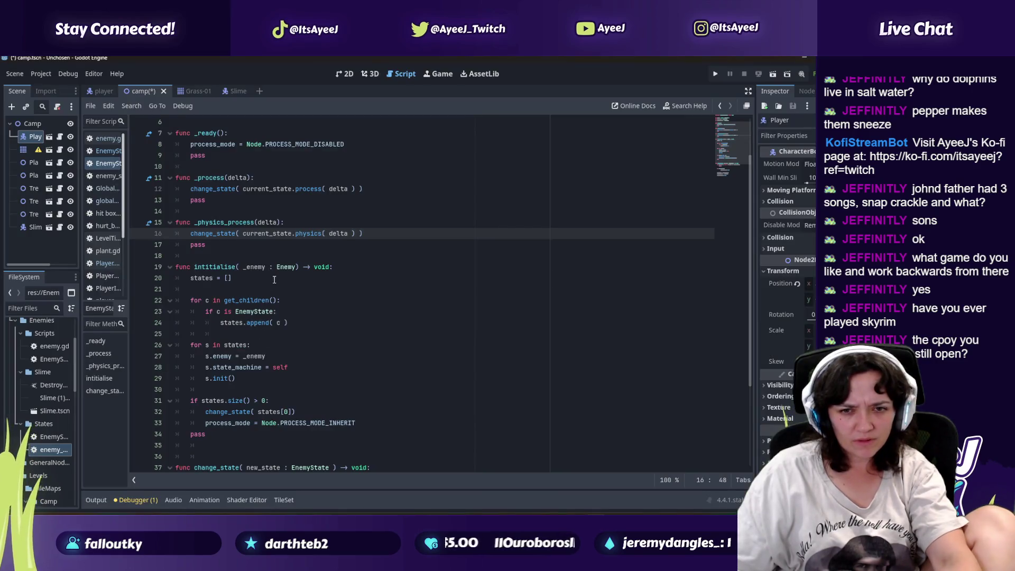
pyautogui.hotkey('alt', 'Tab')
pyautogui.click(255, 302)
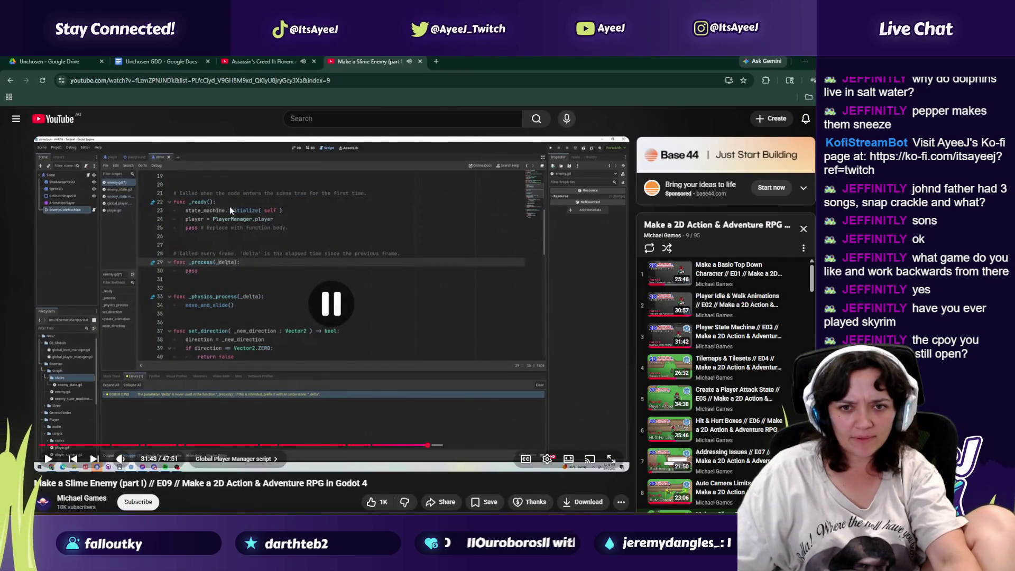
pyautogui.hotkey('alt', 'Tab')
pyautogui.hotkey('alt', 'Tab')
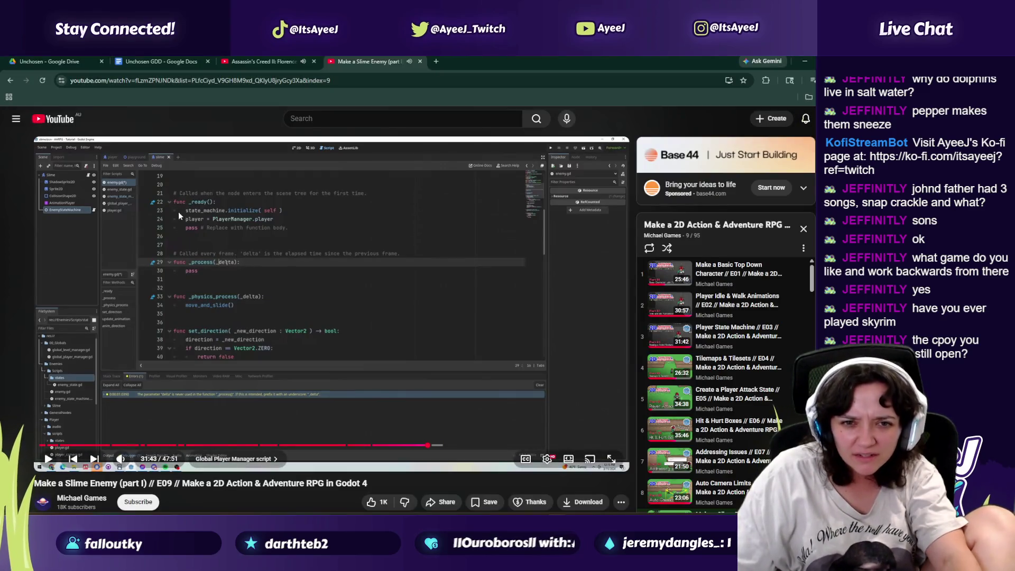
pyautogui.hotkey('alt', 'Tab')
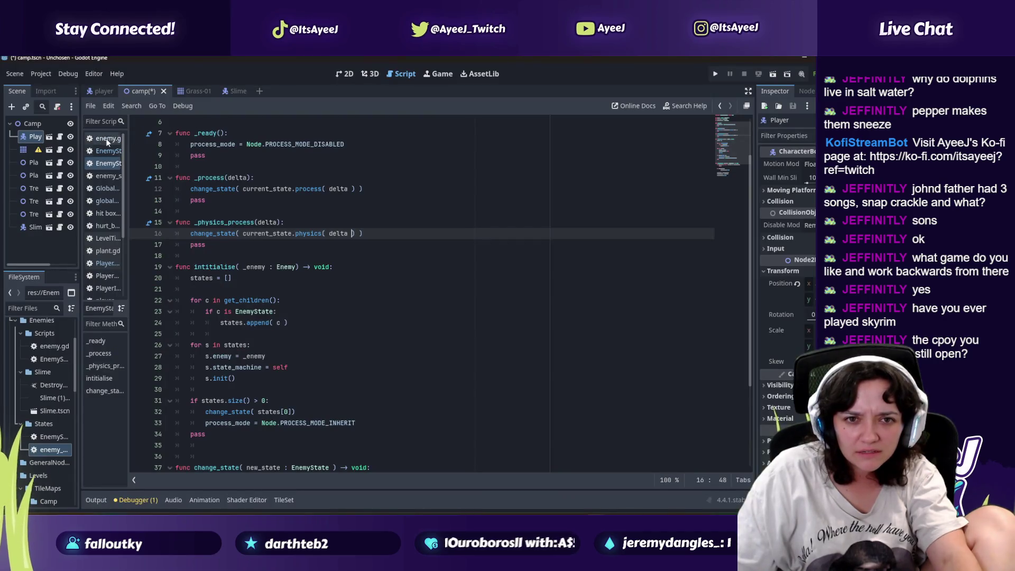
pyautogui.click(107, 139)
pyautogui.hotkey('alt', 'Tab')
pyautogui.click(303, 280)
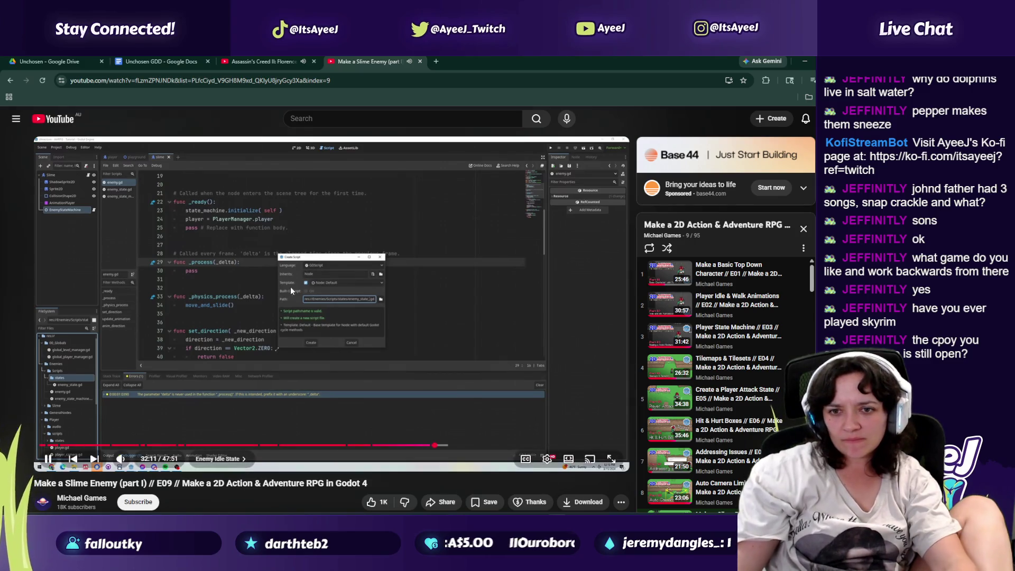
# Open the EnemyStateIdle script and compare it against the tutorial's code
pyautogui.click(240, 339)
pyautogui.hotkey('alt', 'Tab')
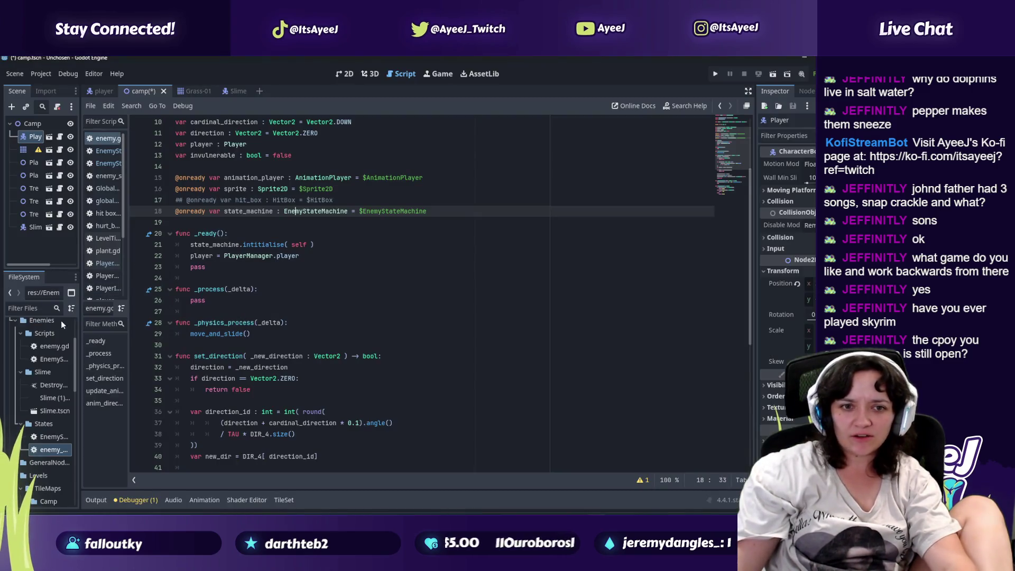
pyautogui.click(103, 178)
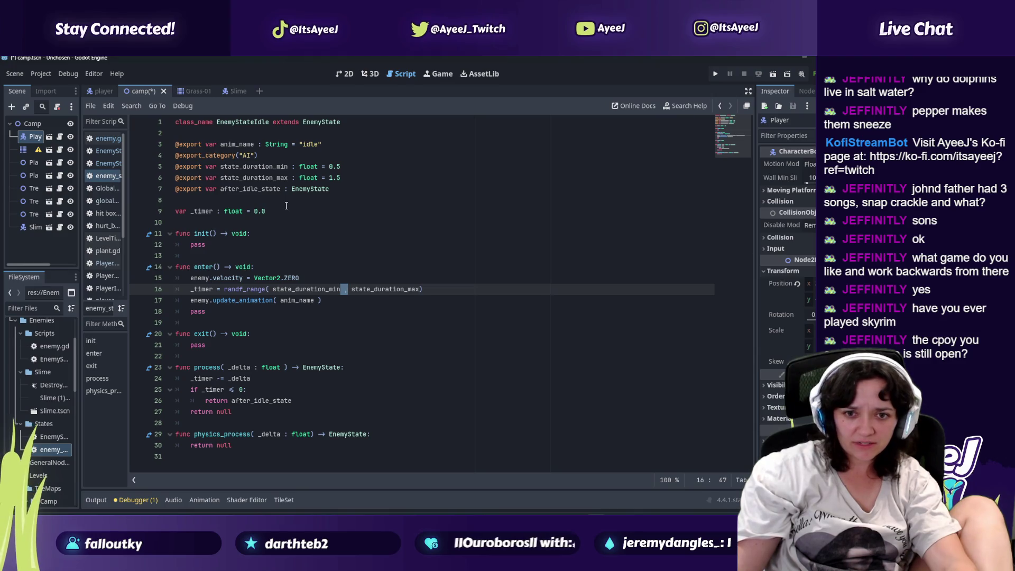
pyautogui.hotkey('alt', 'Tab')
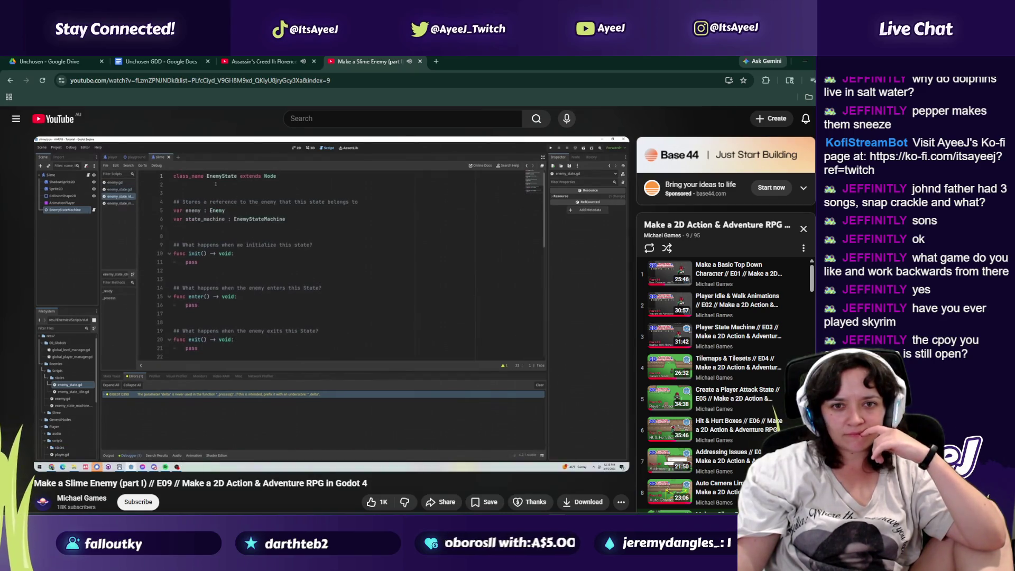
pyautogui.hotkey('alt', 'Tab')
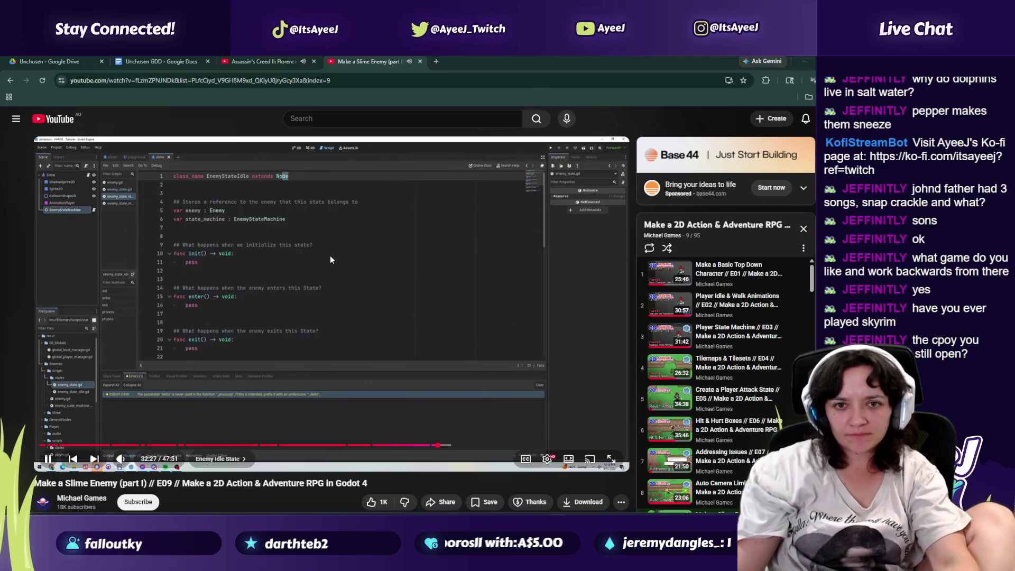
pyautogui.hotkey('alt', 'Tab')
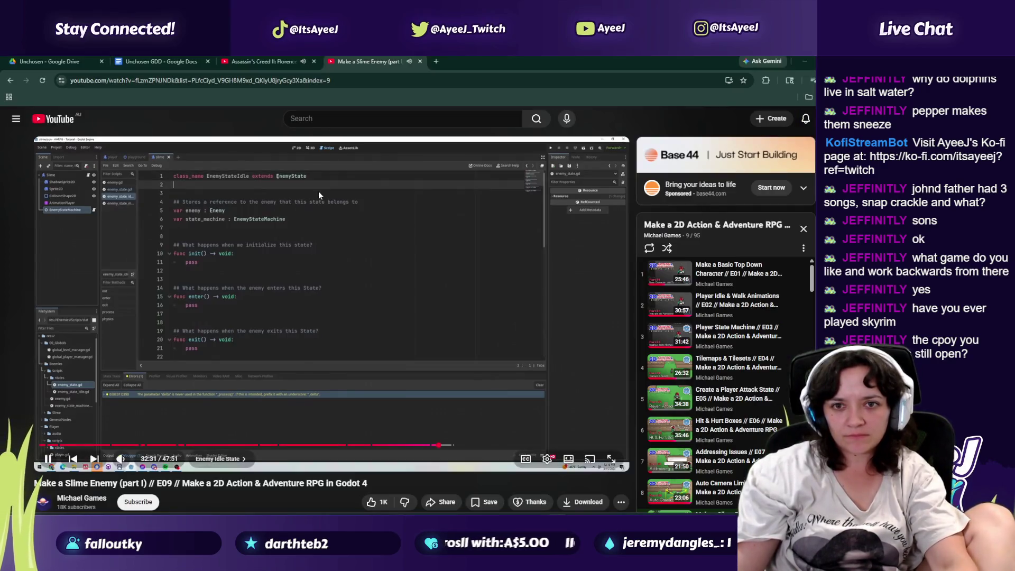
pyautogui.hotkey('alt', 'Tab')
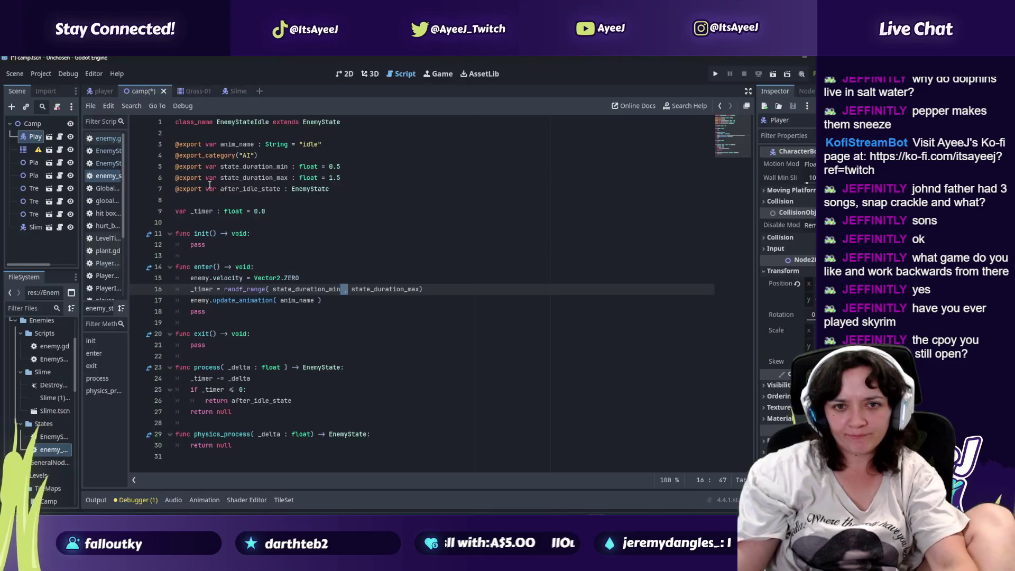
pyautogui.hotkey('alt', 'Tab')
# Skip the tutorial to about 33:07, then switch to the Slime scene
pyautogui.moveTo(440, 445)
pyautogui.mouseDown()
pyautogui.moveTo(456, 449)
pyautogui.moveTo(445, 449)
pyautogui.mouseUp()
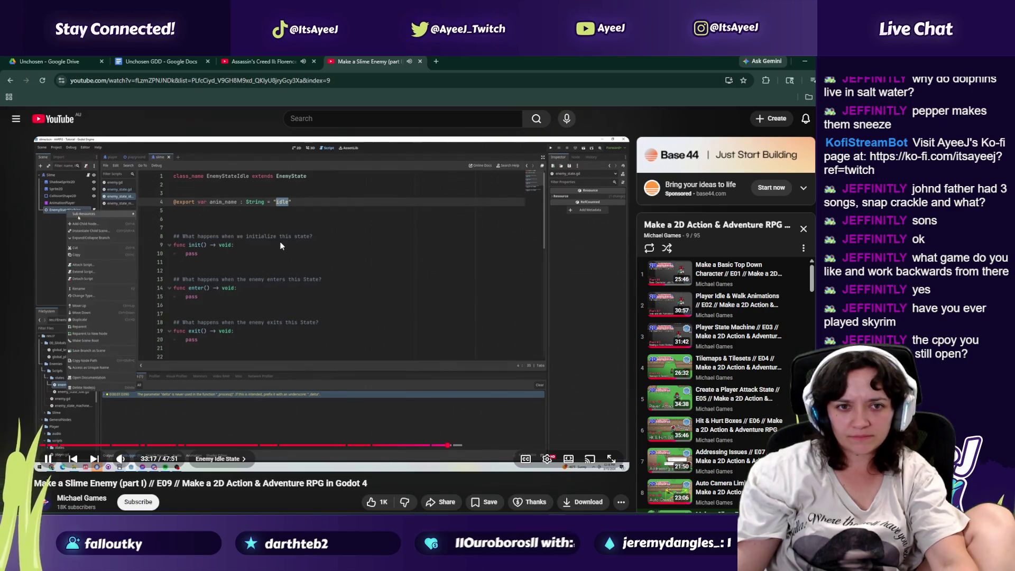
pyautogui.click(189, 236)
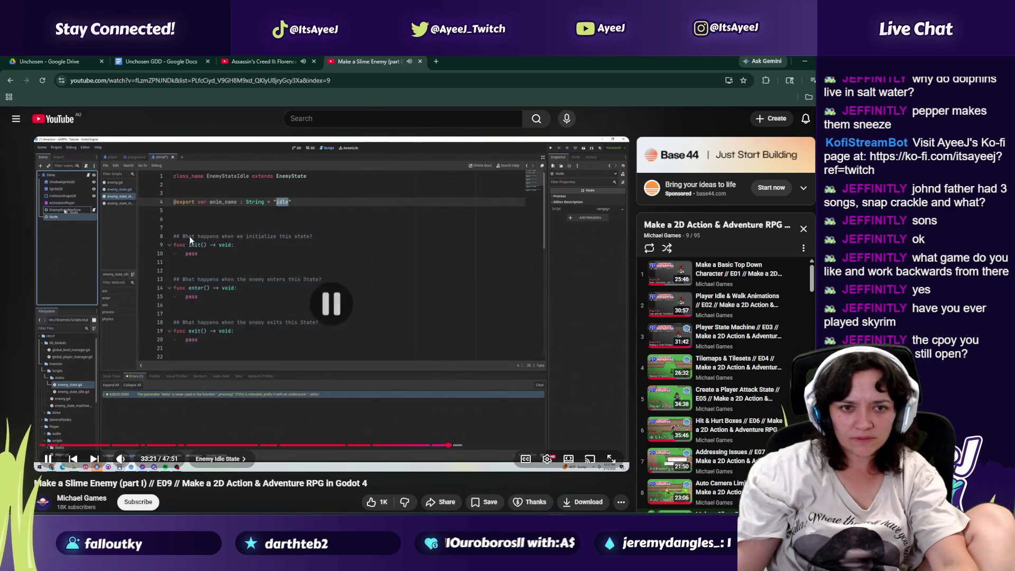
pyautogui.hotkey('alt', 'Tab')
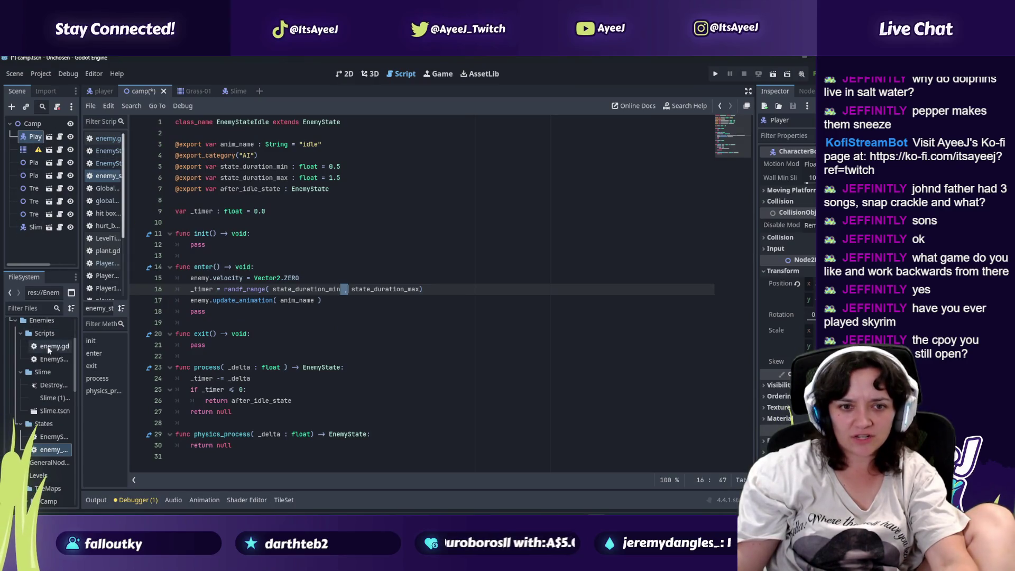
pyautogui.click(227, 90)
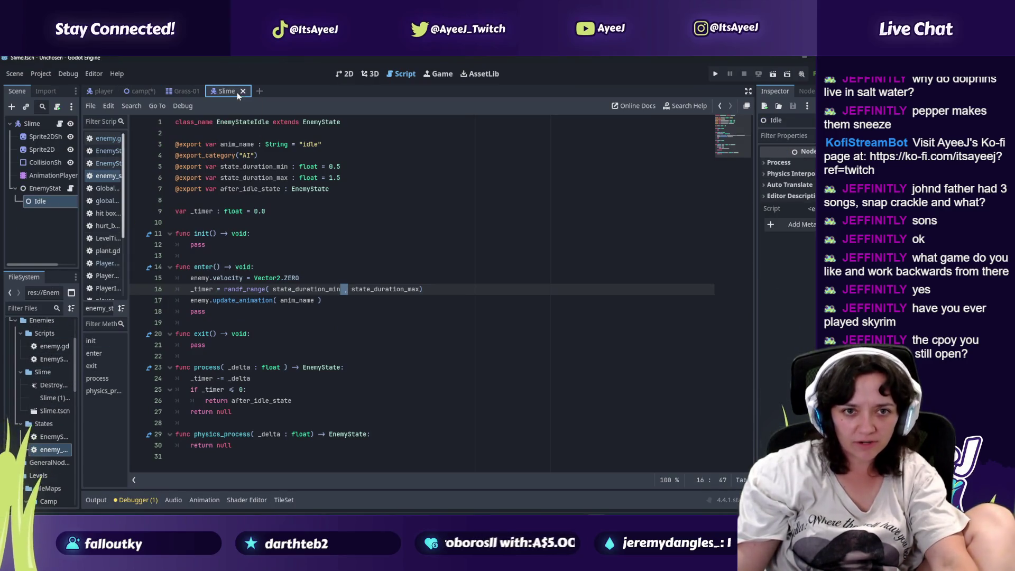
# Delete the old Idle node from the Slime scene
pyautogui.rightClick(48, 204)
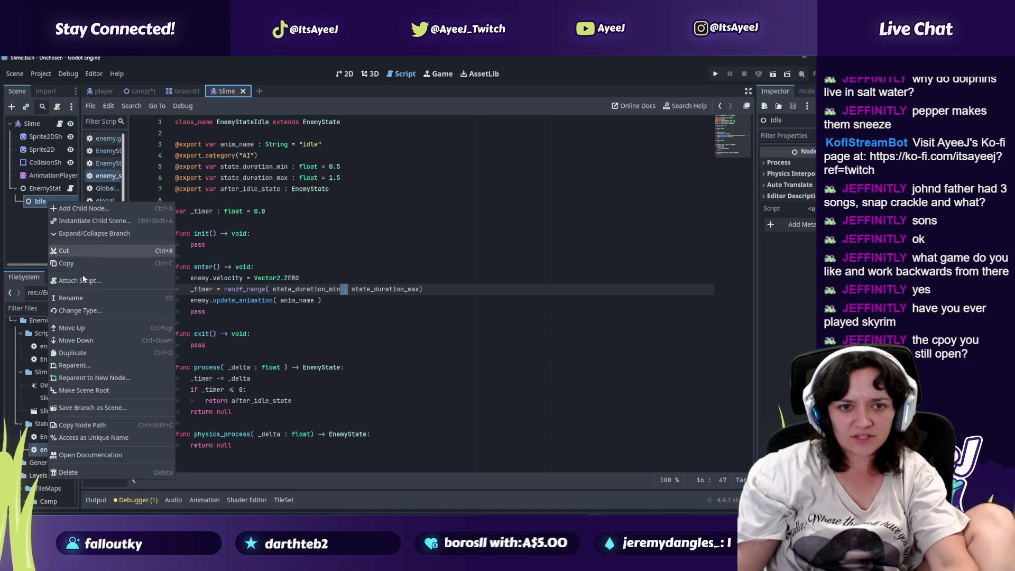
pyautogui.click(84, 474)
pyautogui.click(419, 302)
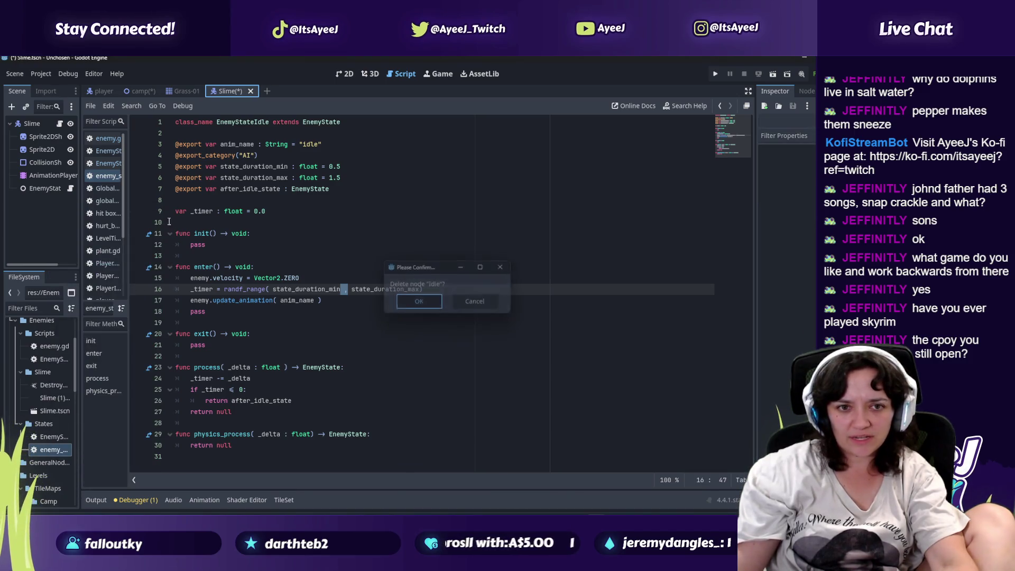
# Add a plain Node child to the Slime's state machine node
pyautogui.rightClick(44, 189)
pyautogui.click(85, 210)
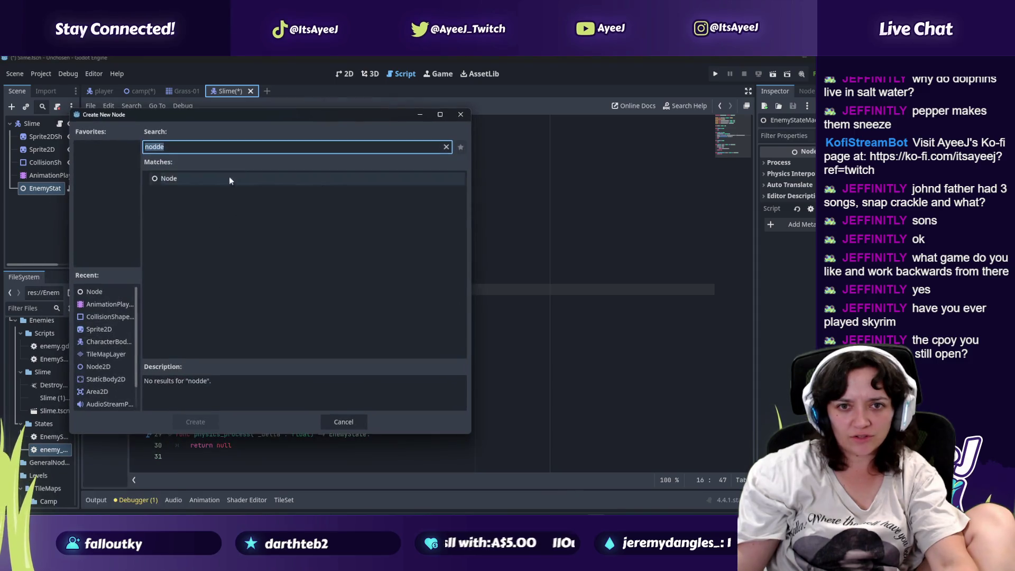
pyautogui.click(175, 179)
pyautogui.click(196, 422)
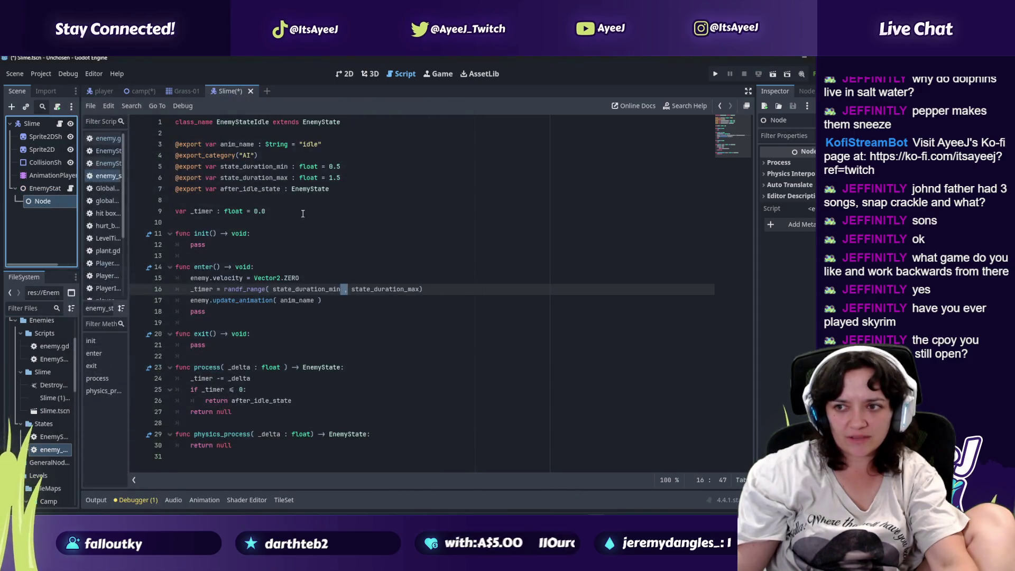
pyautogui.hotkey('alt', 'Tab')
pyautogui.click(326, 258)
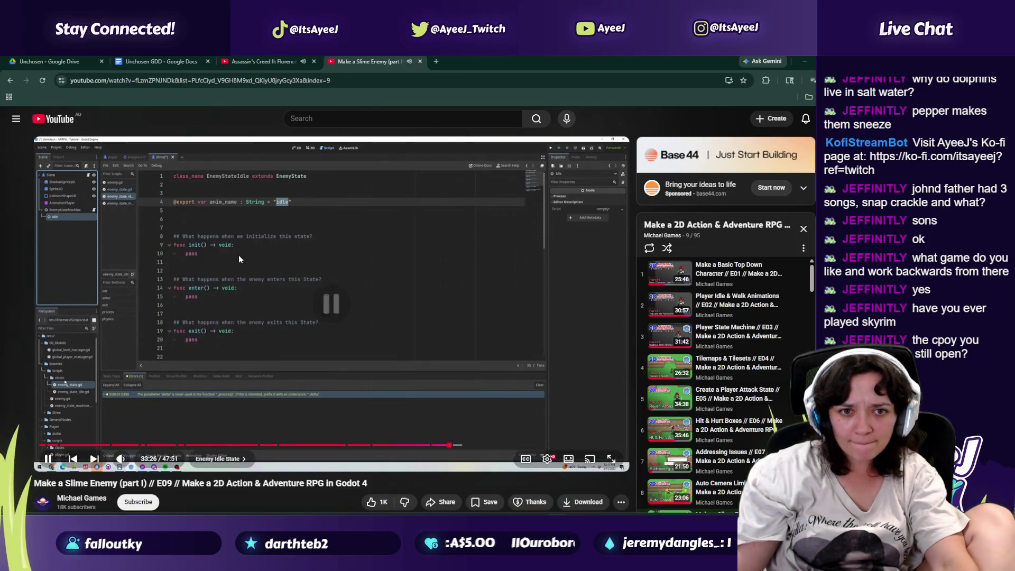
pyautogui.hotkey('alt', 'Tab')
# Rename the new Node to Idle
pyautogui.doubleClick(48, 200)
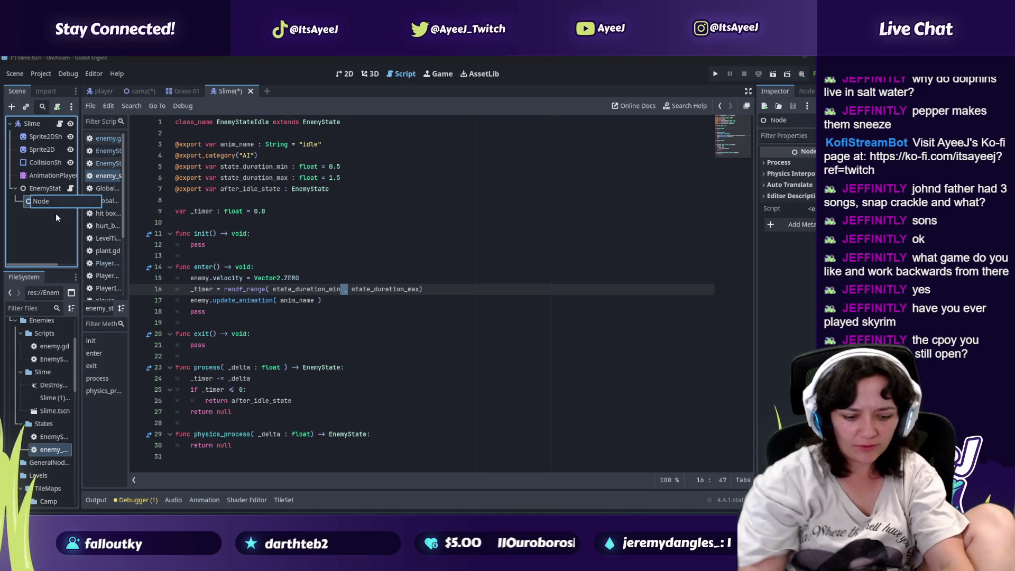
pyautogui.press('Return')
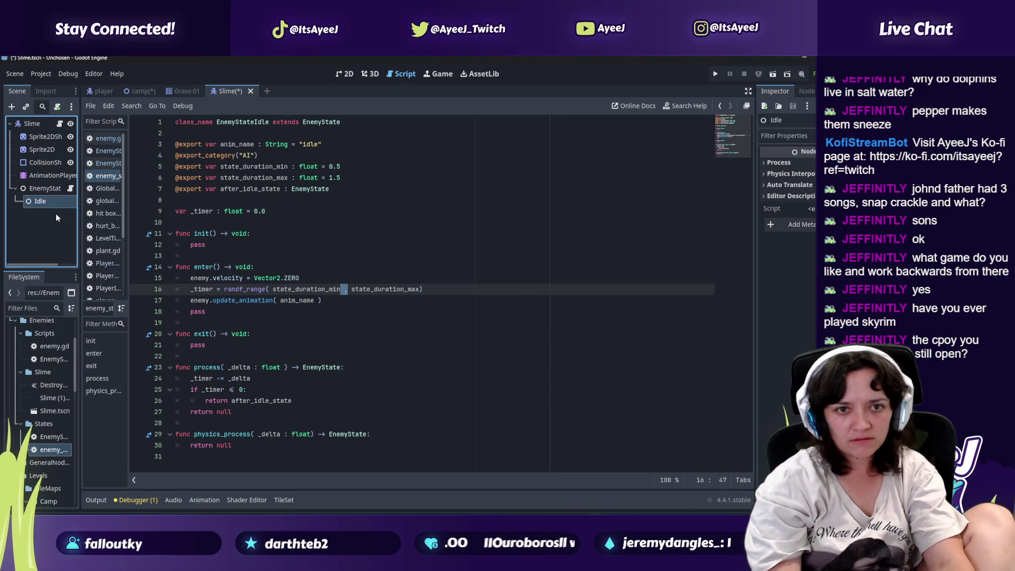
pyautogui.hotkey('alt', 'Tab')
pyautogui.click(172, 236)
pyautogui.click(191, 272)
pyautogui.hotkey('alt', 'Tab')
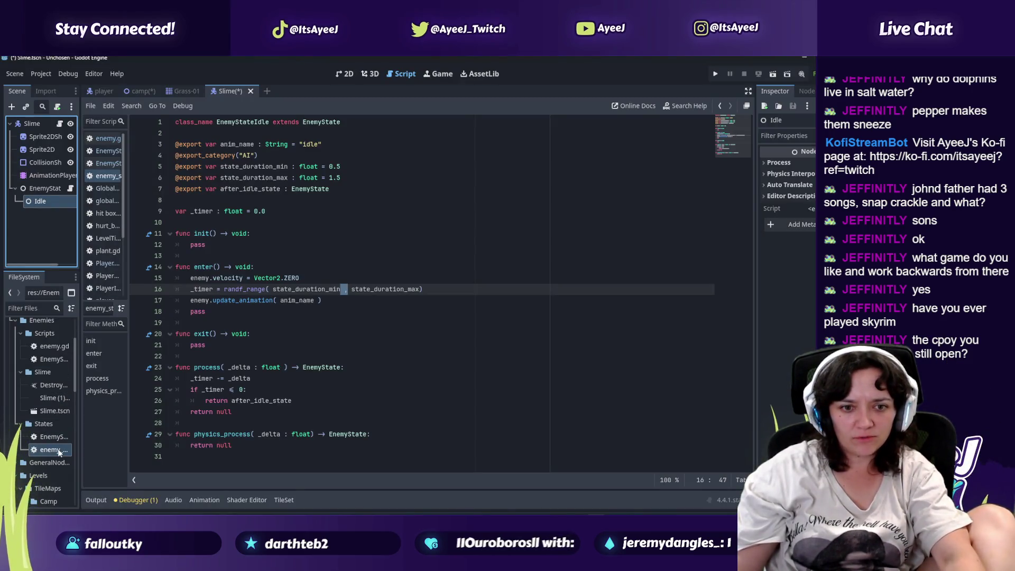
# Attach the EnemyStateIdle script to the new Idle node
pyautogui.moveTo(59, 452)
pyautogui.mouseDown()
pyautogui.moveTo(158, 245)
pyautogui.moveTo(38, 206)
pyautogui.mouseUp()
pyautogui.hotkey('alt', 'Tab')
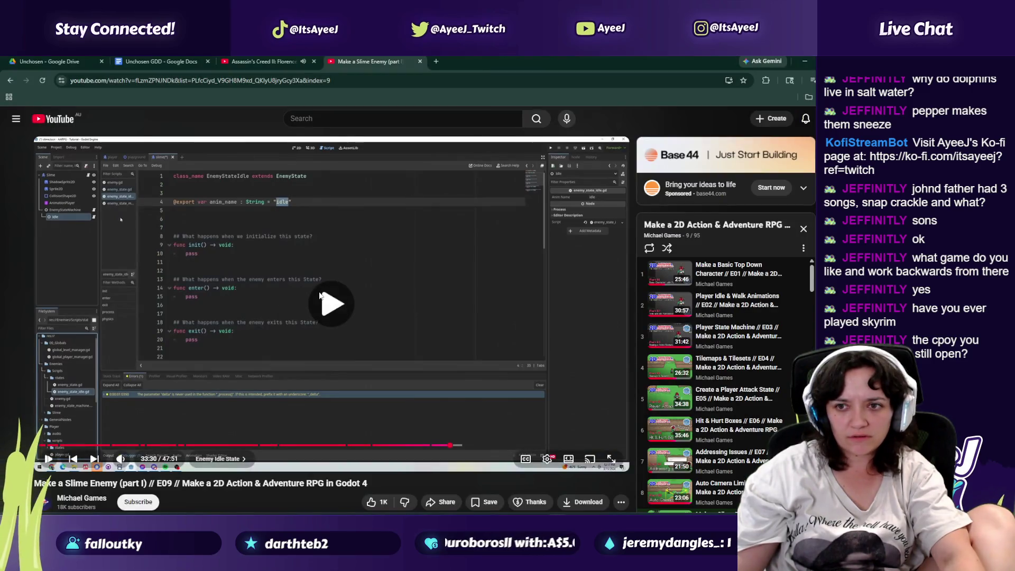
pyautogui.click(321, 295)
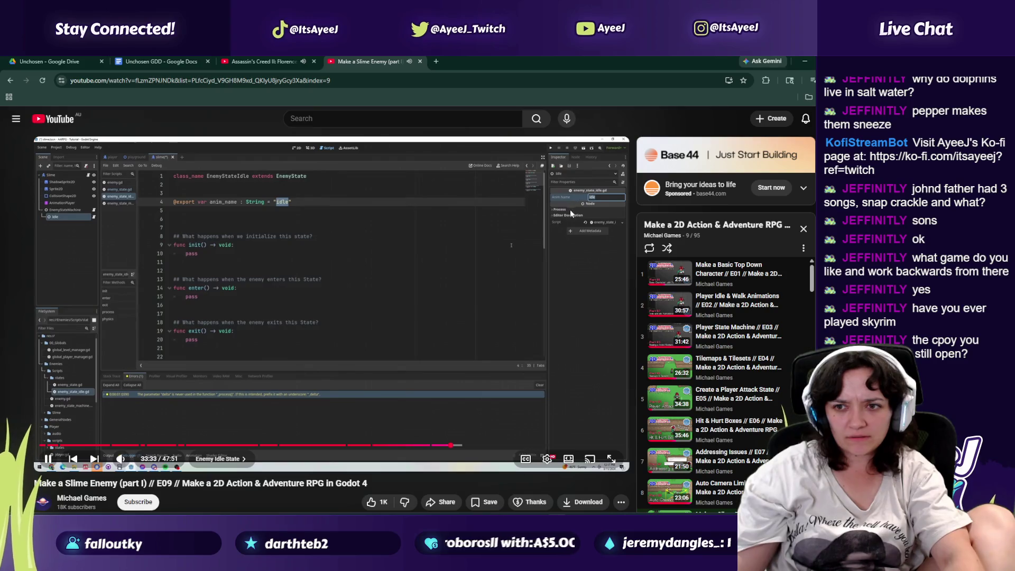
# Insert a blank line after the anim_name export on line 3, following the tutorial
pyautogui.click(426, 281)
pyautogui.hotkey('alt', 'Tab')
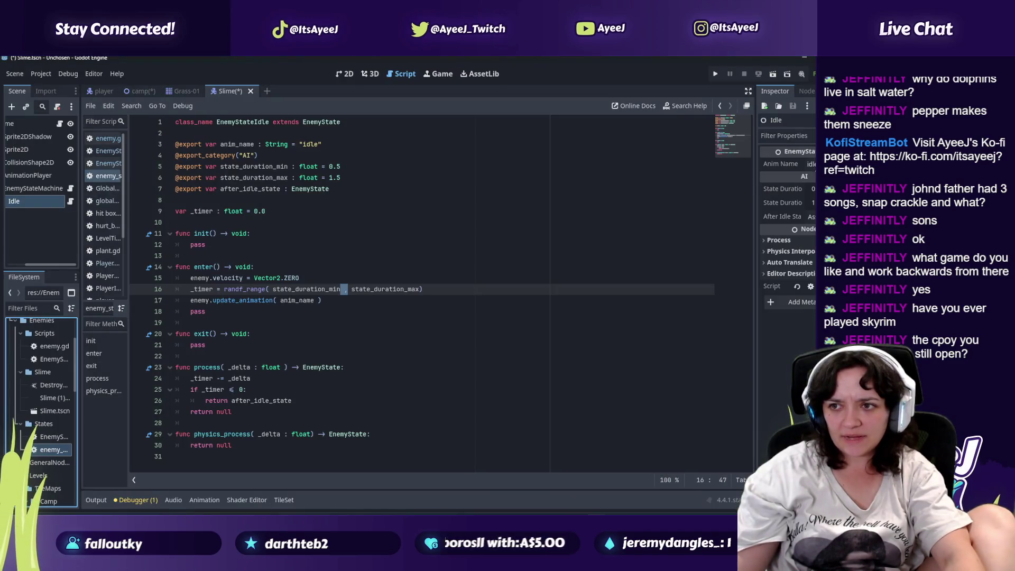
pyautogui.hotkey('alt', 'Tab')
pyautogui.click(412, 262)
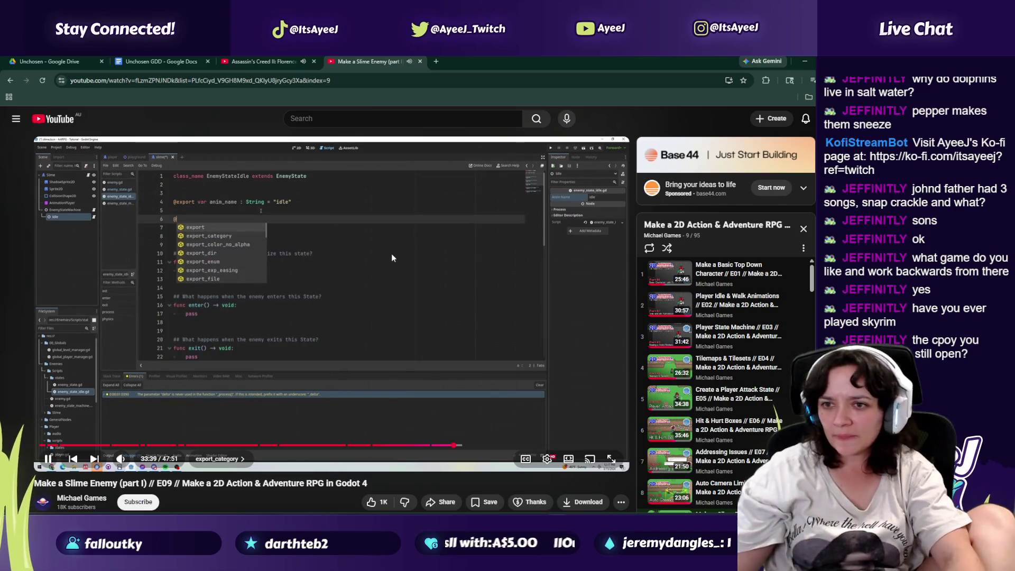
pyautogui.hotkey('alt', 'Tab')
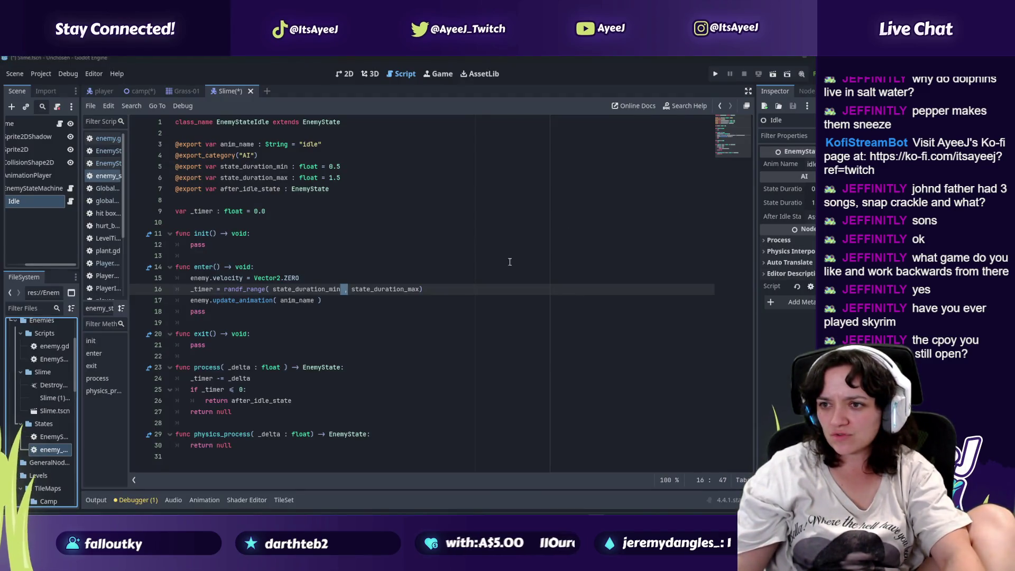
pyautogui.hotkey('alt', 'Tab')
pyautogui.click(456, 301)
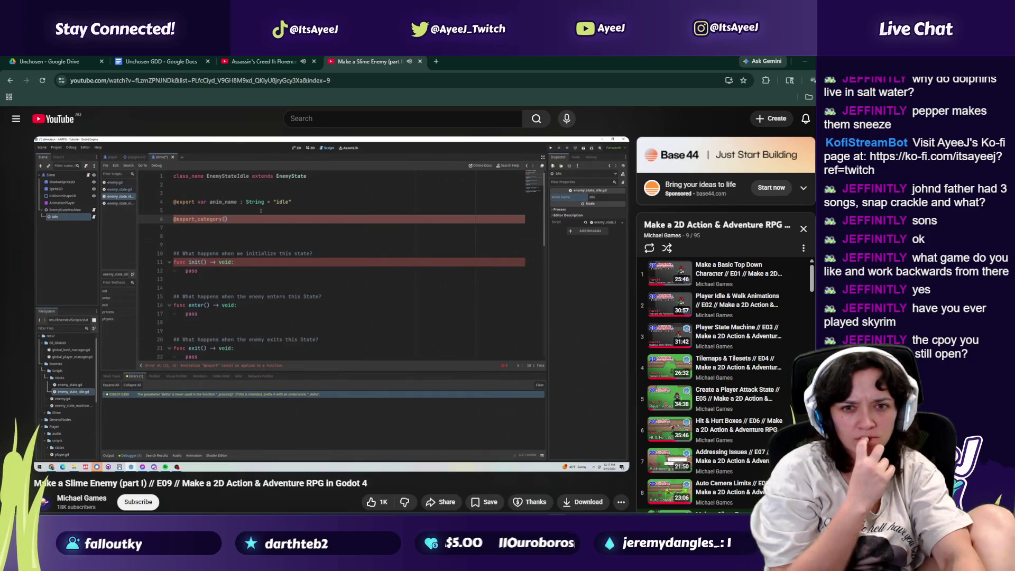
pyautogui.click(406, 294)
pyautogui.hotkey('alt', 'Tab')
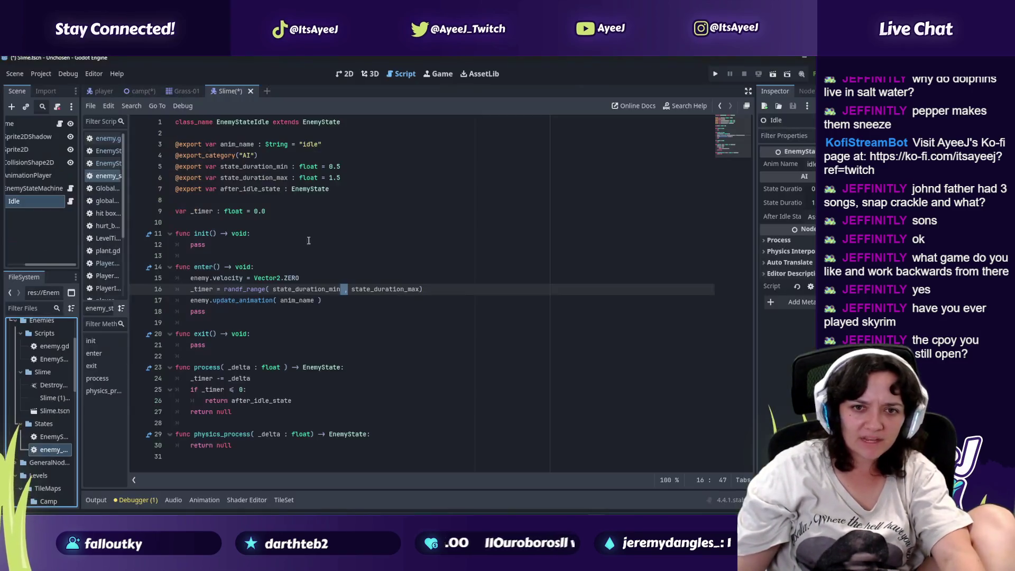
pyautogui.click(327, 144)
pyautogui.press('Return')
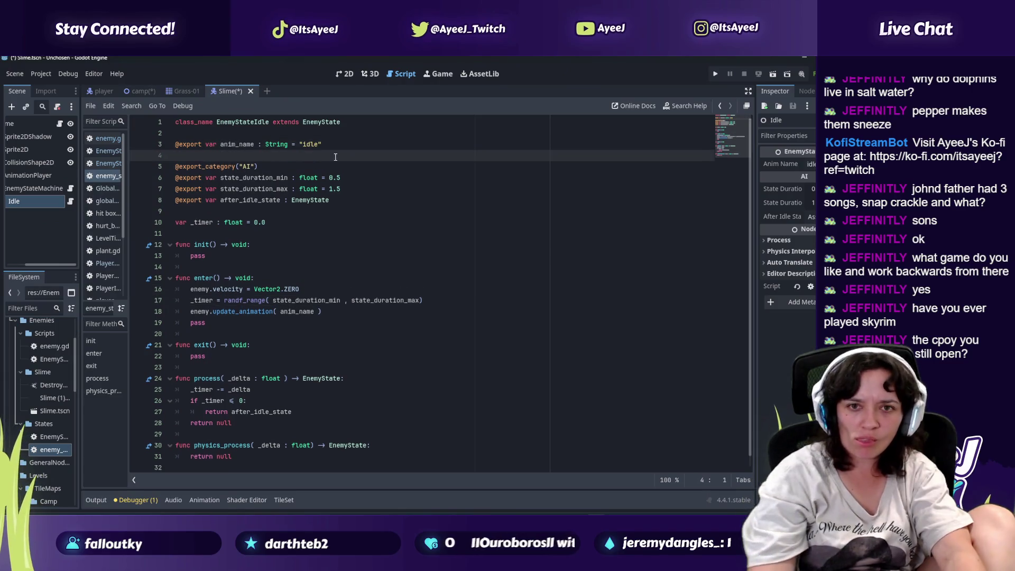
# Resume the tutorial and jump ahead to 34:16
pyautogui.hotkey('alt', 'Tab')
pyautogui.click(290, 265)
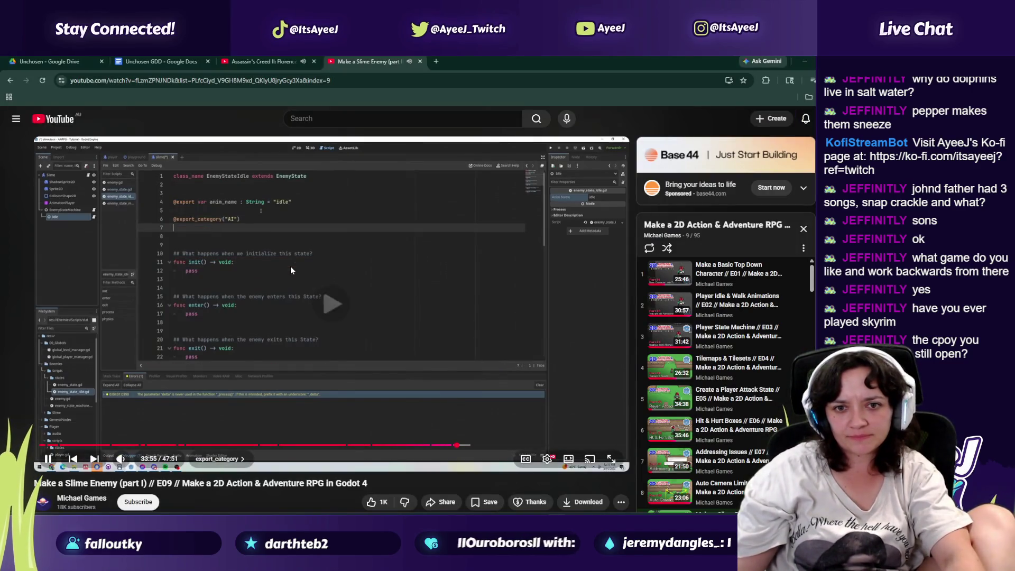
pyautogui.click(461, 445)
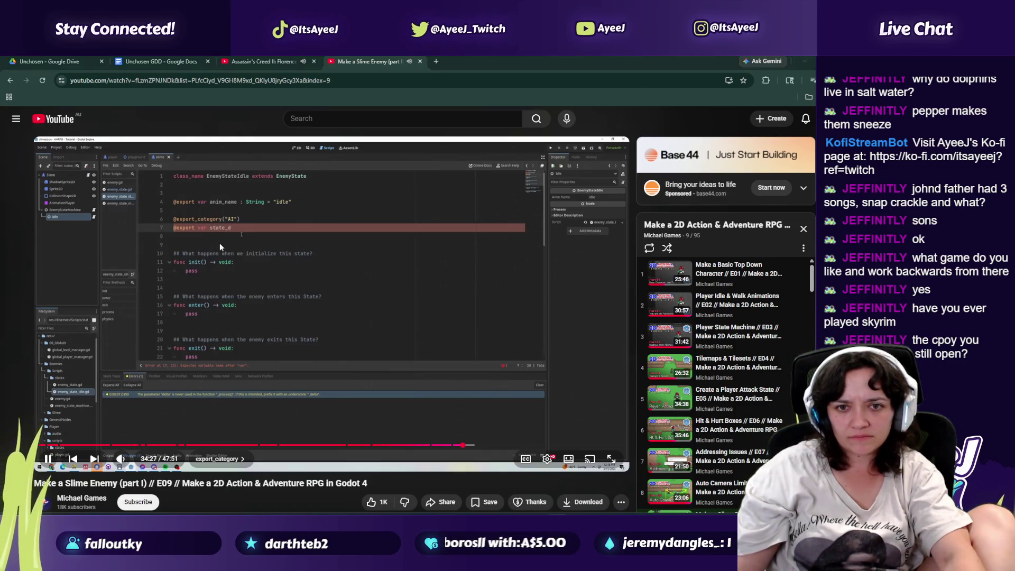
pyautogui.hotkey('alt', 'Tab')
pyautogui.hotkey('alt', 'Tab')
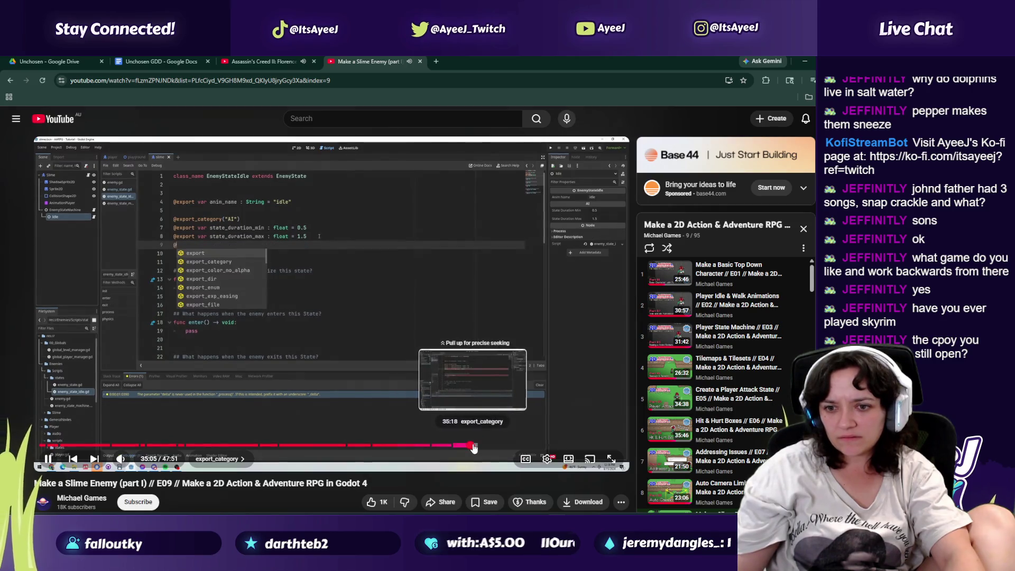
# Skip the tutorial further through 35:34 to about 36:21
pyautogui.click(474, 447)
pyautogui.click(476, 447)
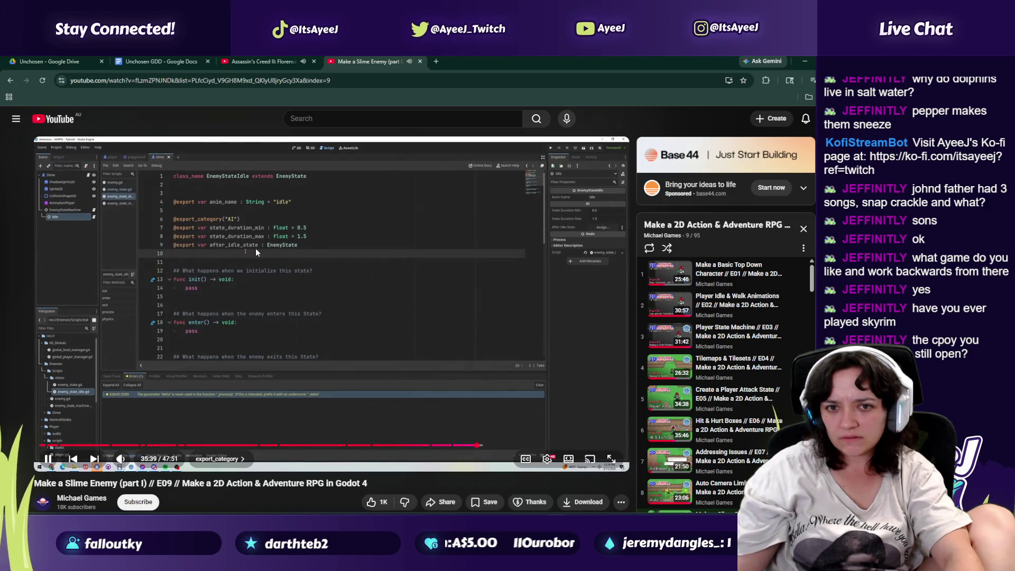
pyautogui.click(351, 287)
pyautogui.hotkey('alt', 'Tab')
pyautogui.hotkey('alt', 'Tab')
pyautogui.hotkey('alt', 'Tab')
pyautogui.hotkey('alt', 'Tab')
pyautogui.click(372, 270)
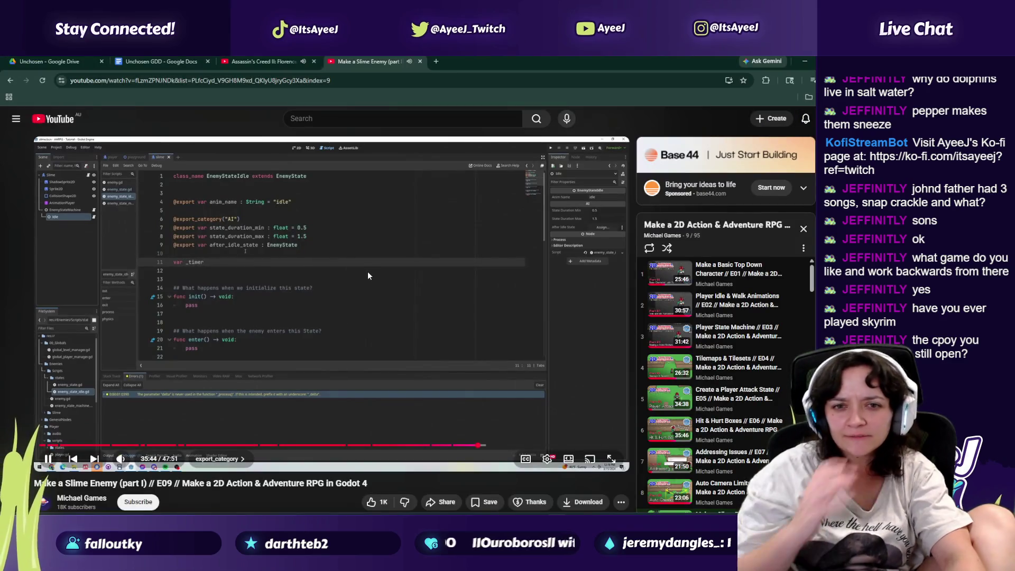
pyautogui.hotkey('alt', 'Tab')
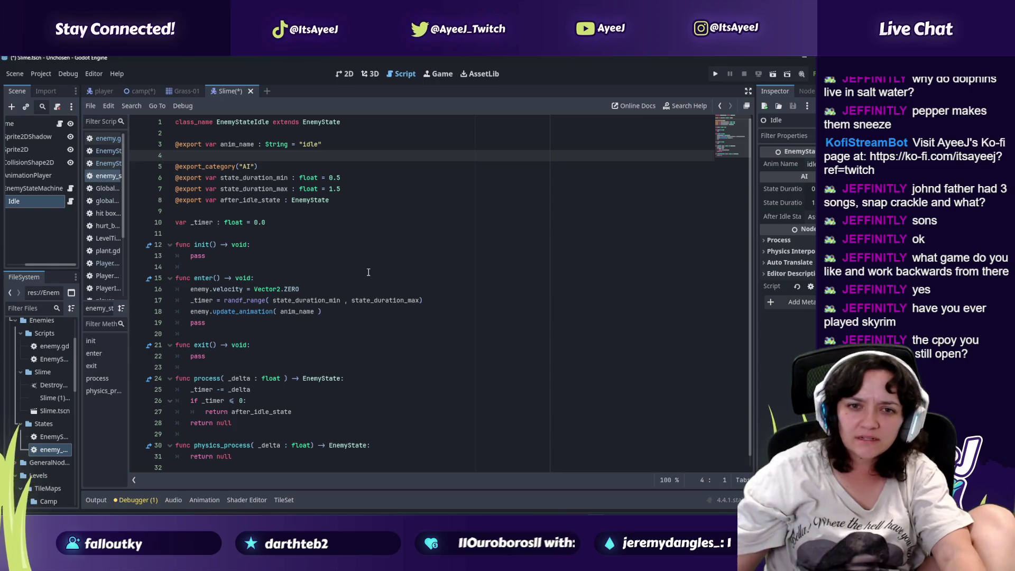
pyautogui.hotkey('alt', 'Tab')
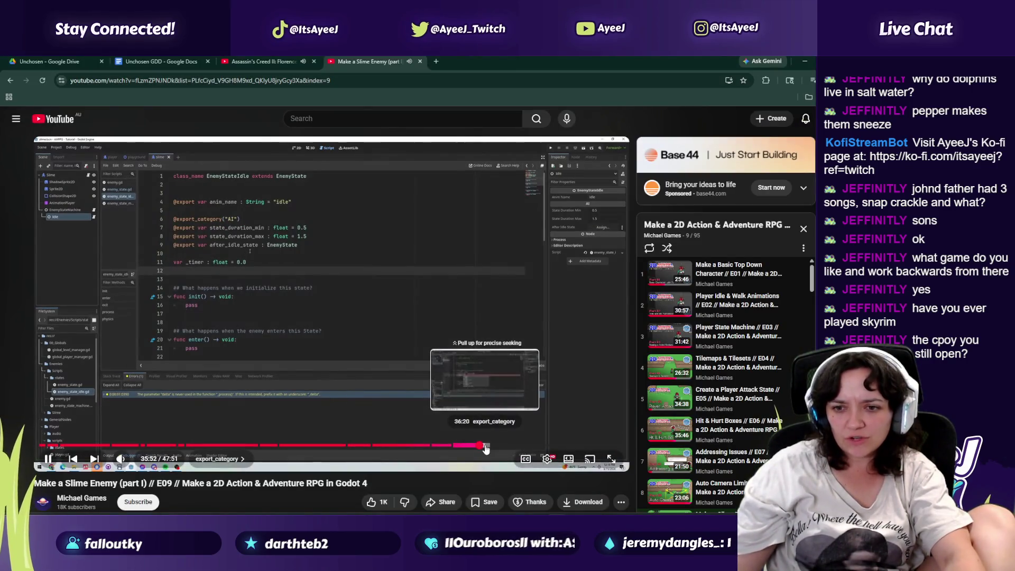
pyautogui.click(483, 448)
pyautogui.moveTo(499, 450); pyautogui.dragTo(498, 450)
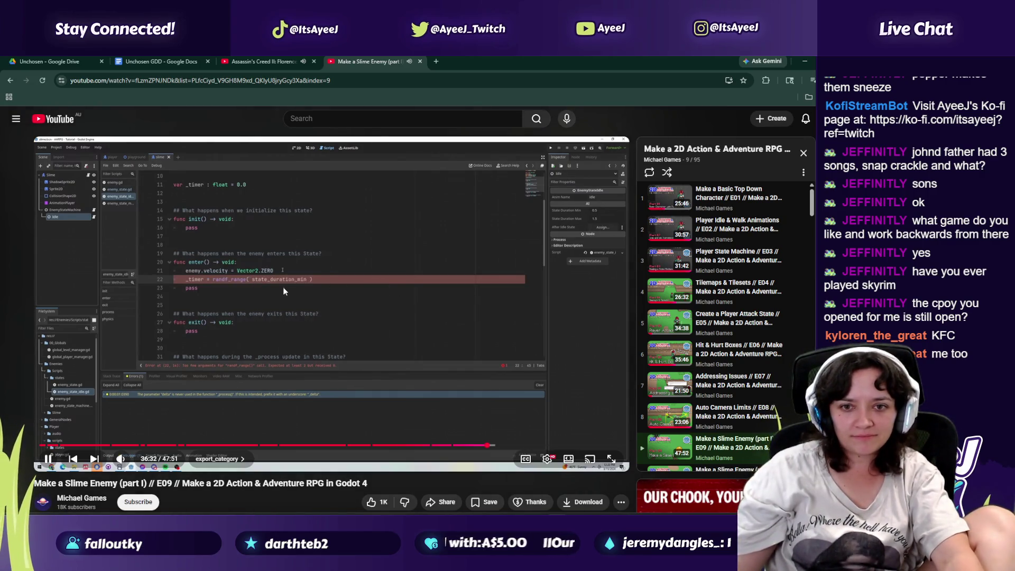
# Pause the tutorial where _timer is set from randf_range of the duration values
pyautogui.click(285, 288)
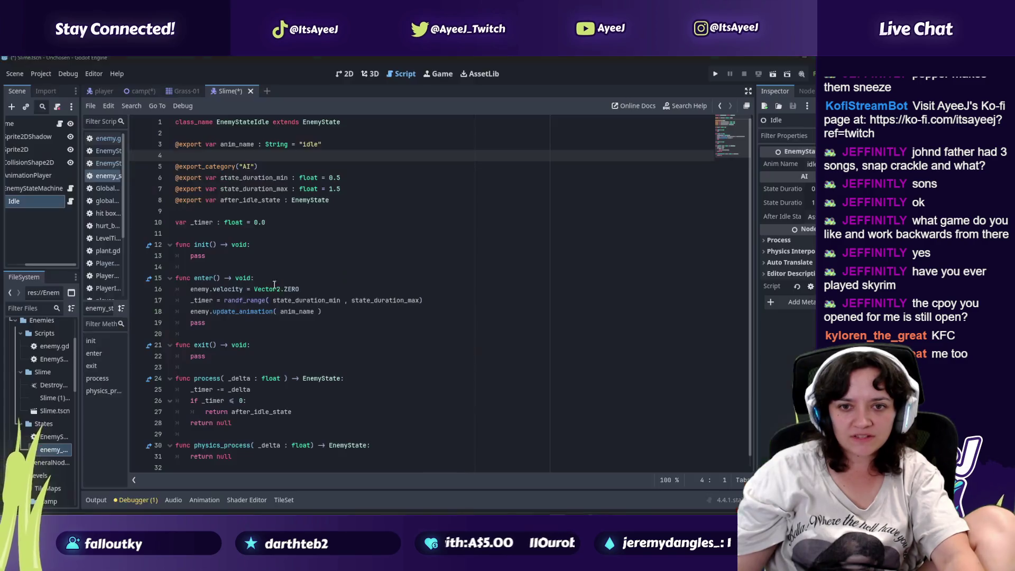
# Play the tutorial to 36:49 and compare its idle script with the Godot one
pyautogui.hotkey('alt', 'Tab')
pyautogui.hotkey('alt', 'Tab')
pyautogui.click(313, 302)
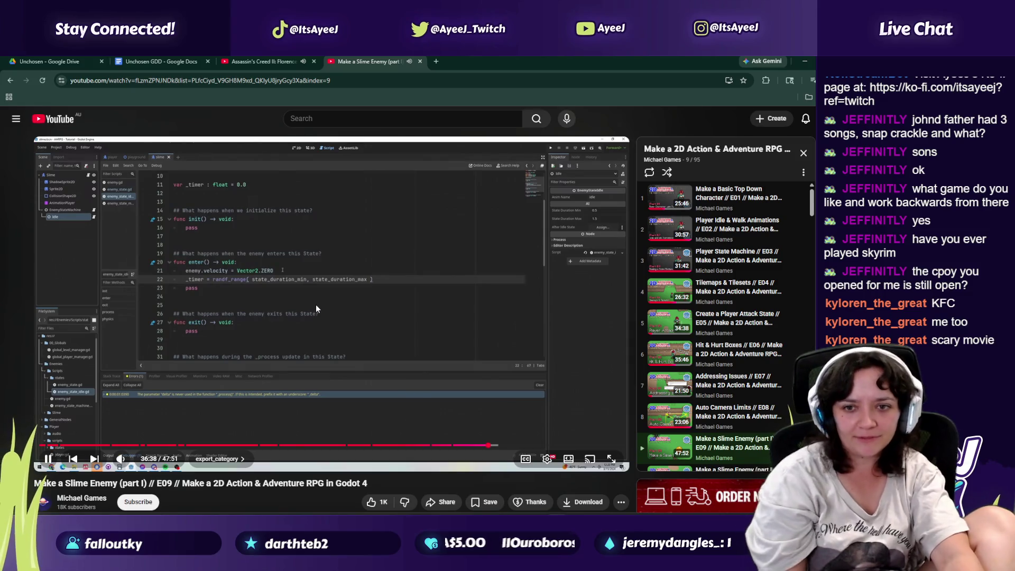
pyautogui.hotkey('alt', 'Tab')
pyautogui.hotkey('alt', 'Tab')
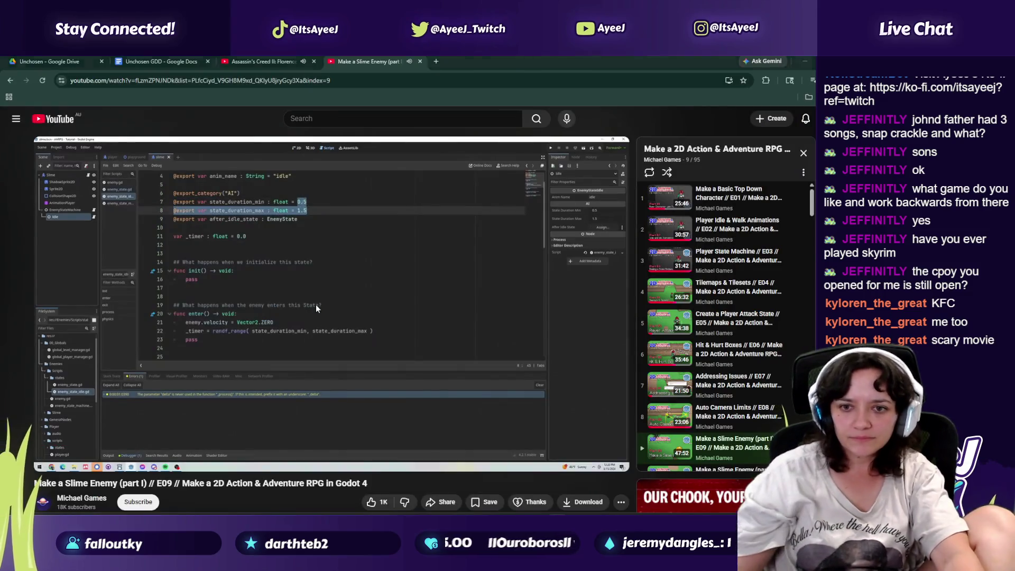
pyautogui.hotkey('alt', 'Tab')
pyautogui.hotkey('alt', 'Tab')
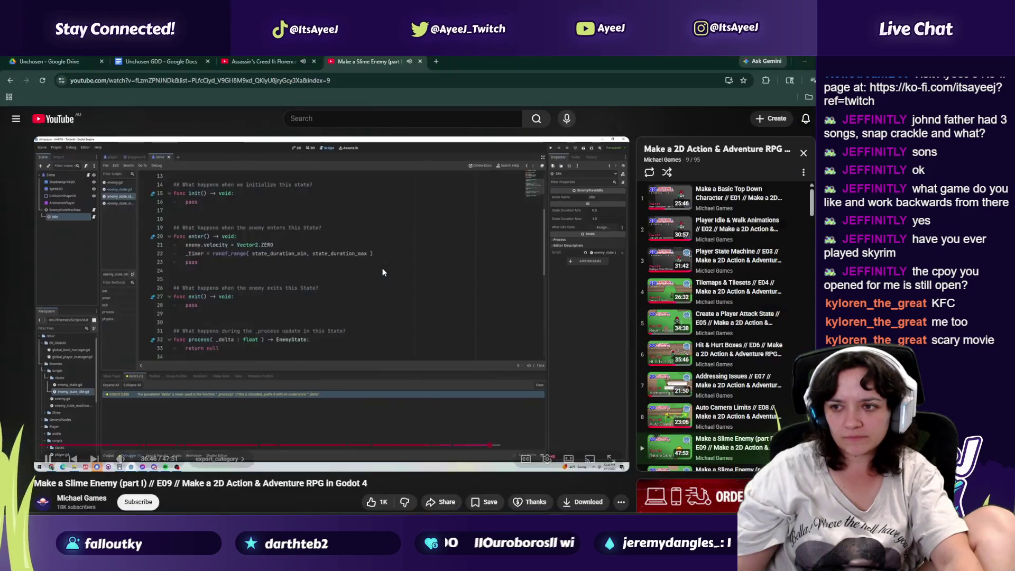
pyautogui.click(373, 288)
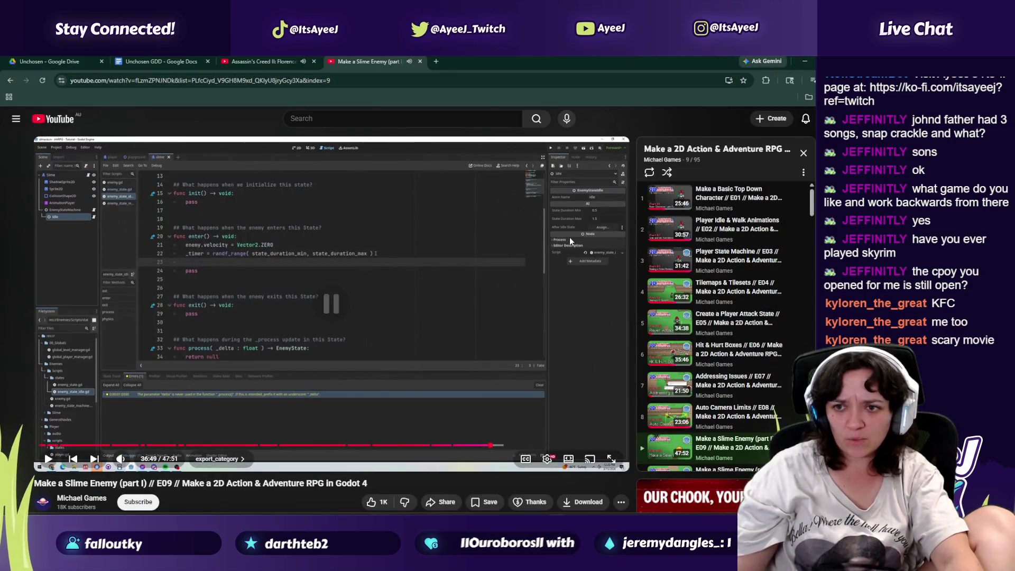
pyautogui.hotkey('alt', 'Tab')
pyautogui.hotkey('alt', 'Tab')
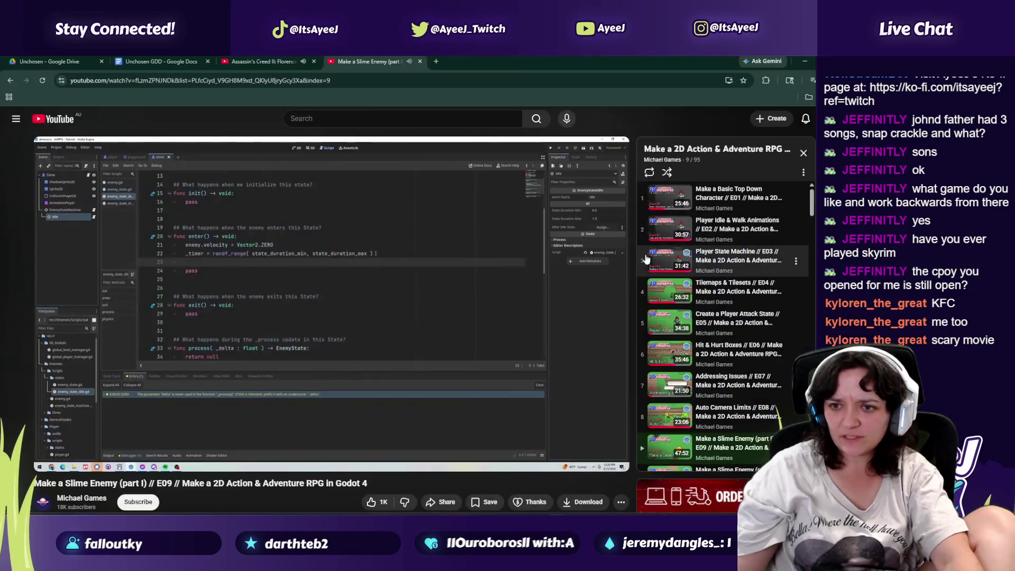
pyautogui.hotkey('alt', 'Tab')
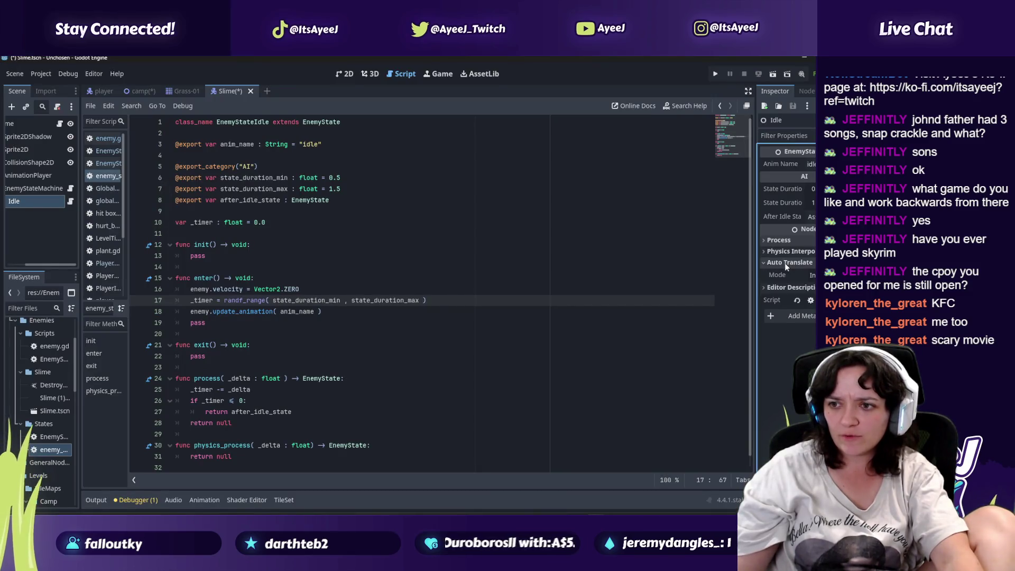
pyautogui.hotkey('alt', 'Tab')
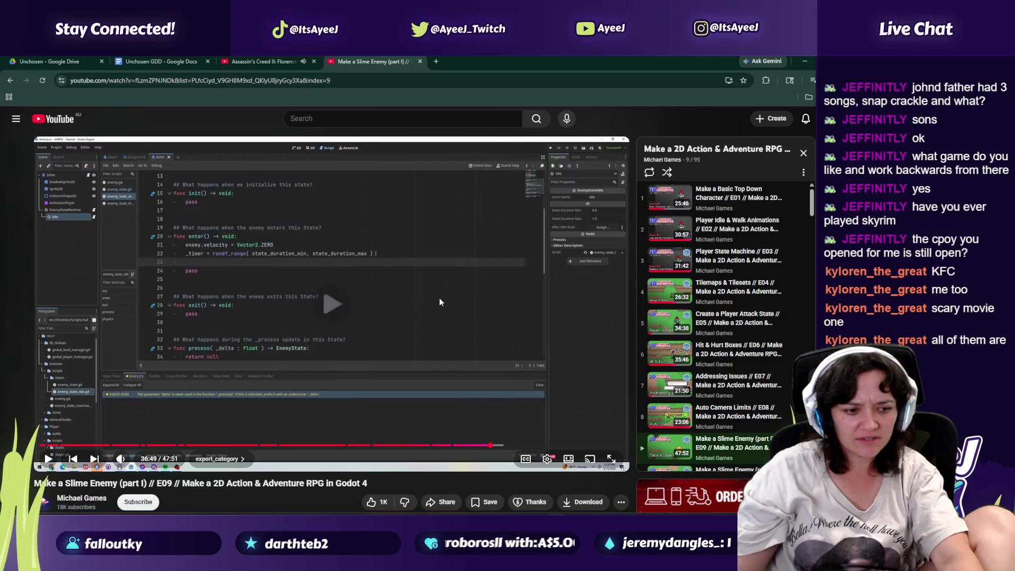
# Continue the tutorial, checking the process countdown of _timer against the script
pyautogui.click(439, 299)
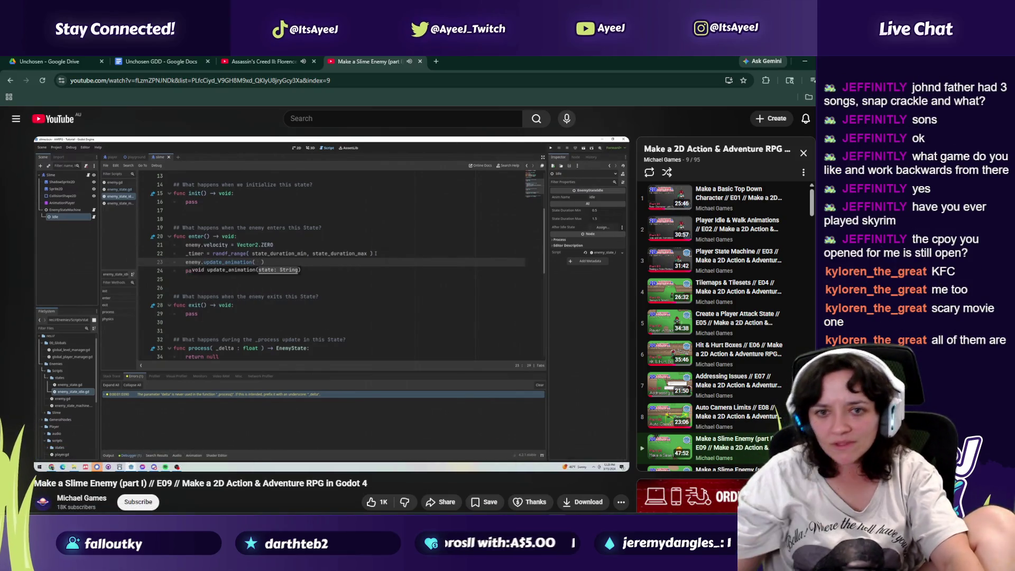
pyautogui.click(410, 332)
pyautogui.hotkey('alt', 'Tab')
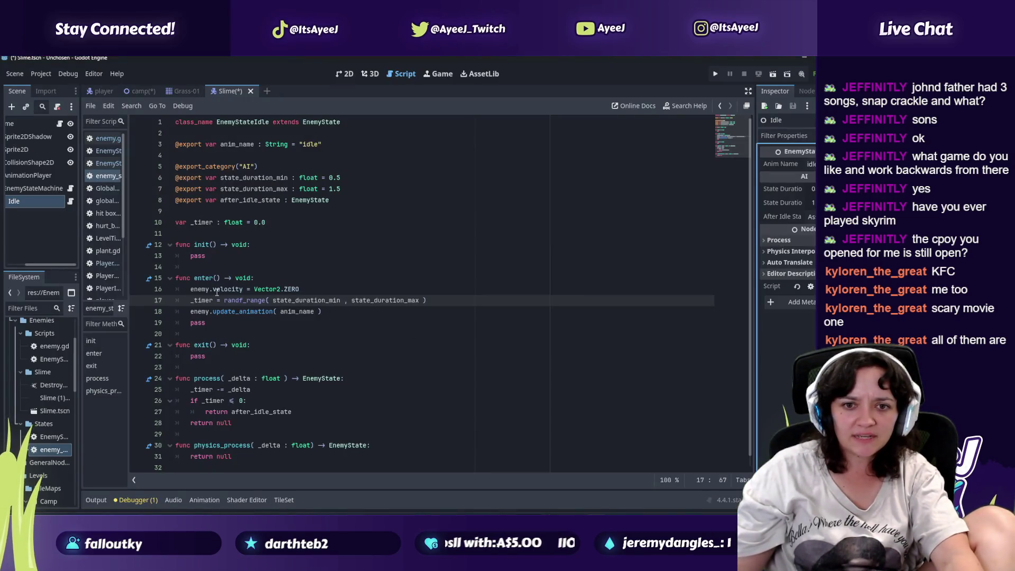
pyautogui.hotkey('alt', 'Tab')
pyautogui.click(348, 325)
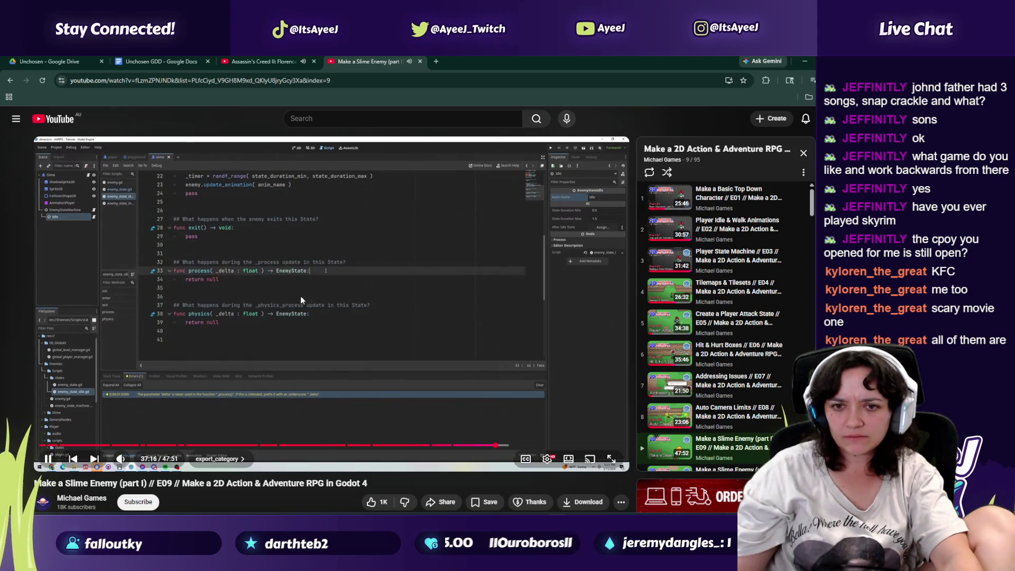
pyautogui.hotkey('alt', 'Tab')
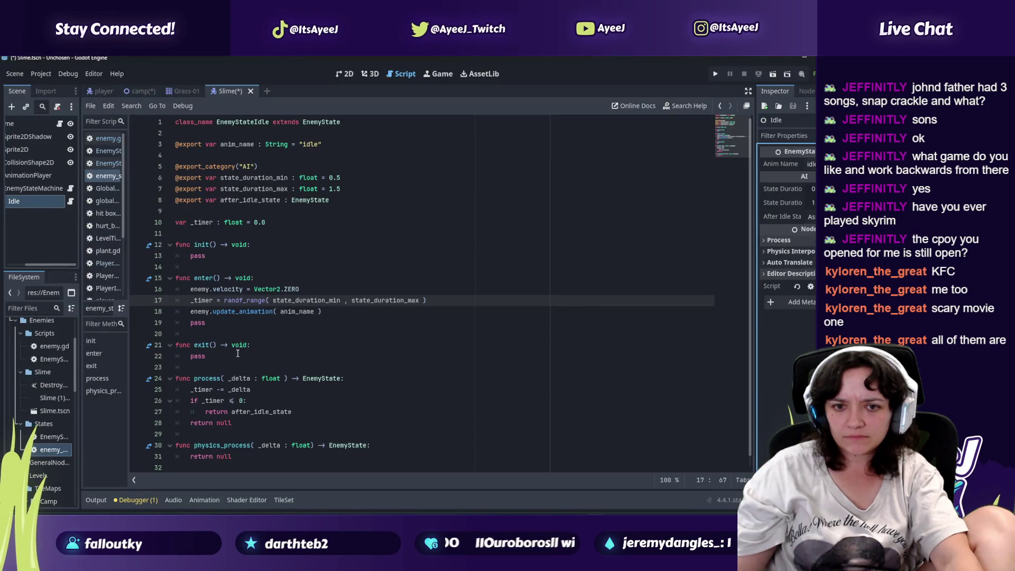
pyautogui.scroll(-1, 236, 375)
pyautogui.hotkey('alt', 'Tab')
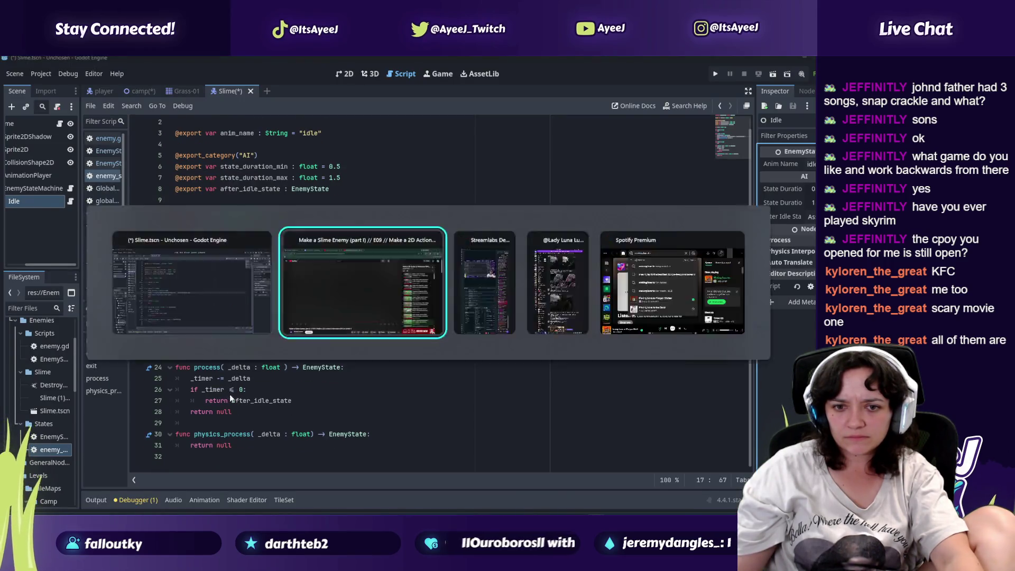
# Skip the tutorial to about 38:15 and save the Slime scene with Ctrl+S
pyautogui.moveTo(503, 449); pyautogui.dragTo(514, 448)
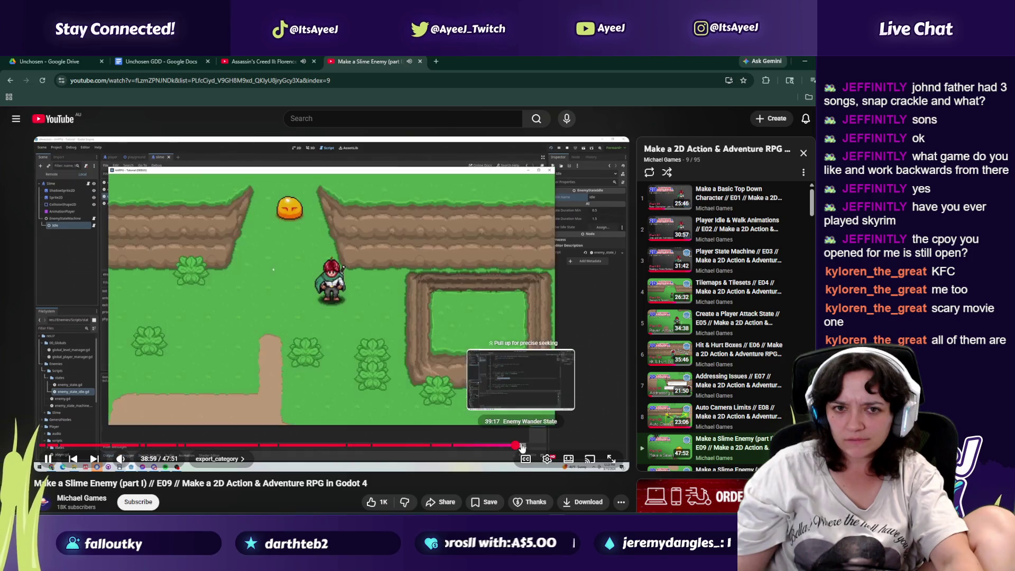
pyautogui.click(382, 373)
pyautogui.hotkey('alt', 'Tab')
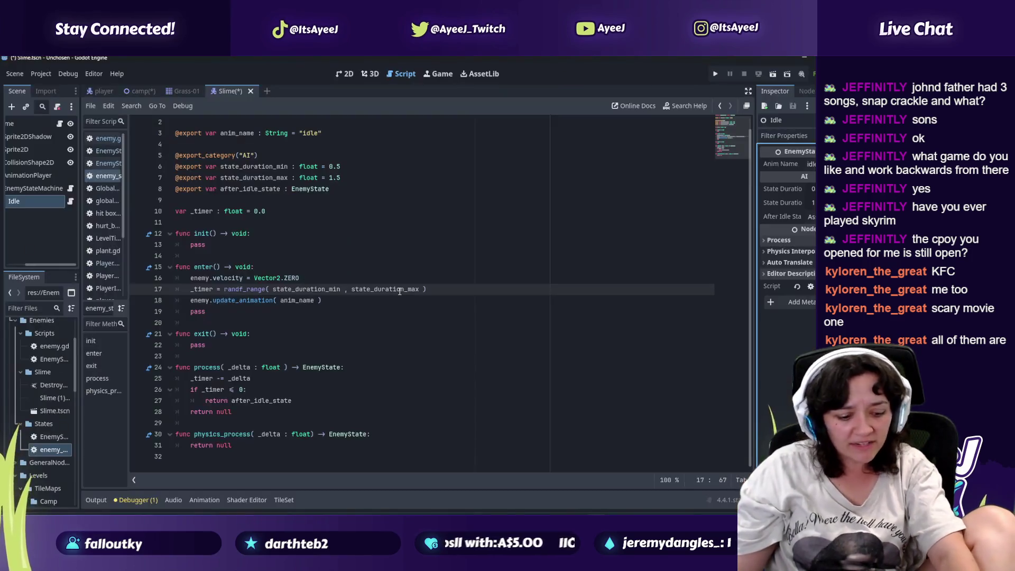
pyautogui.hotkey('ctrl', 's')
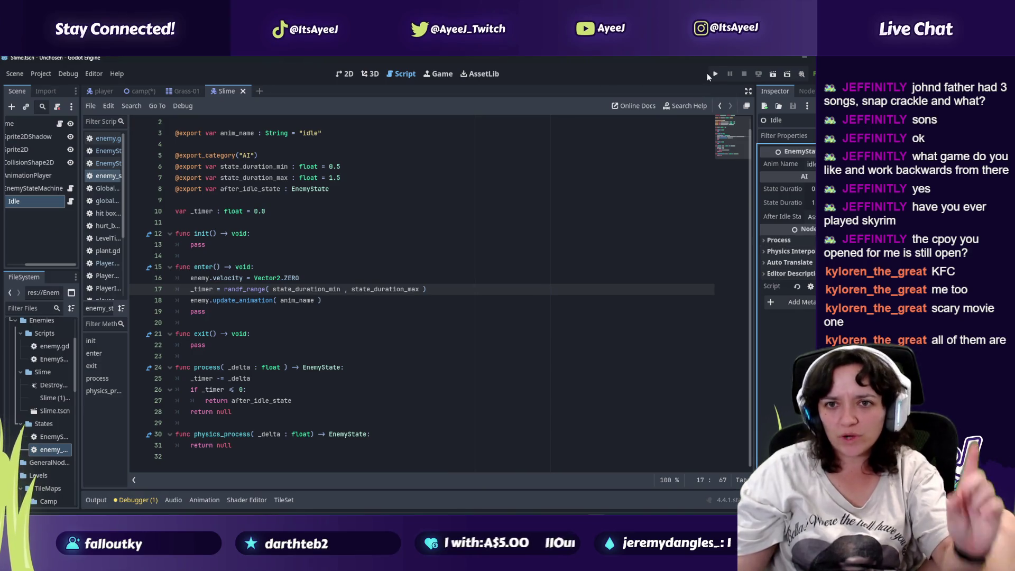
# Run the game to test the slime and inspect the debugger's errors and stack trace
pyautogui.click(710, 75)
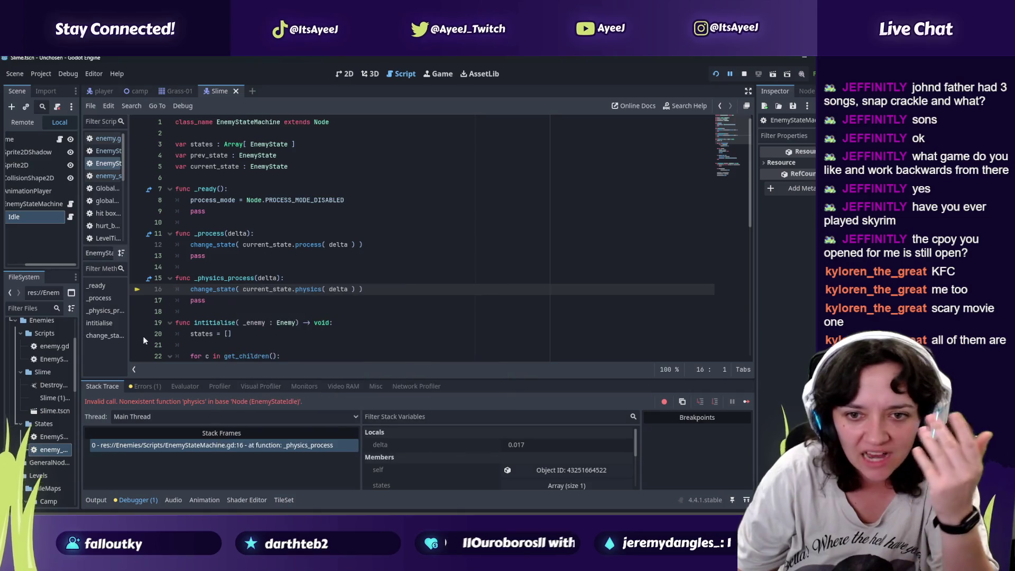
pyautogui.click(295, 289)
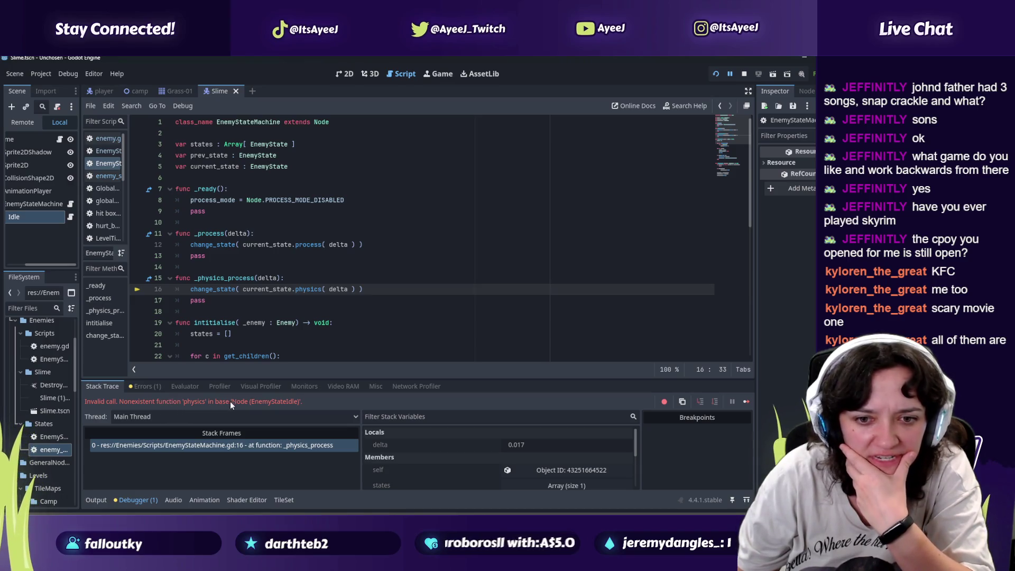
pyautogui.moveTo(59, 266); pyautogui.dragTo(37, 264)
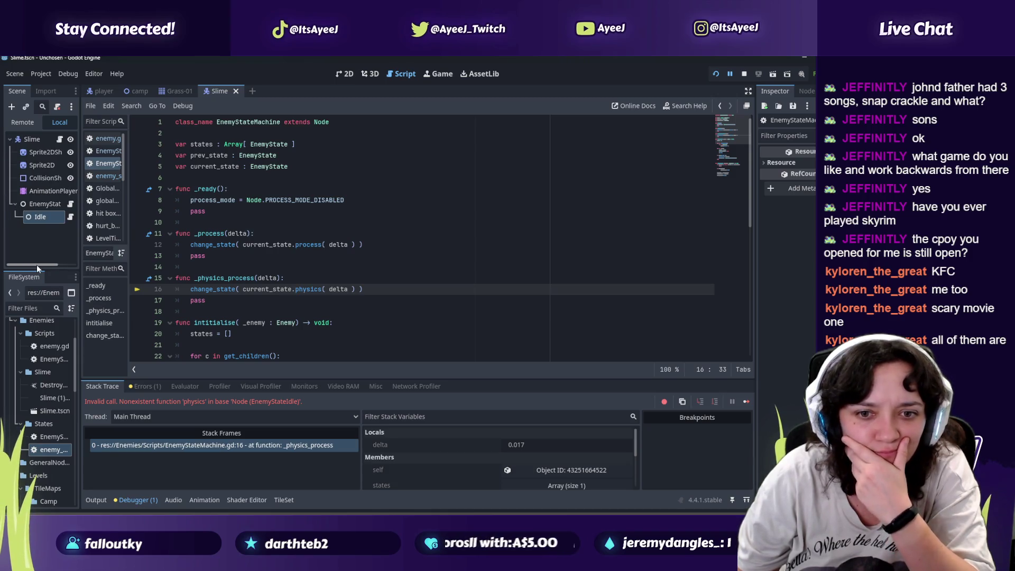
pyautogui.click(138, 389)
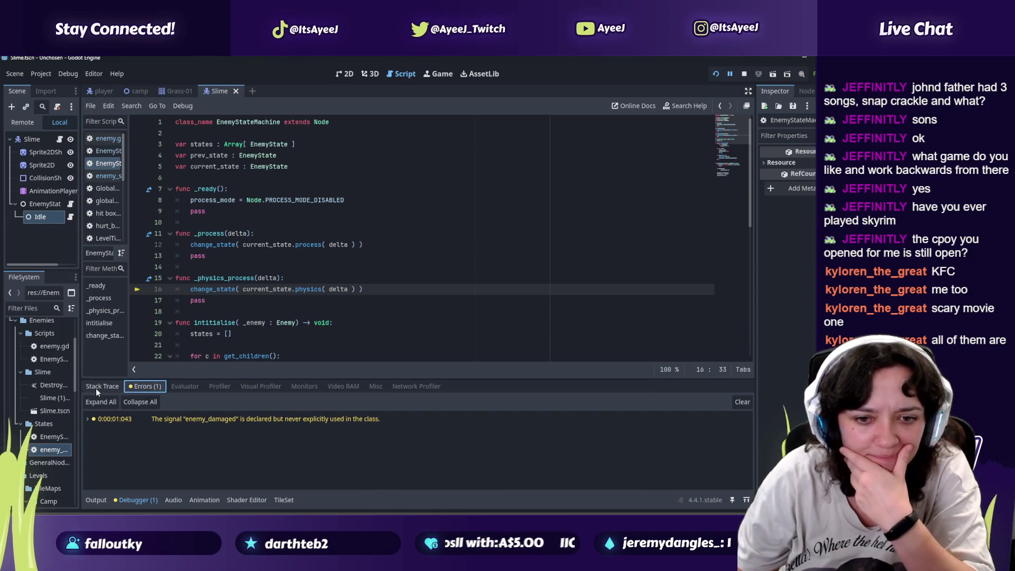
pyautogui.click(95, 388)
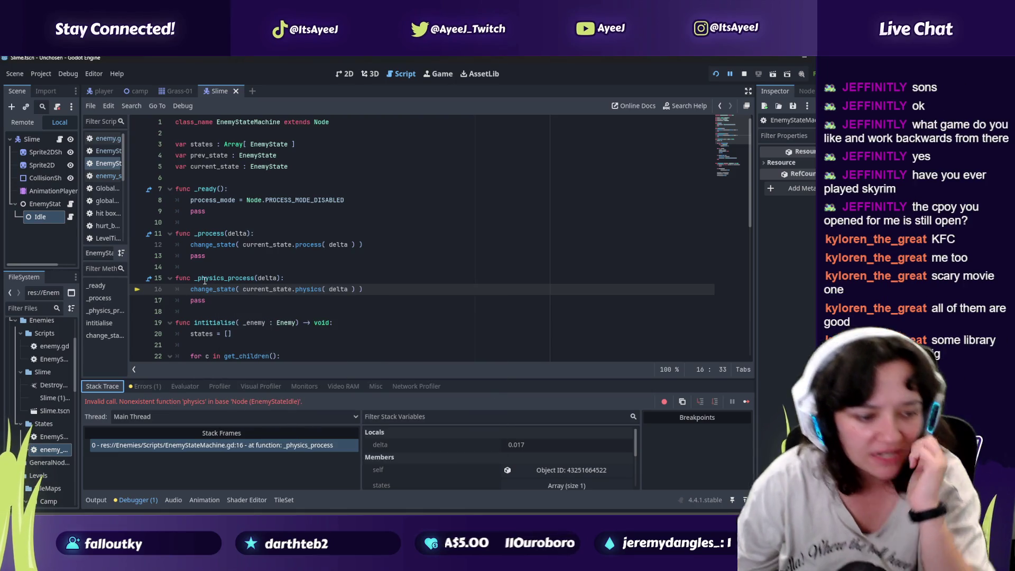
# Close the crashed Unchosen (DEBUG) window and select the _physics_process lines 15–17
pyautogui.hotkey('alt', 'Tab')
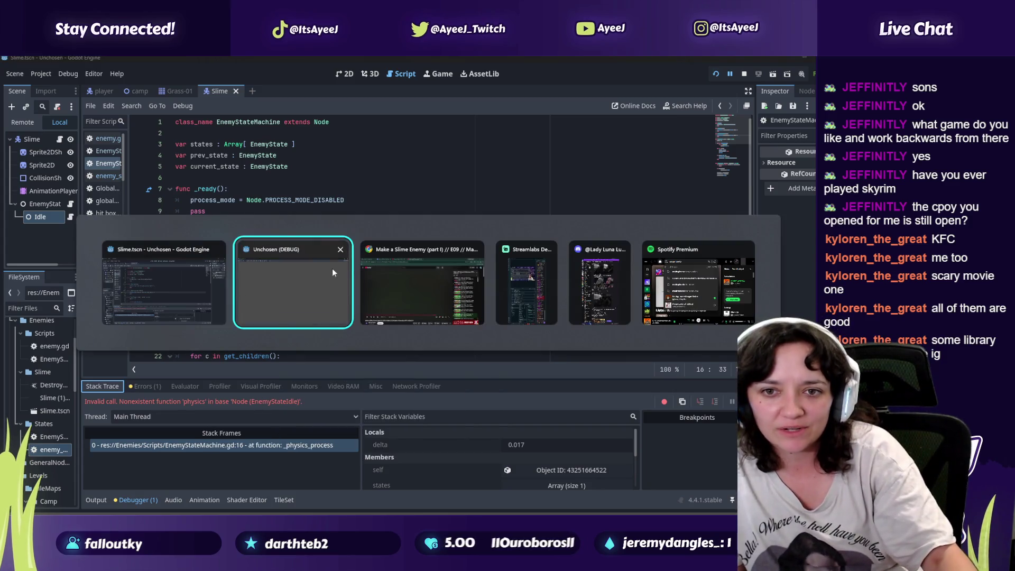
pyautogui.click(340, 249)
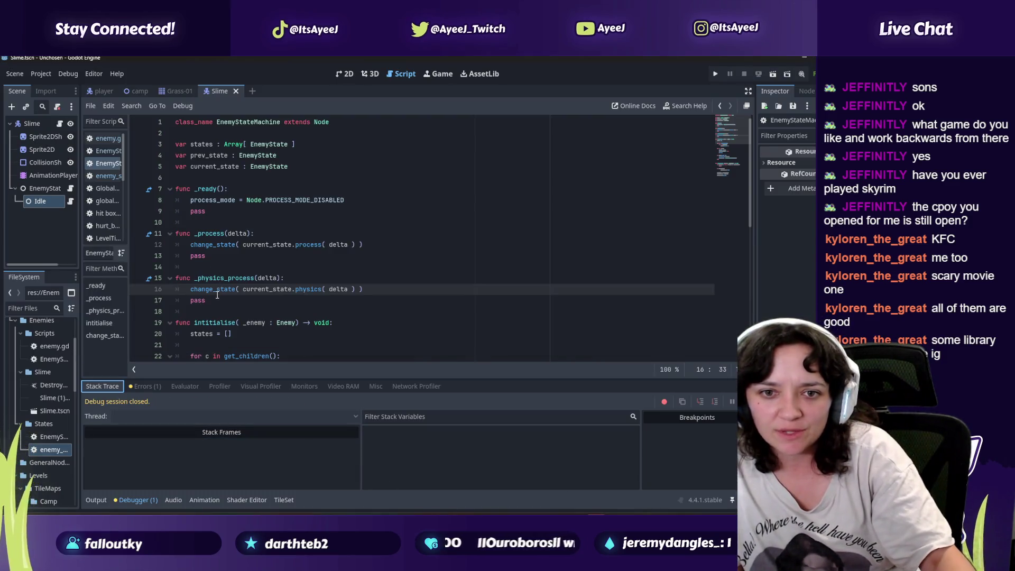
pyautogui.moveTo(206, 301); pyautogui.dragTo(195, 278)
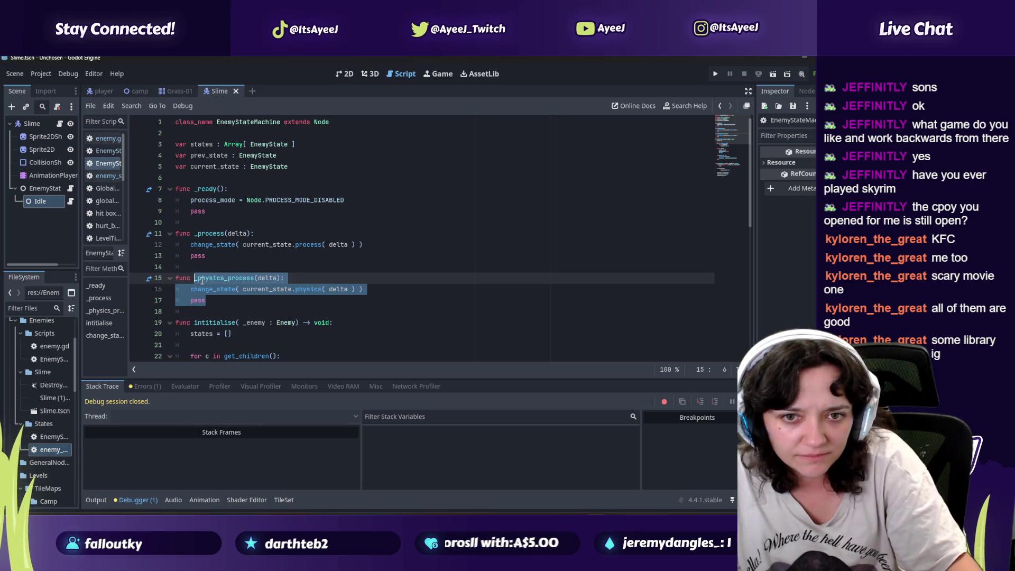
pyautogui.hotkey('alt', 'Tab')
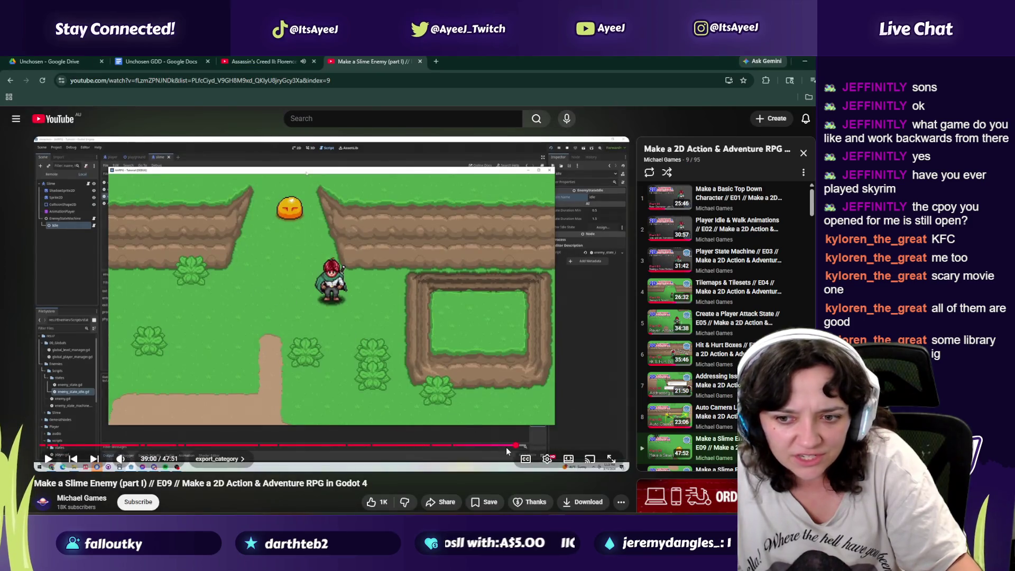
# Rewind the tutorial to the idle state's process code near 37:54, pause it, and return to Godot
pyautogui.click(503, 446)
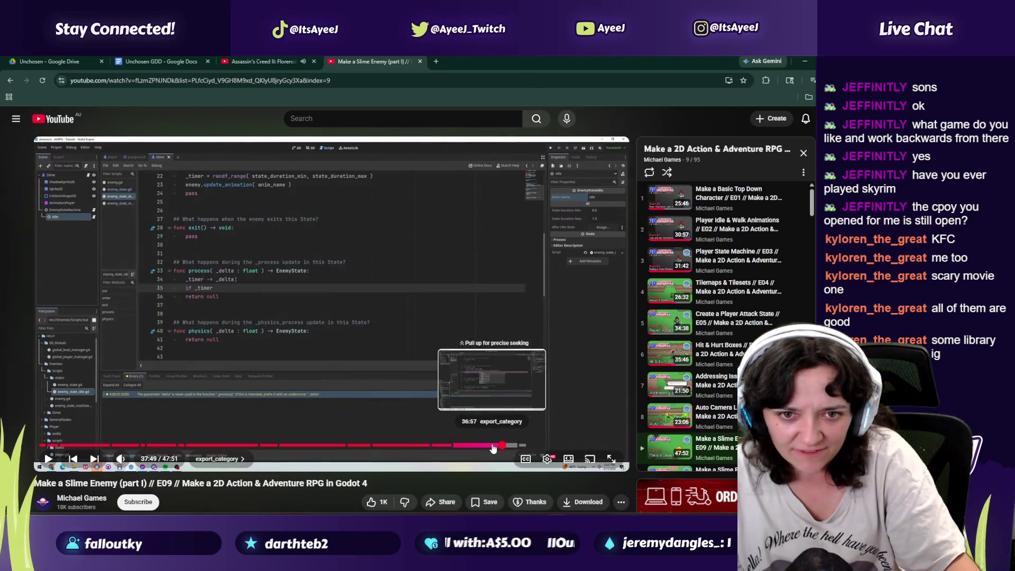
pyautogui.click(219, 330)
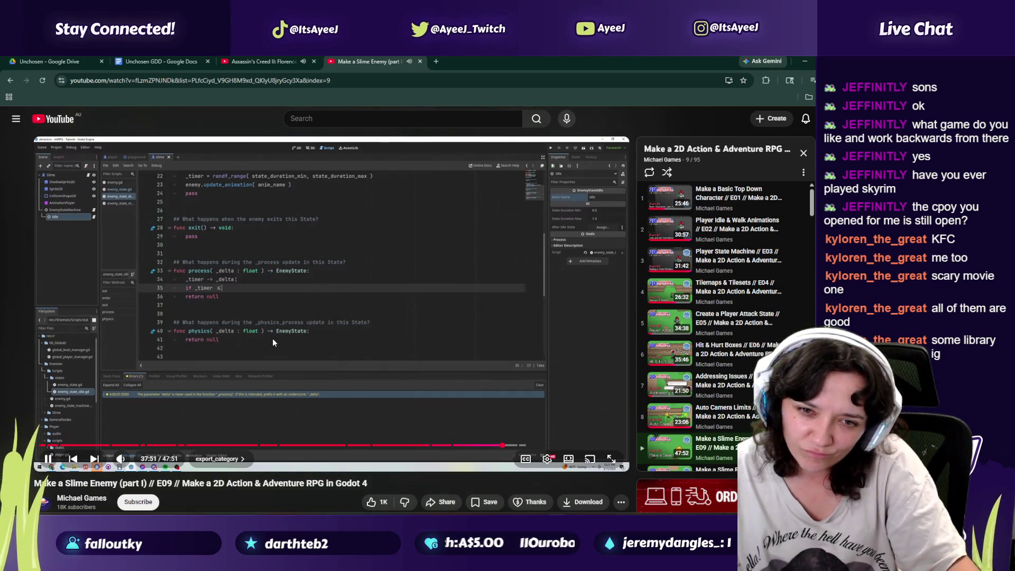
pyautogui.click(411, 380)
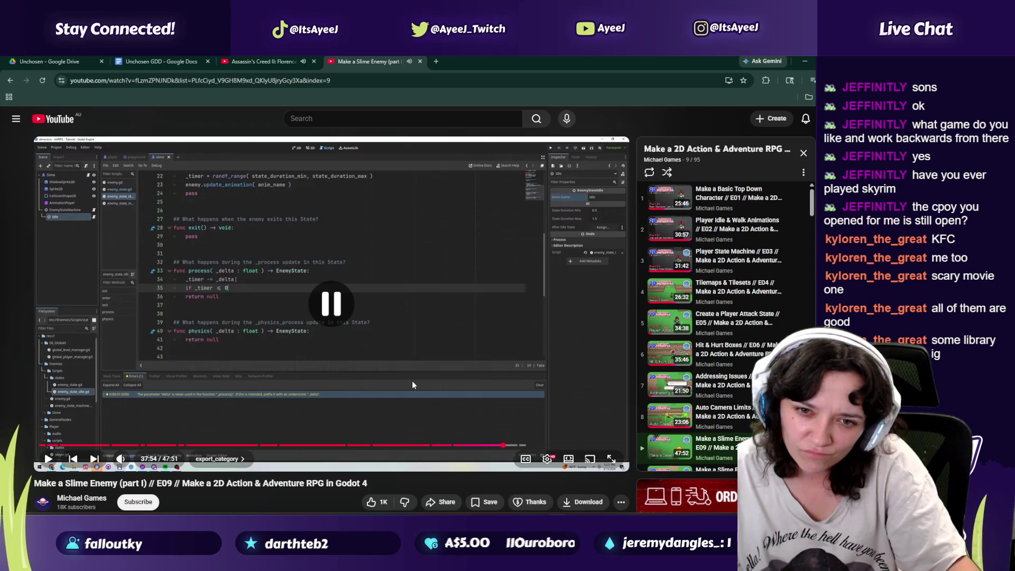
pyautogui.hotkey('alt', 'Tab')
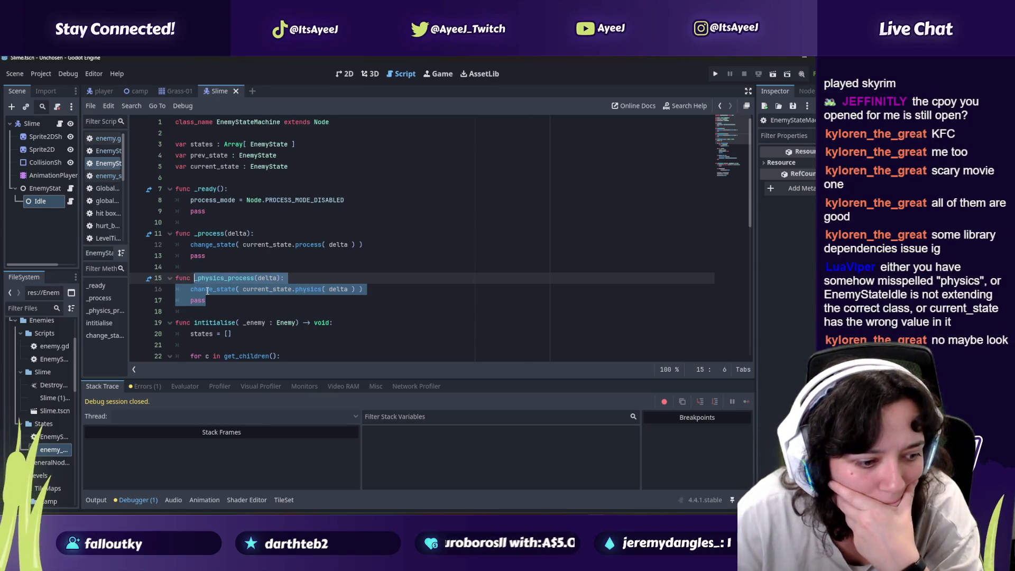
# Inspect change_state and the spelling of physics on lines 15–16 of EnemyStateMachine
pyautogui.click(210, 289)
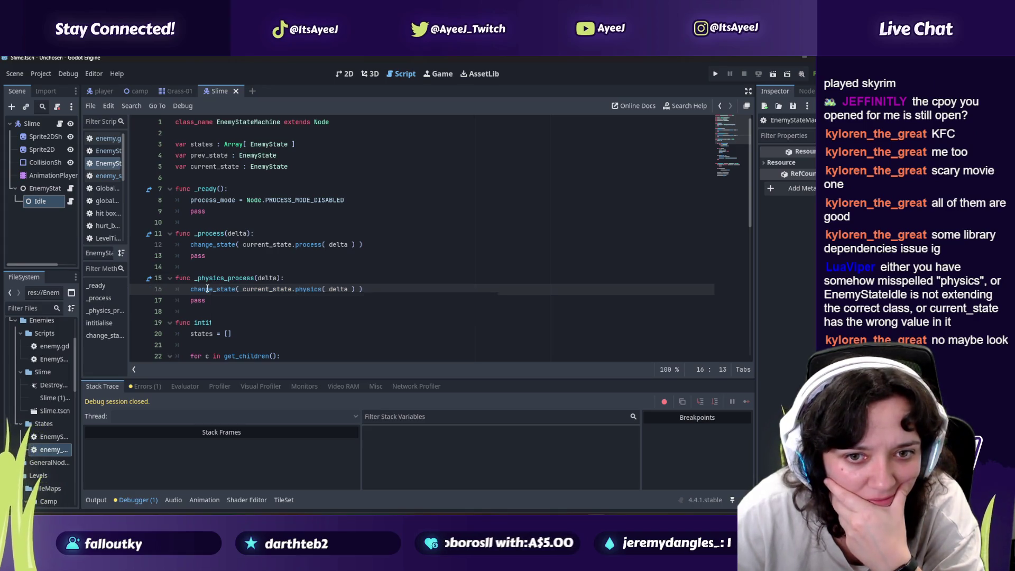
pyautogui.moveTo(212, 289); pyautogui.dragTo(198, 288)
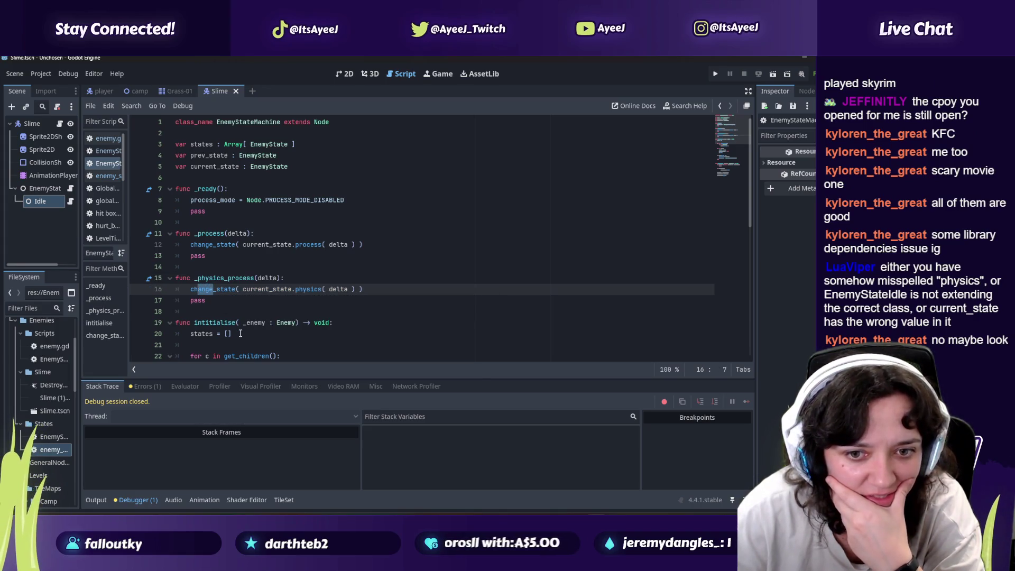
pyautogui.scroll(-1, 214, 271)
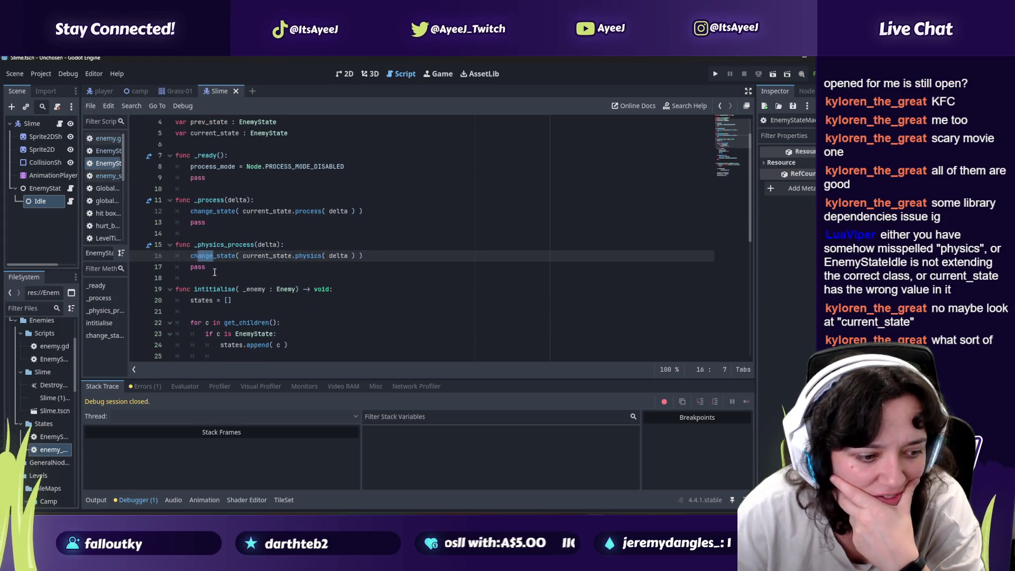
pyautogui.scroll(1, 214, 271)
pyautogui.scroll(-2, 214, 275)
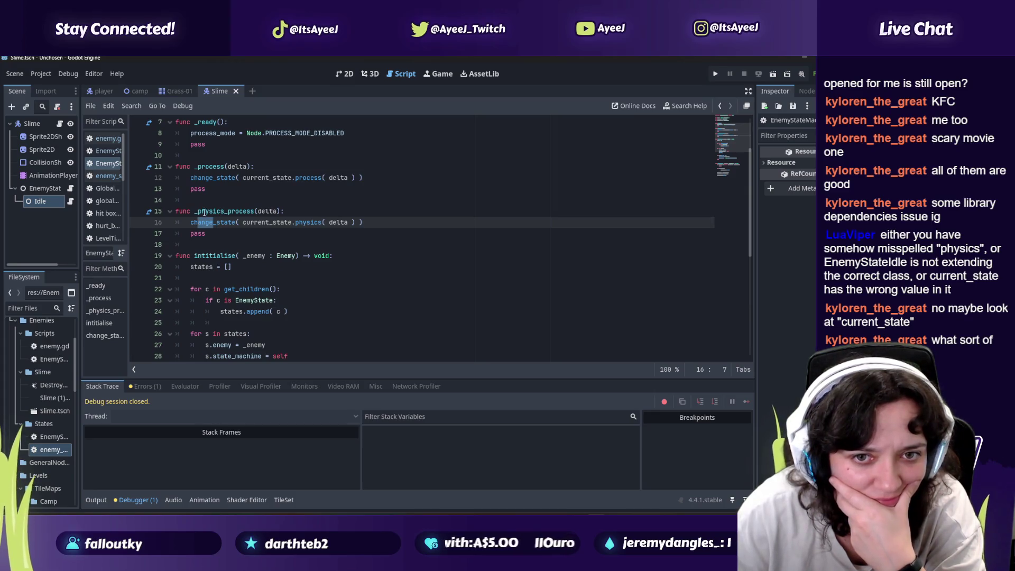
pyautogui.moveTo(213, 211); pyautogui.dragTo(221, 211)
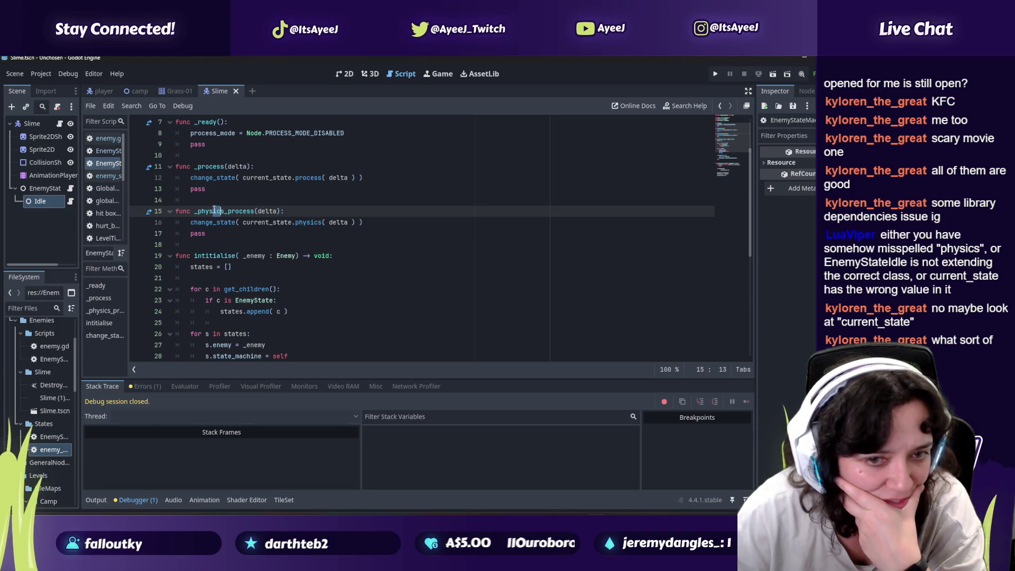
pyautogui.press('Down')
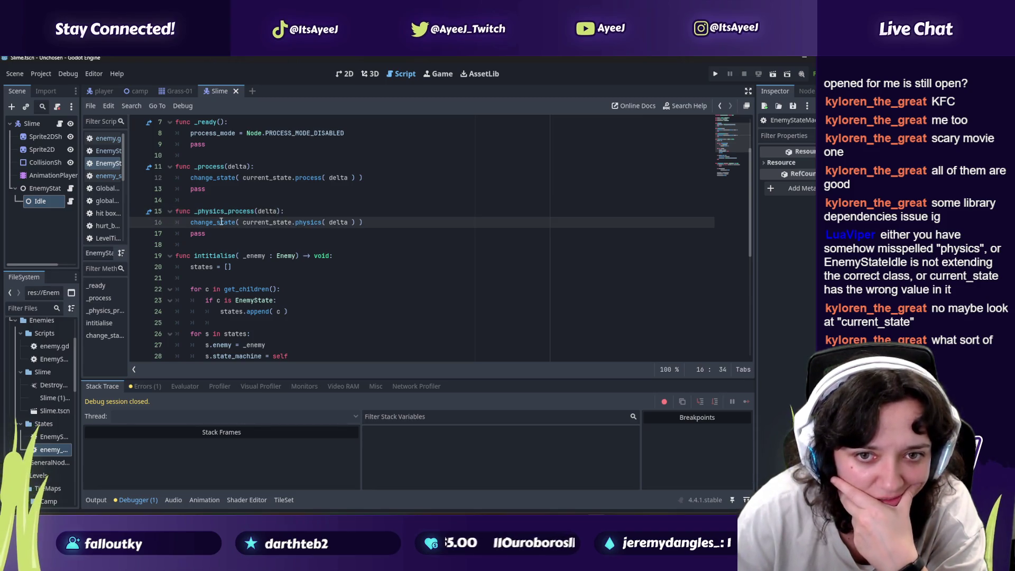
# Scroll through the state machine script, then open enemy_state_idle.gd
pyautogui.scroll(2, 203, 222)
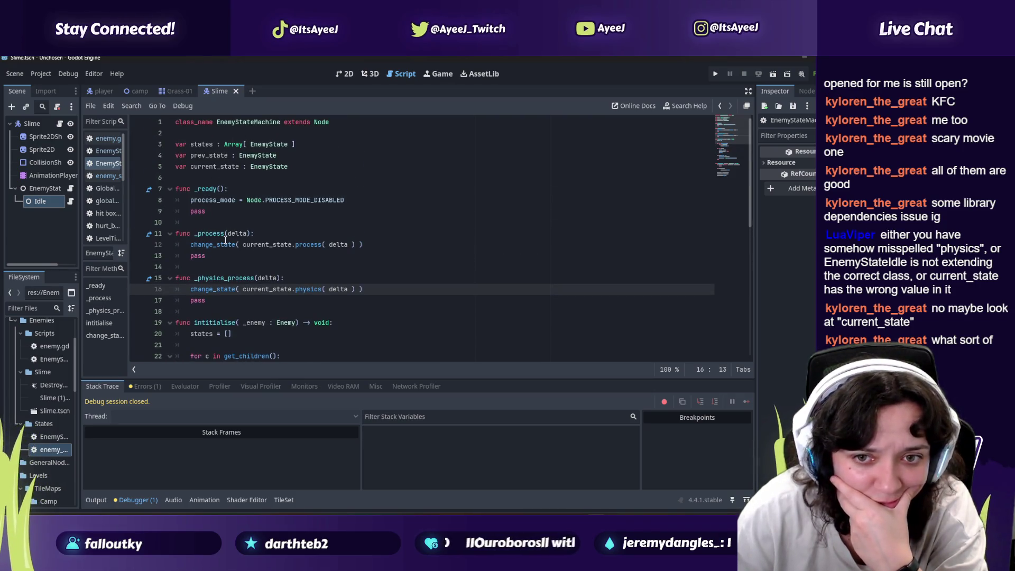
pyautogui.scroll(-1, 212, 273)
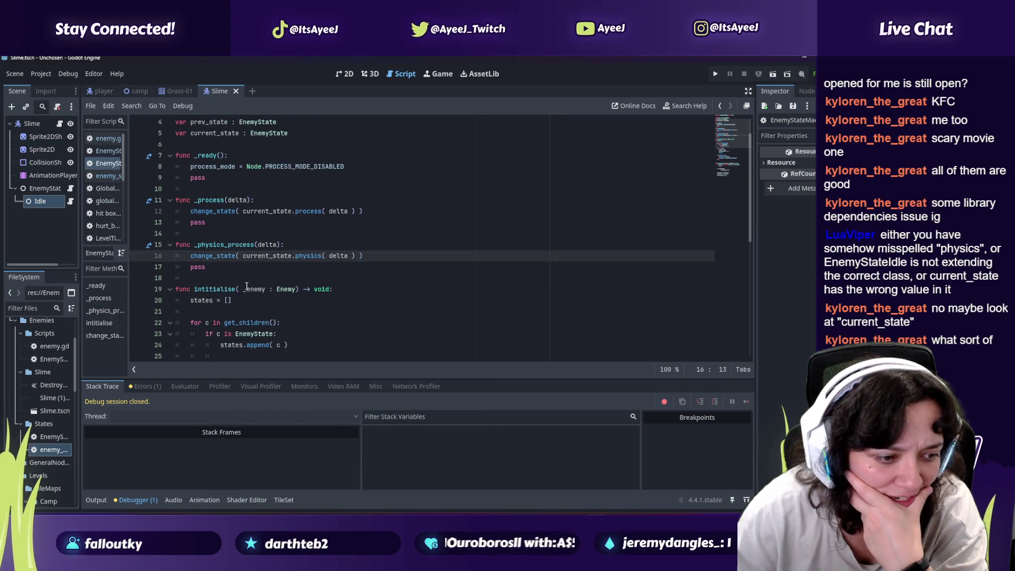
pyautogui.scroll(-6, 246, 286)
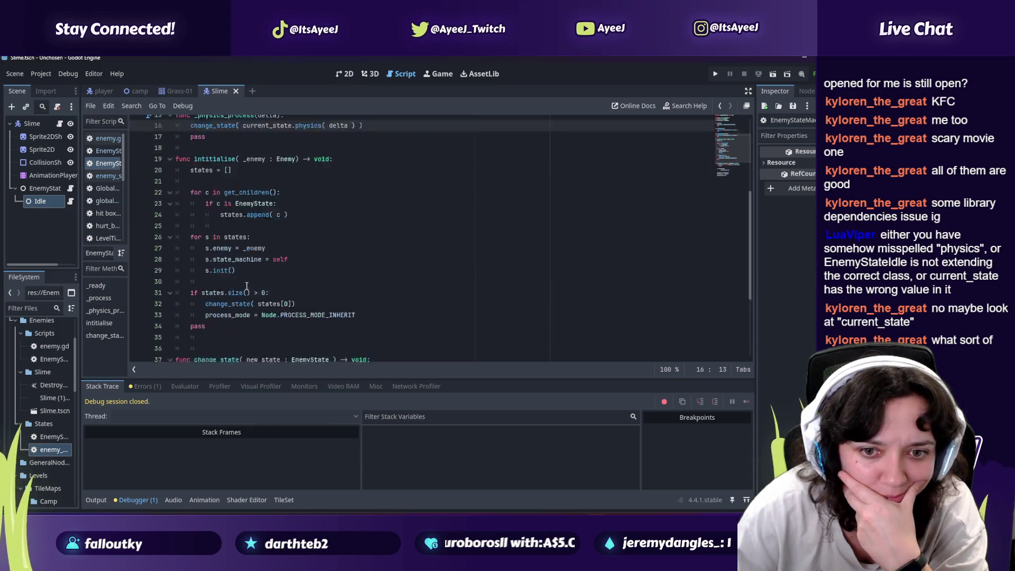
pyautogui.scroll(-2, 247, 286)
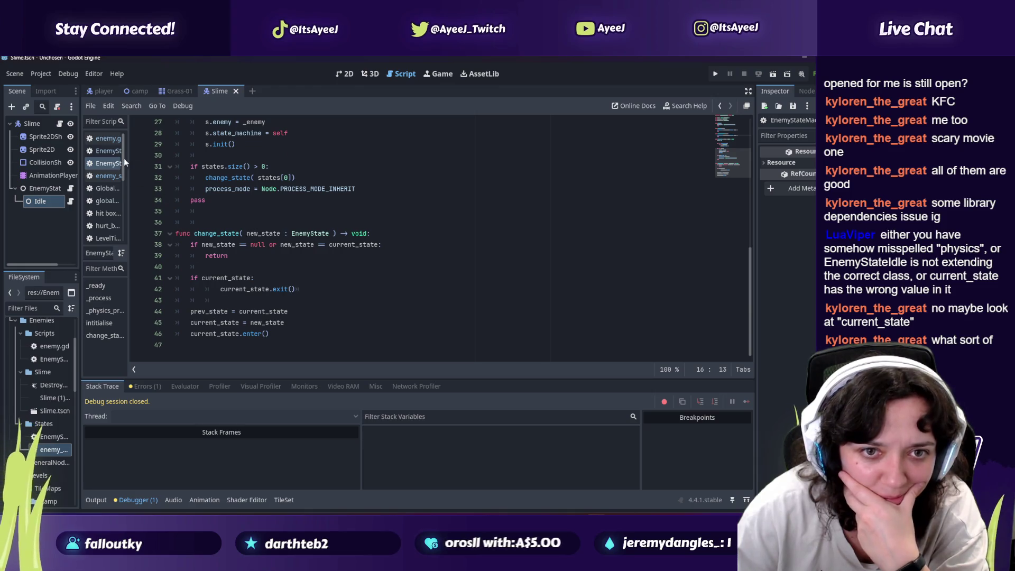
pyautogui.click(103, 176)
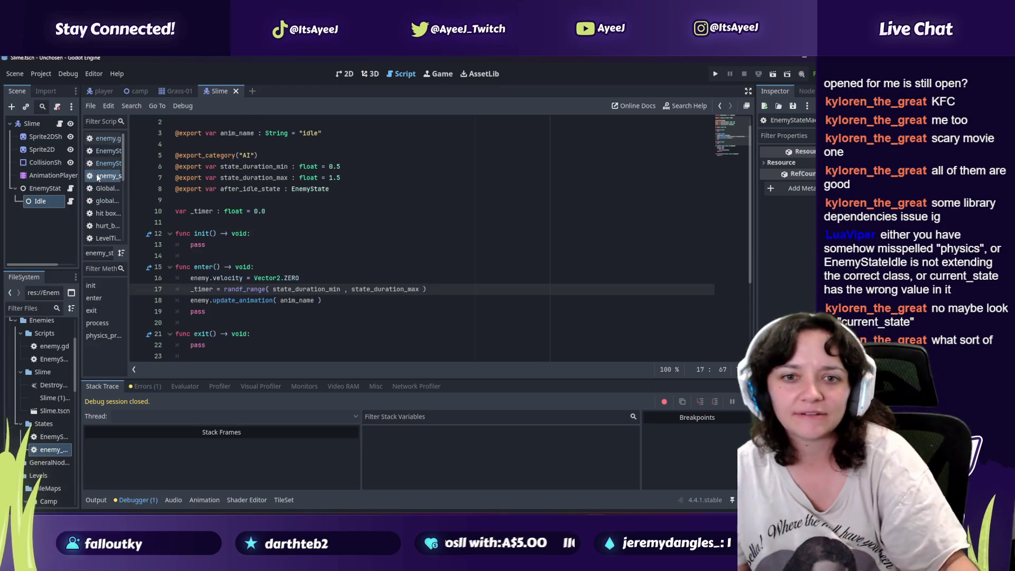
# Compare the idle state script against the base EnemyState and enemy.gd scripts
pyautogui.scroll(-4, 220, 272)
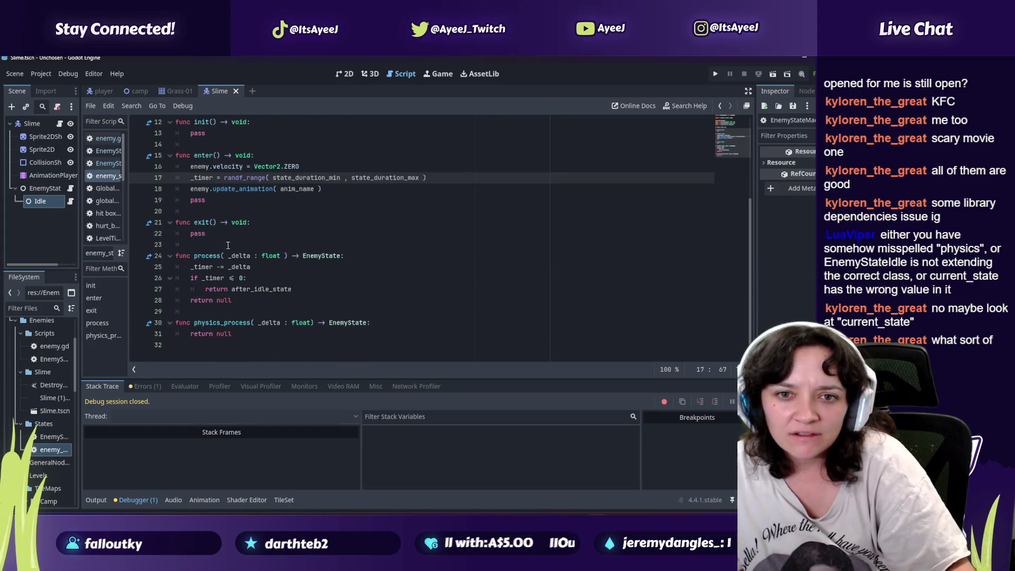
pyautogui.click(103, 153)
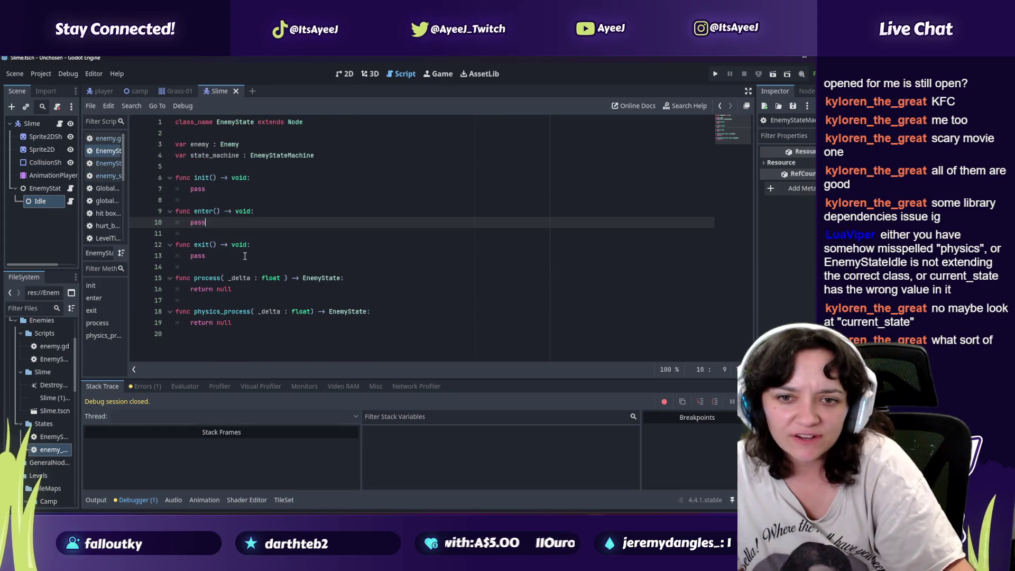
pyautogui.click(105, 139)
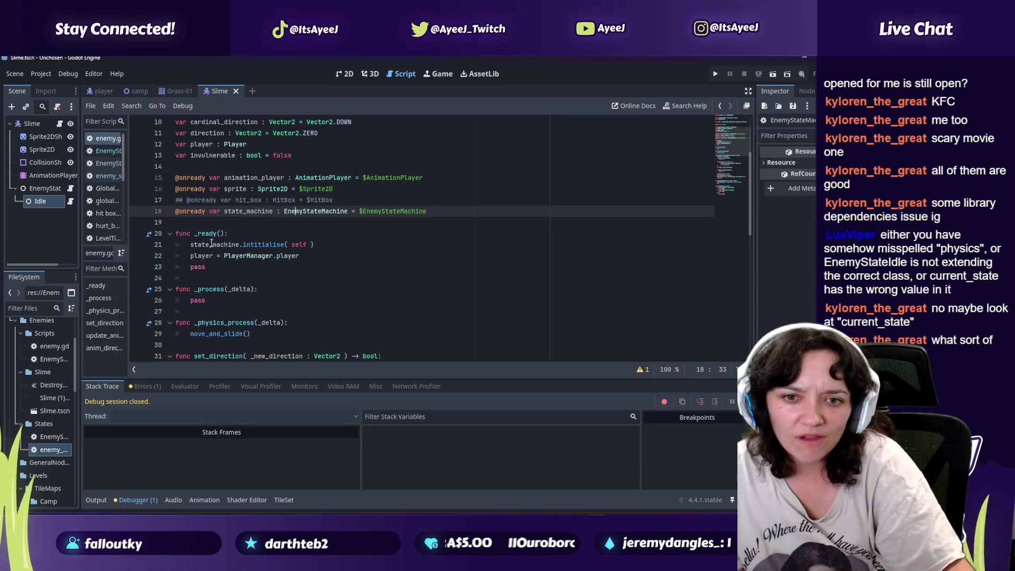
pyautogui.scroll(-1, 221, 242)
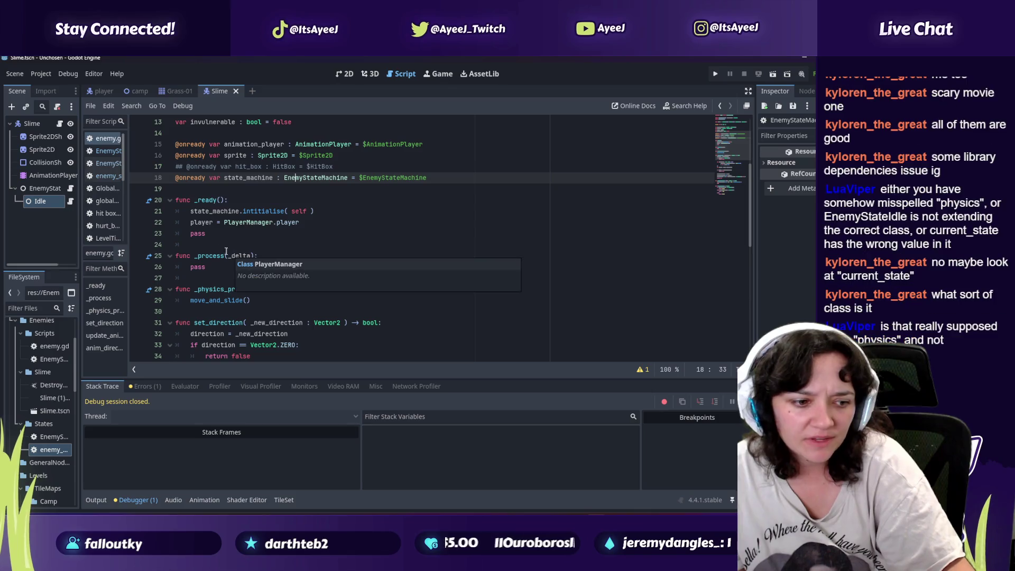
pyautogui.click(103, 177)
pyautogui.press('Up')
pyautogui.press('Up')
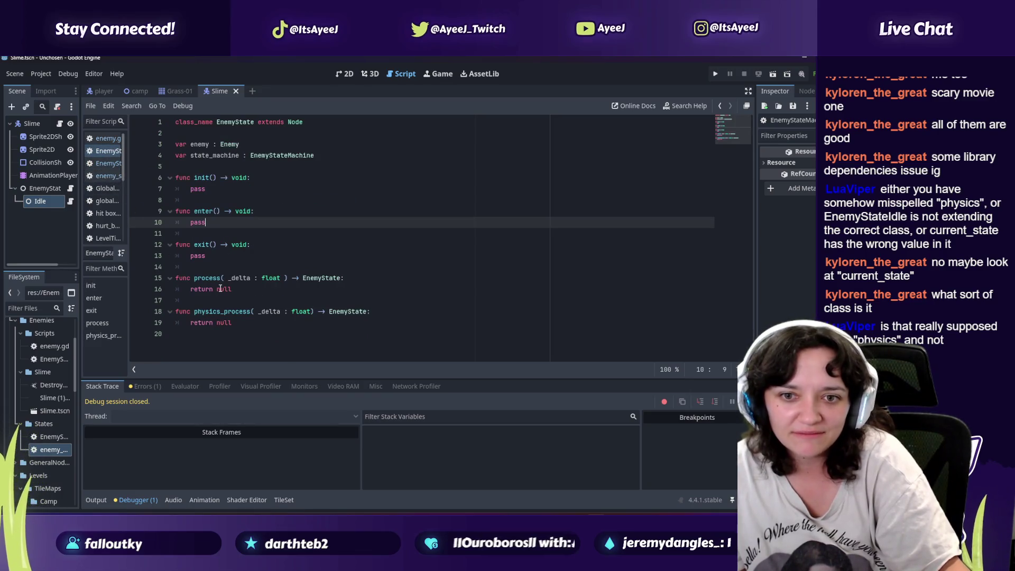
# Review the idle state's timer code once more and launch the game to test the slime
pyautogui.click(103, 141)
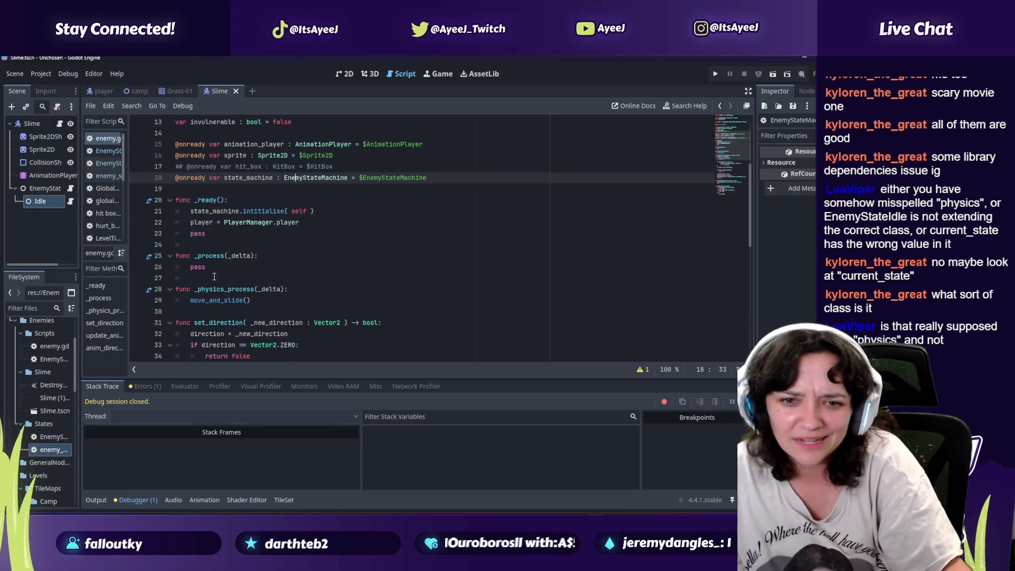
pyautogui.scroll(-10, 231, 252)
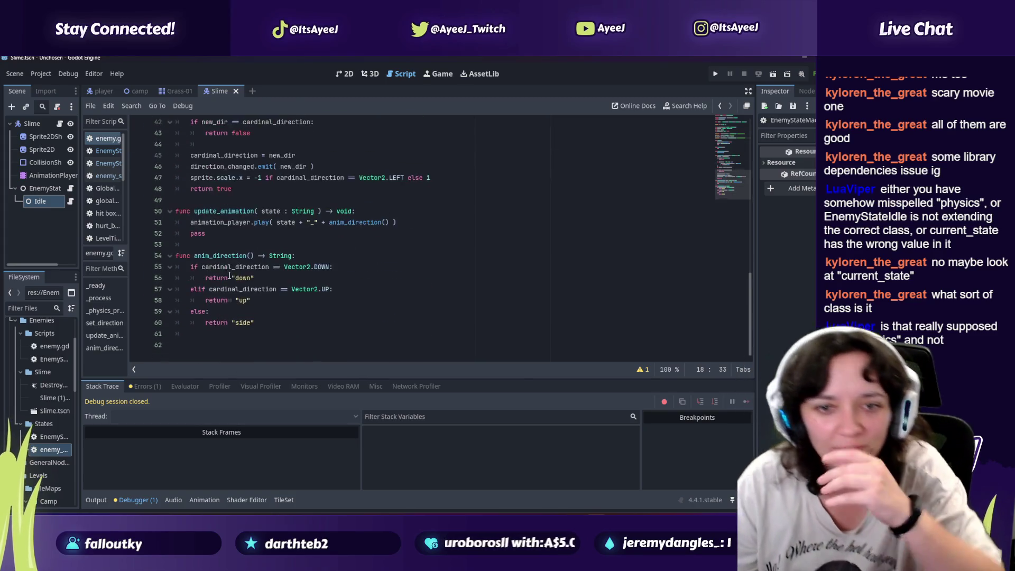
pyautogui.click(102, 176)
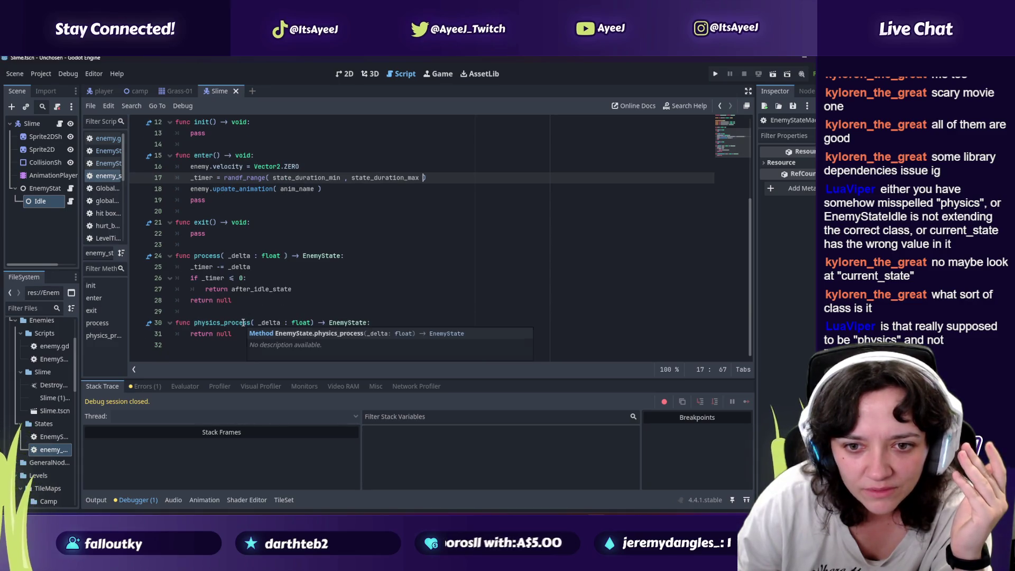
pyautogui.scroll(1, 191, 253)
pyautogui.scroll(3, 191, 252)
pyautogui.scroll(-4, 221, 258)
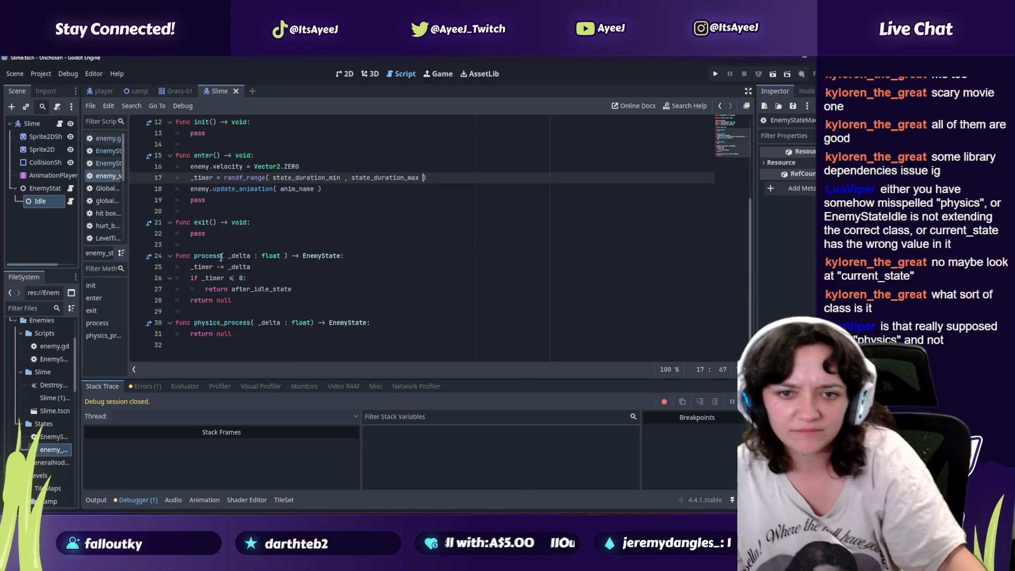
pyautogui.click(712, 74)
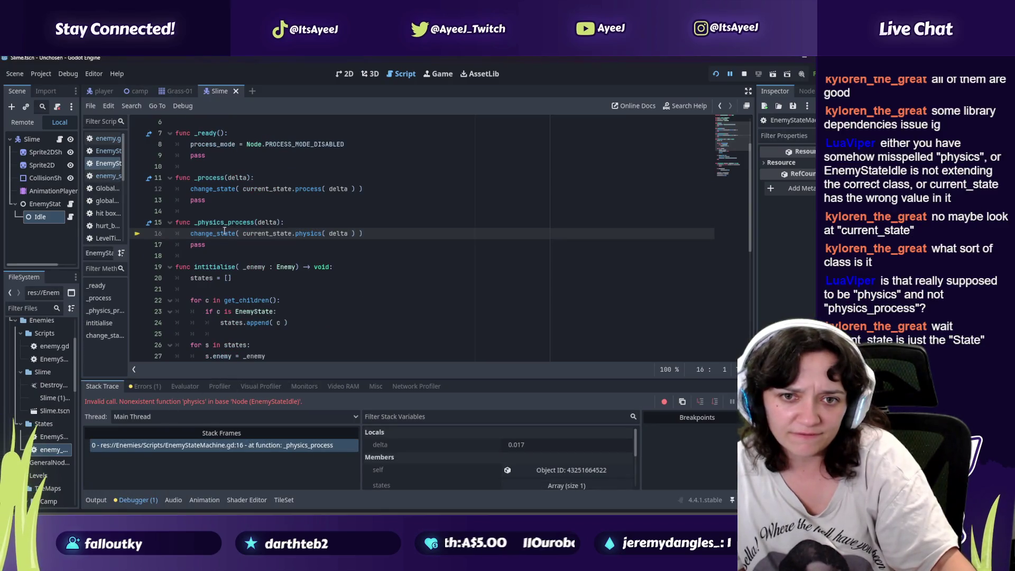
# Close the crashed Unchosen (DEBUG) game window and bring the YouTube tutorial back to the front
pyautogui.moveTo(220, 223); pyautogui.dragTo(253, 222)
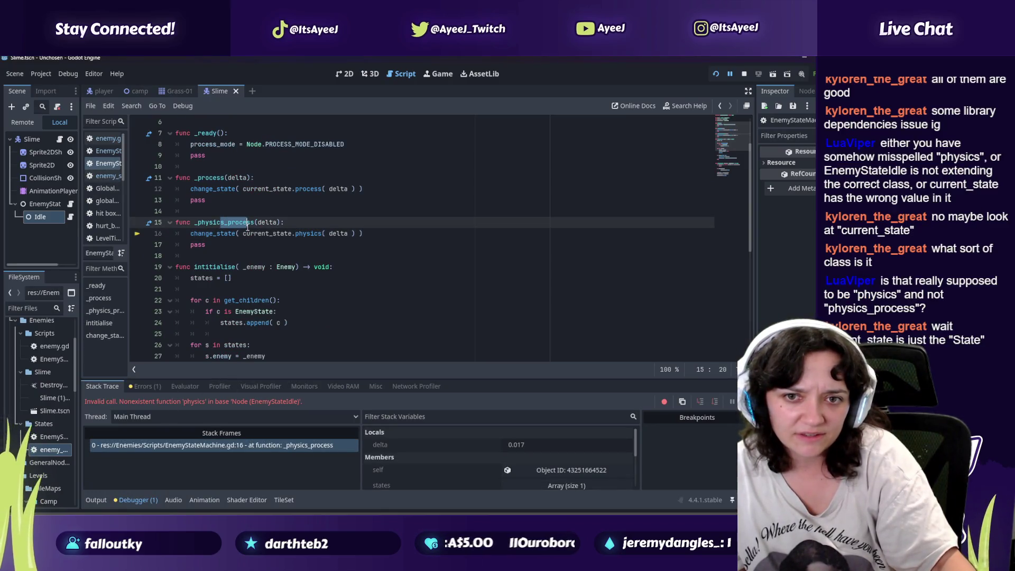
pyautogui.press('F5')
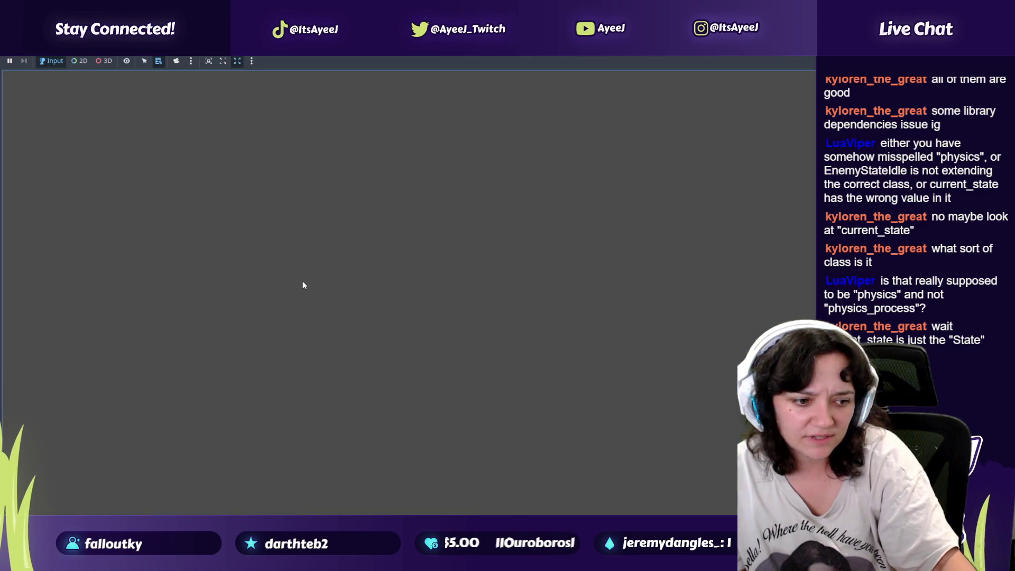
pyautogui.hotkey('alt', 'Tab')
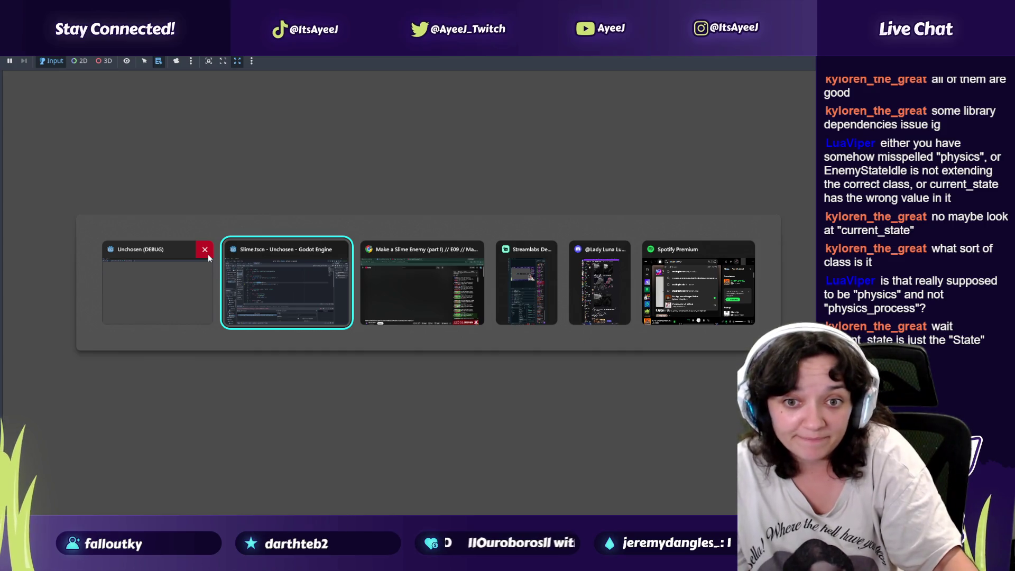
pyautogui.click(208, 253)
pyautogui.hotkey('alt', 'Tab')
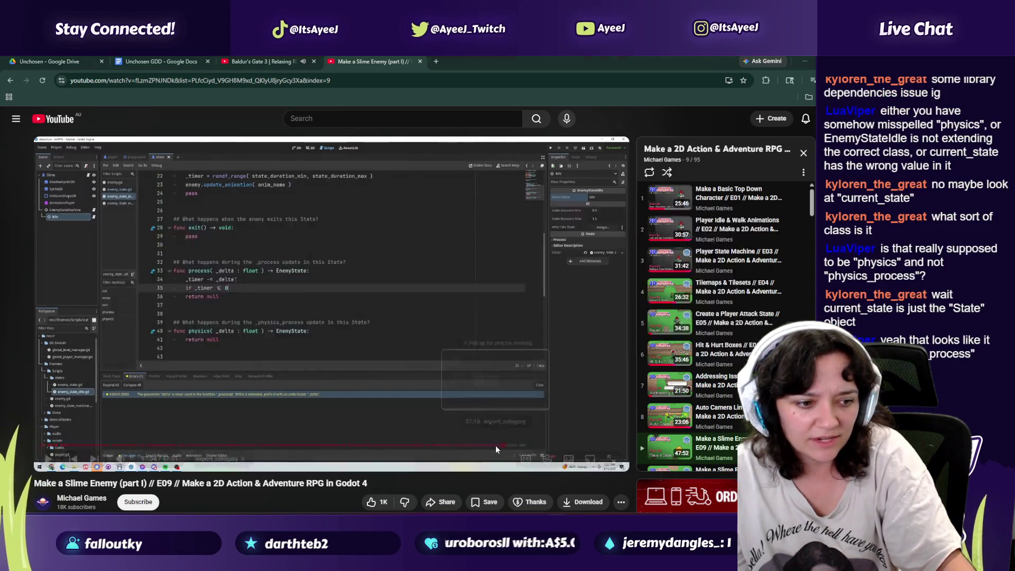
# Rename line 15's function to physics_process without the underscore, rerun, and walk the player around
pyautogui.hotkey('alt', 'Tab')
pyautogui.click(252, 223)
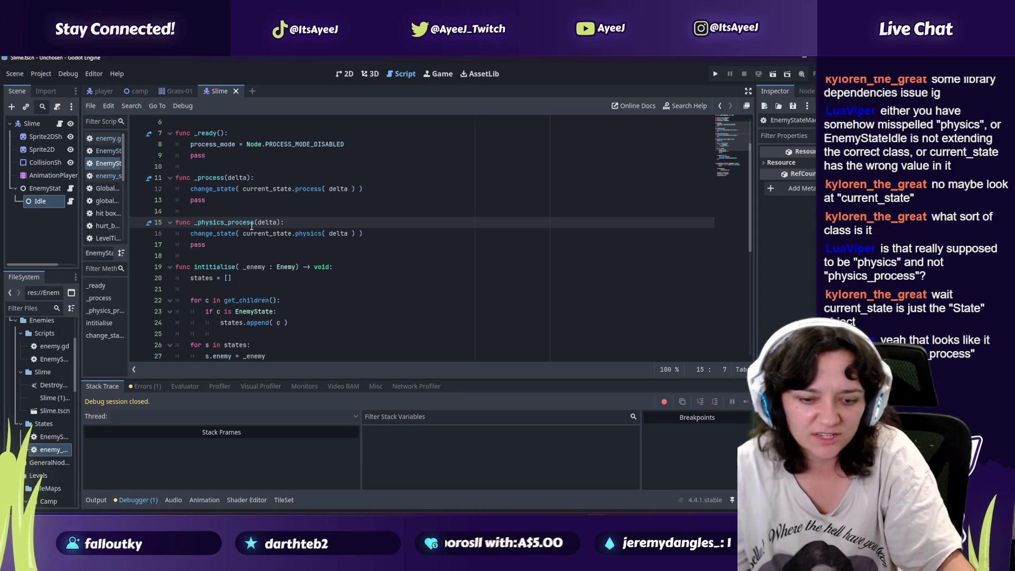
pyautogui.press('BackSpace')
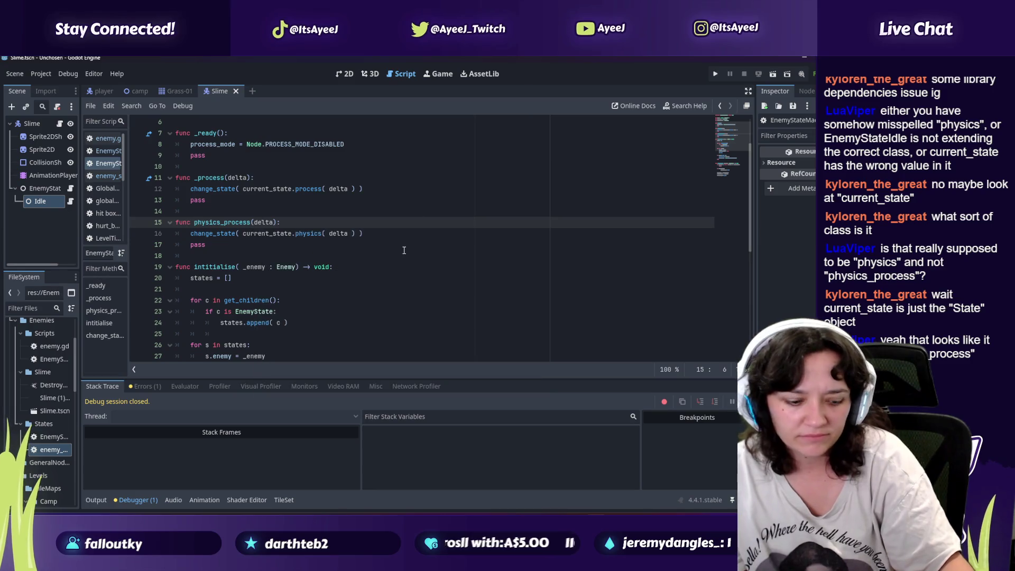
pyautogui.click(715, 74)
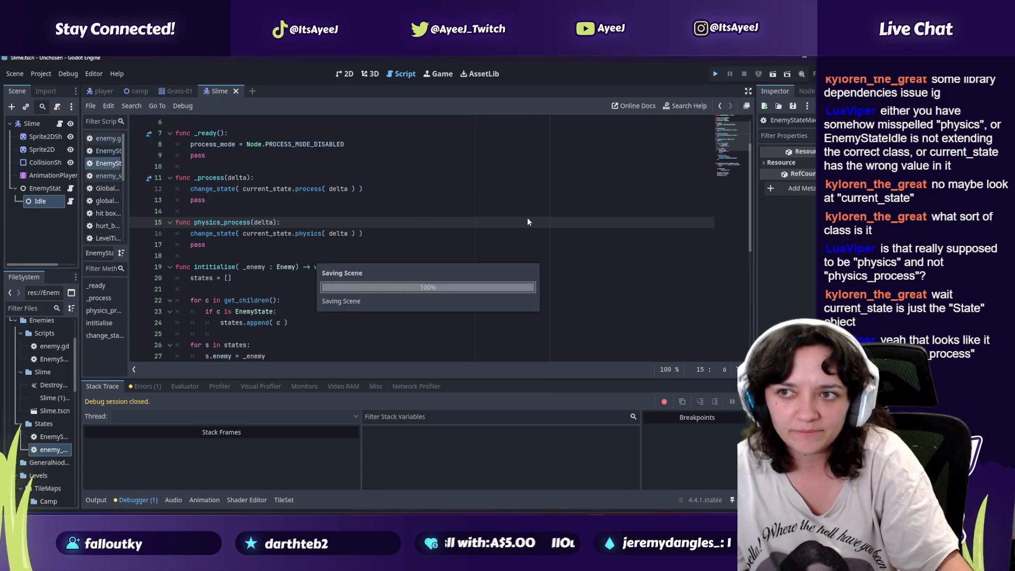
pyautogui.press('Down')
pyautogui.press('Left')
pyautogui.press('Up')
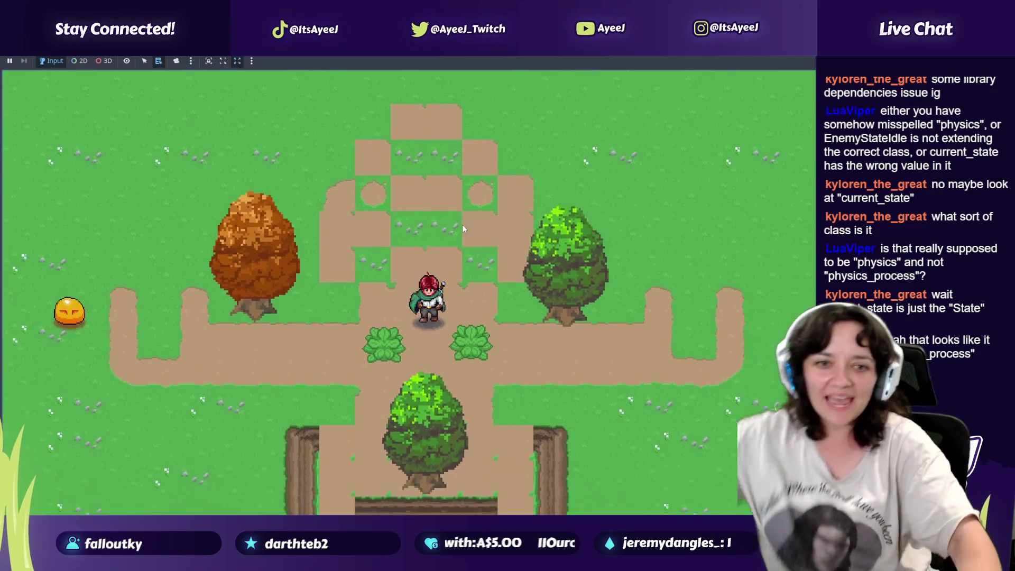
pyautogui.press('Down')
pyautogui.press('Left')
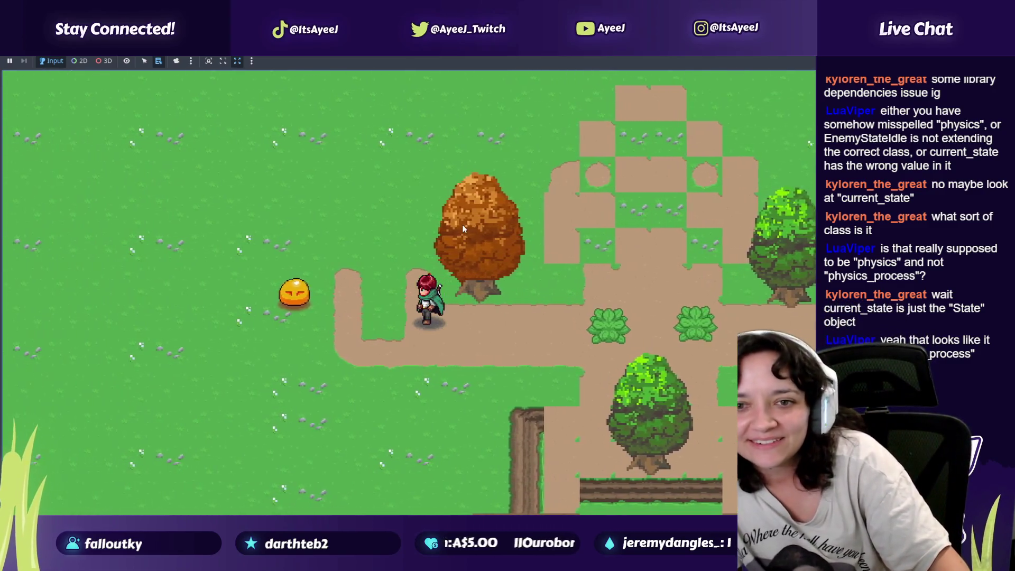
pyautogui.press('Left')
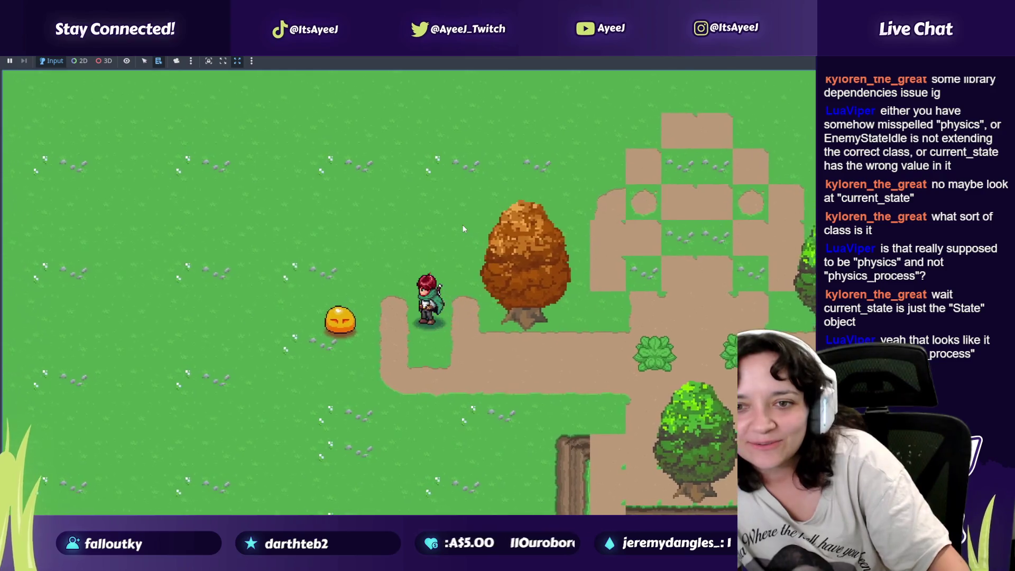
pyautogui.press('Left')
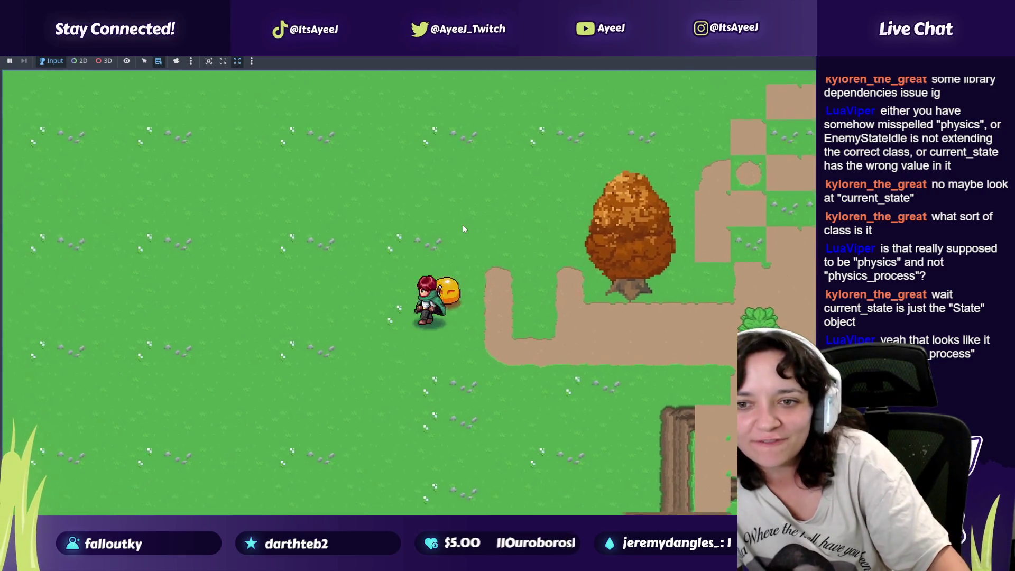
pyautogui.press('Right')
pyautogui.press('Left')
pyautogui.press('Right')
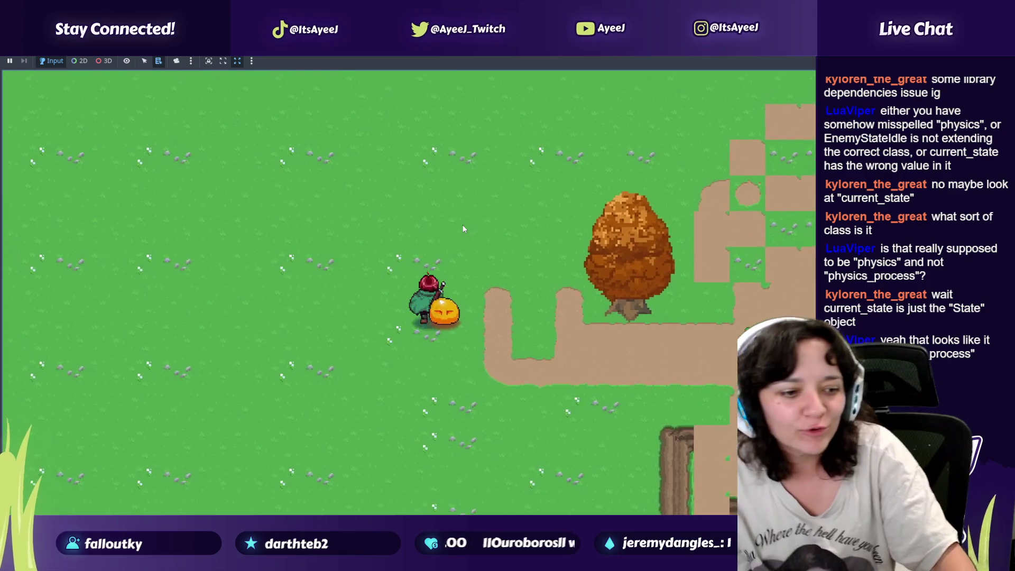
pyautogui.press('Right')
pyautogui.press('Down')
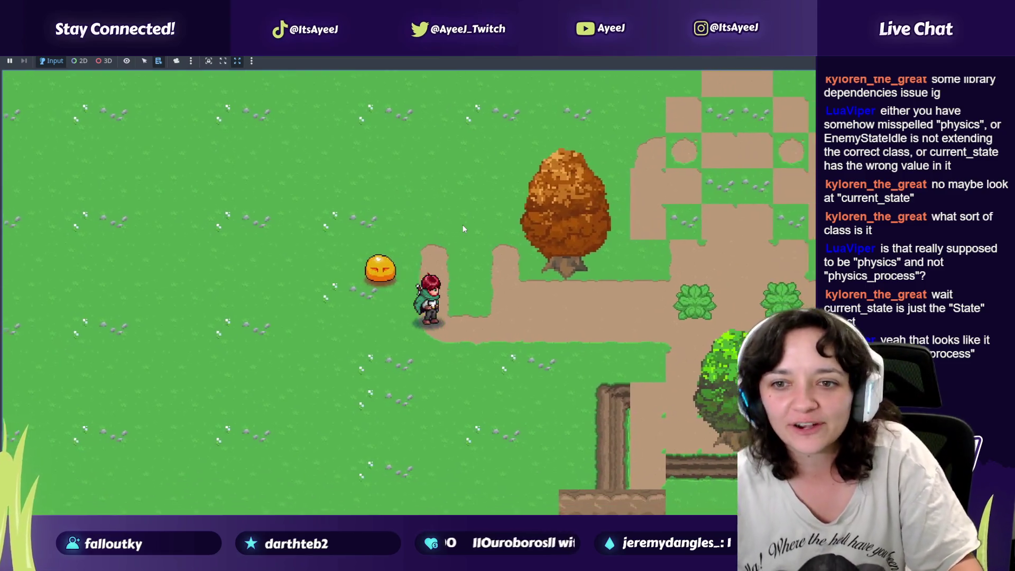
pyautogui.press('Right')
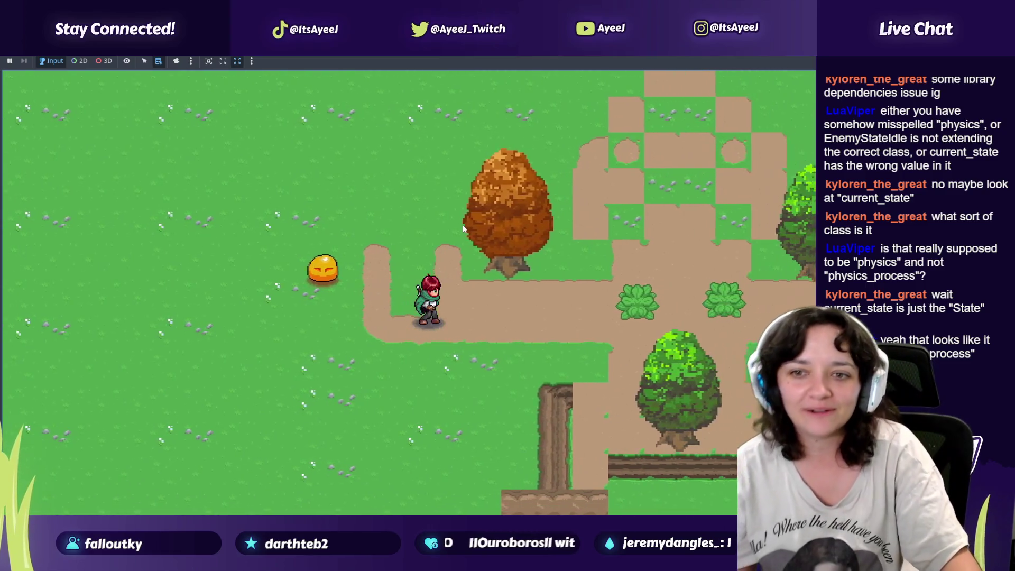
pyautogui.press('Up')
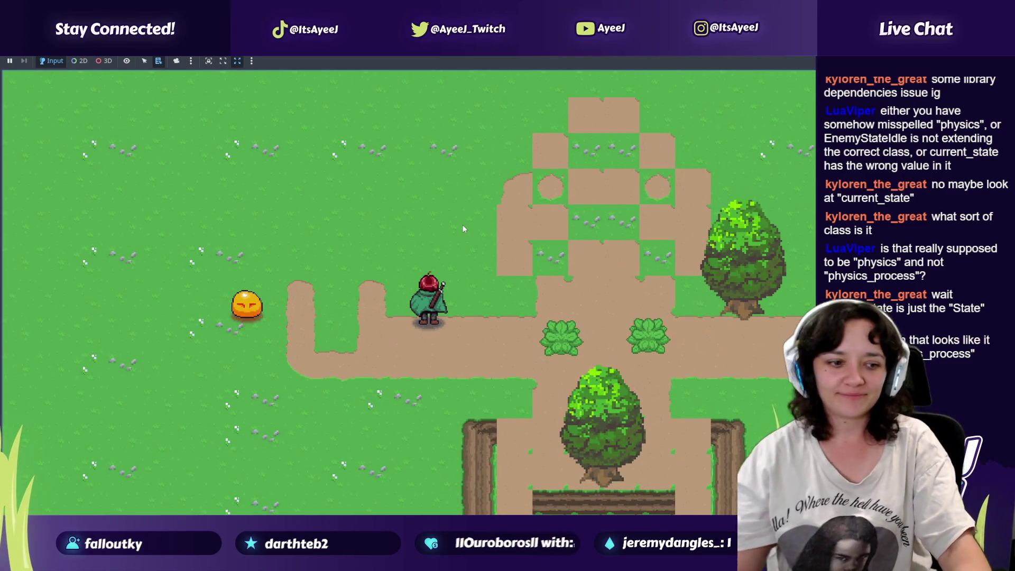
pyautogui.hotkey('alt', 'Tab')
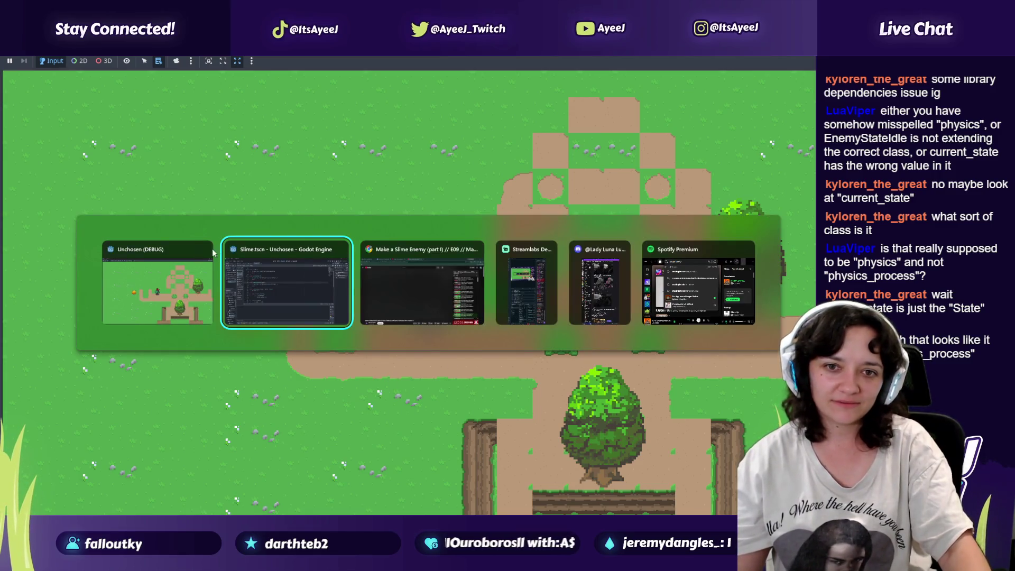
pyautogui.click(204, 249)
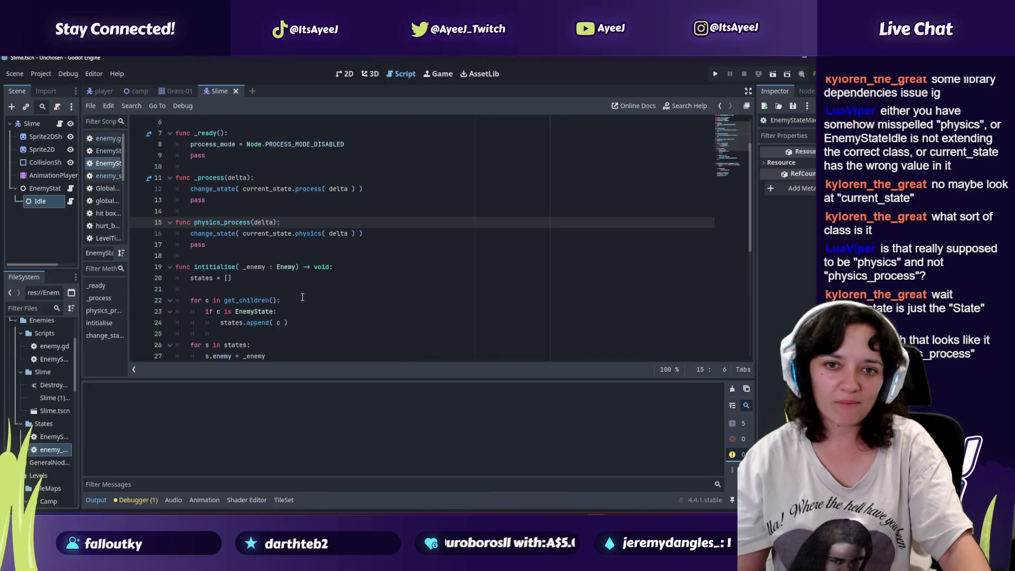
# Check the tutorial, then complete line 16's call to physics_process
pyautogui.hotkey('alt', 'Tab')
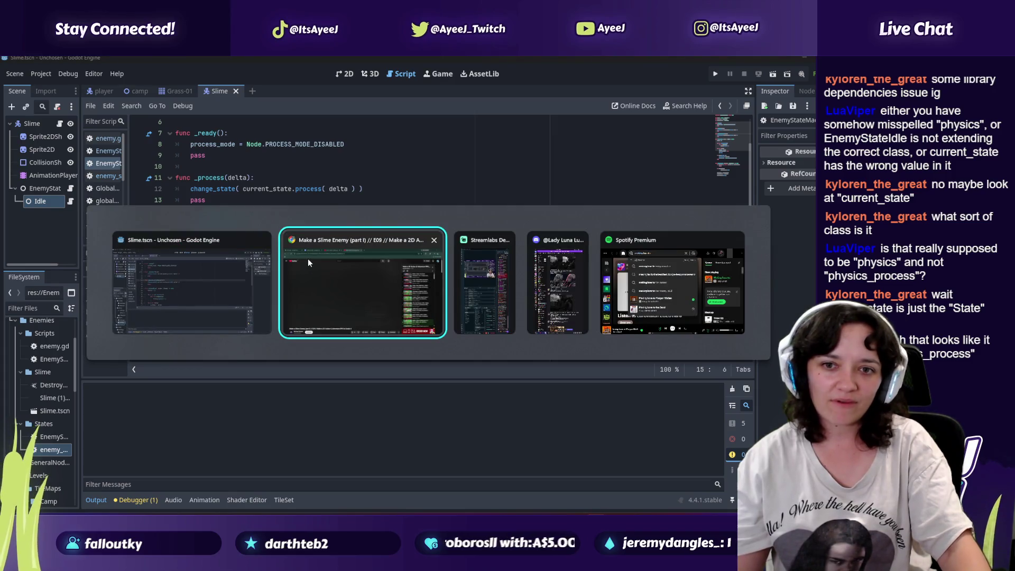
pyautogui.click(323, 316)
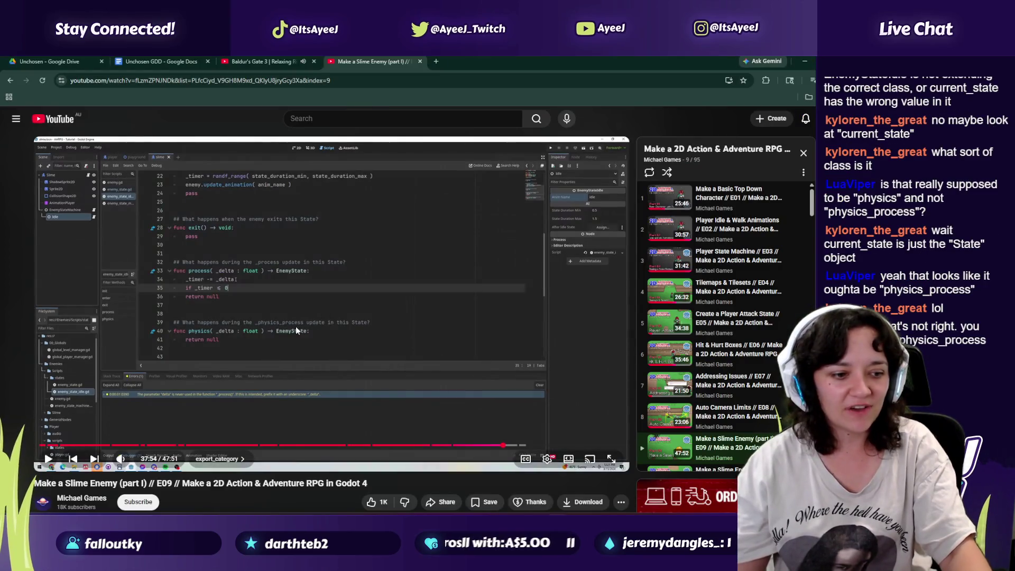
pyautogui.hotkey('alt', 'Tab')
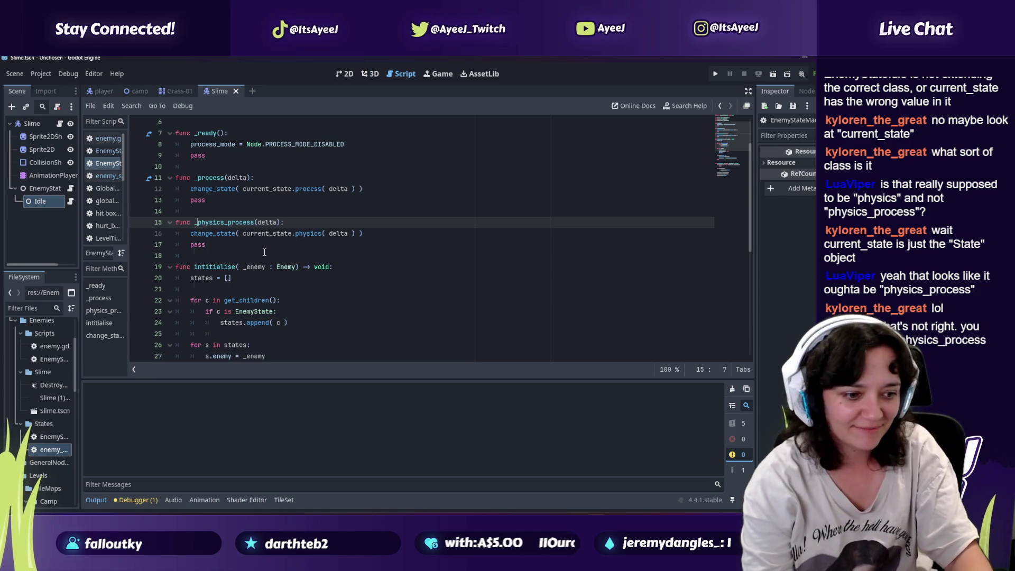
pyautogui.write('_')
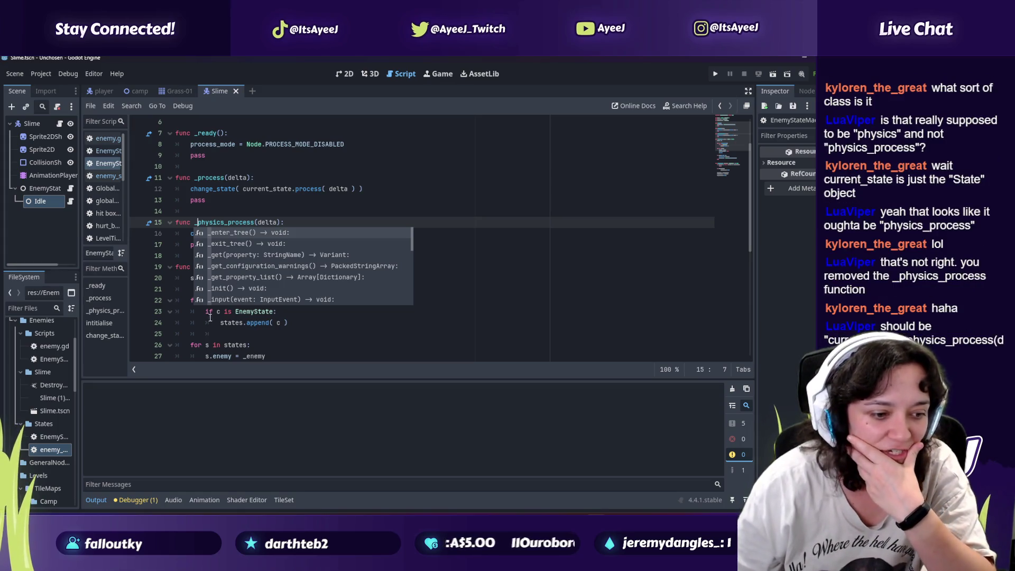
pyautogui.click(296, 345)
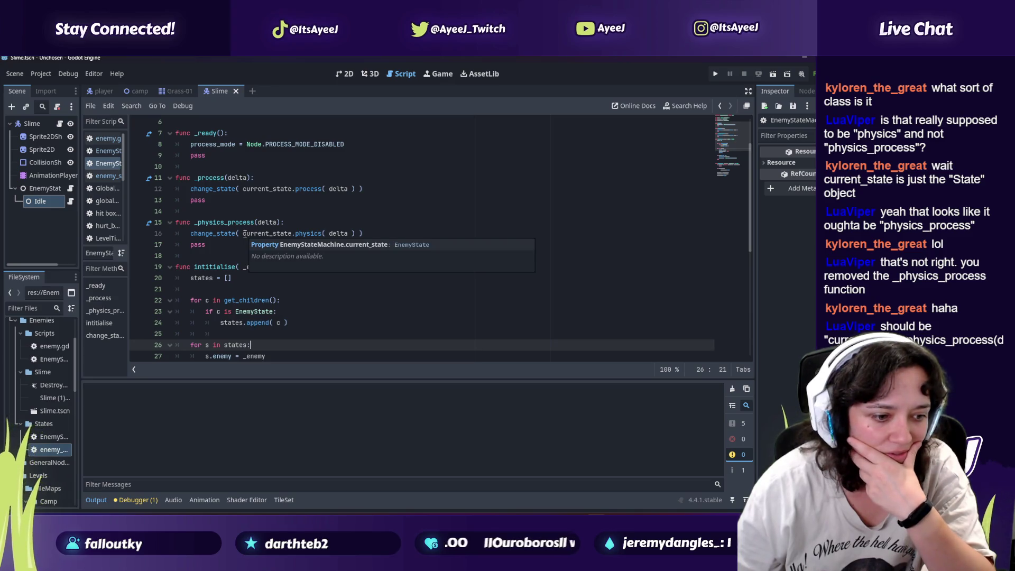
pyautogui.click(321, 233)
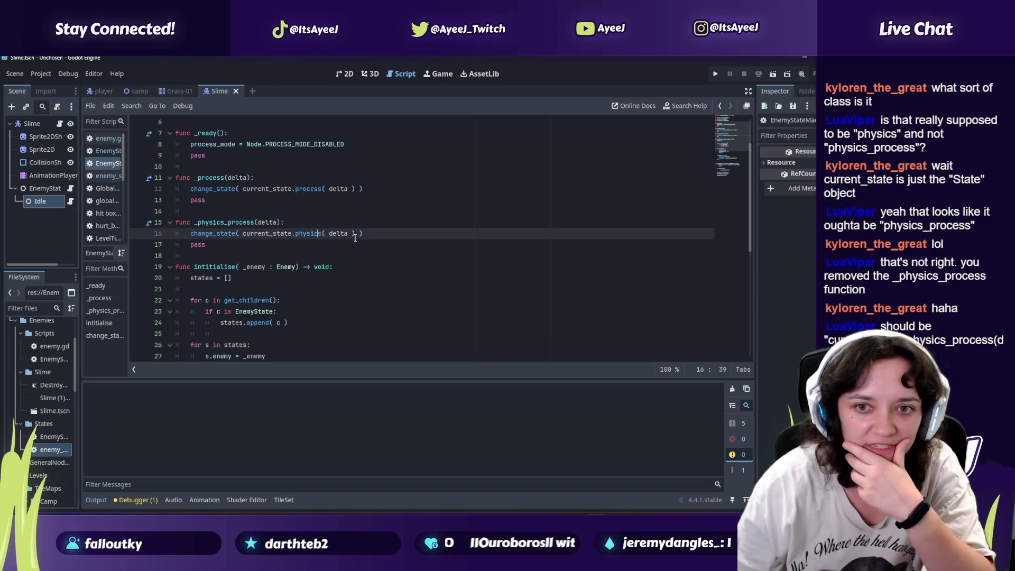
pyautogui.write('_process')
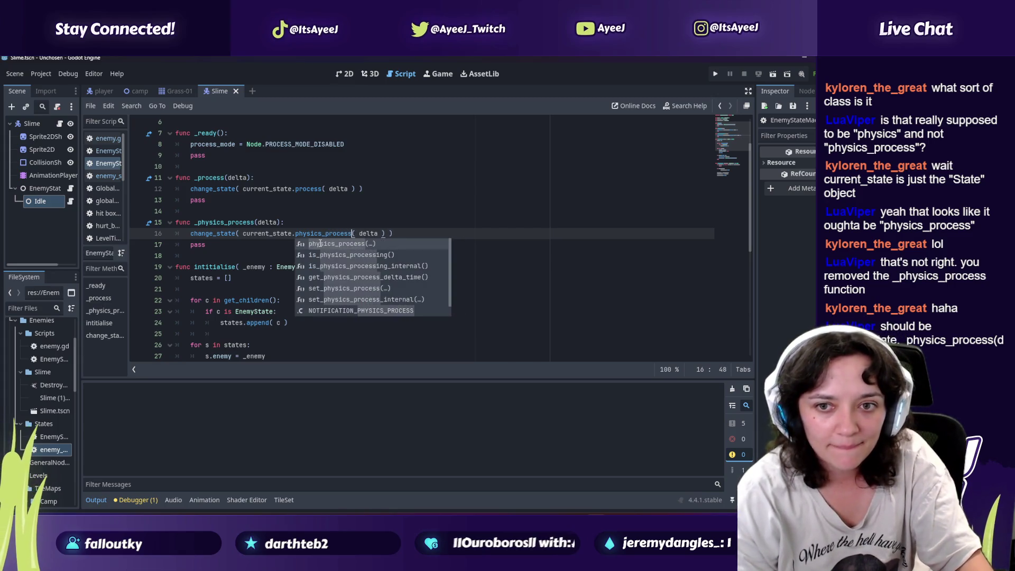
pyautogui.press('Return')
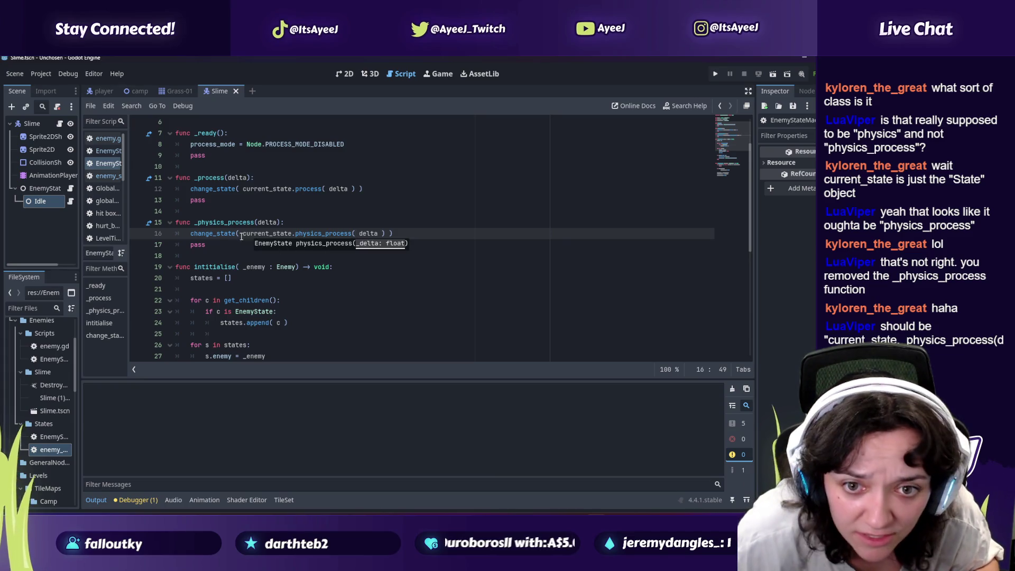
# Remove the stray underscore so line 16 calls current_state.physics_process( delta ), then run the game
pyautogui.click(239, 233)
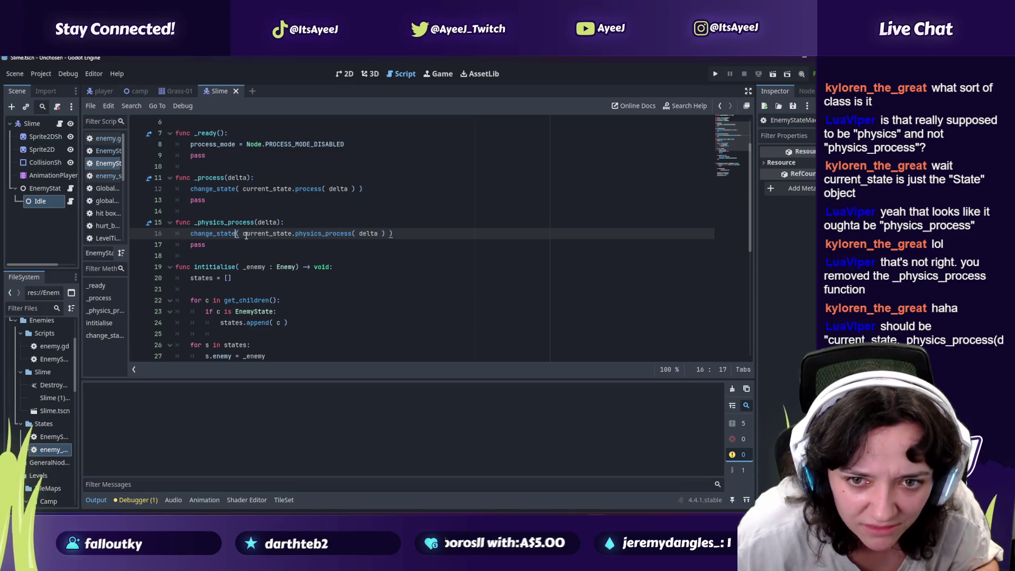
pyautogui.moveTo(249, 233); pyautogui.dragTo(301, 236)
pyautogui.moveTo(297, 236); pyautogui.dragTo(336, 233)
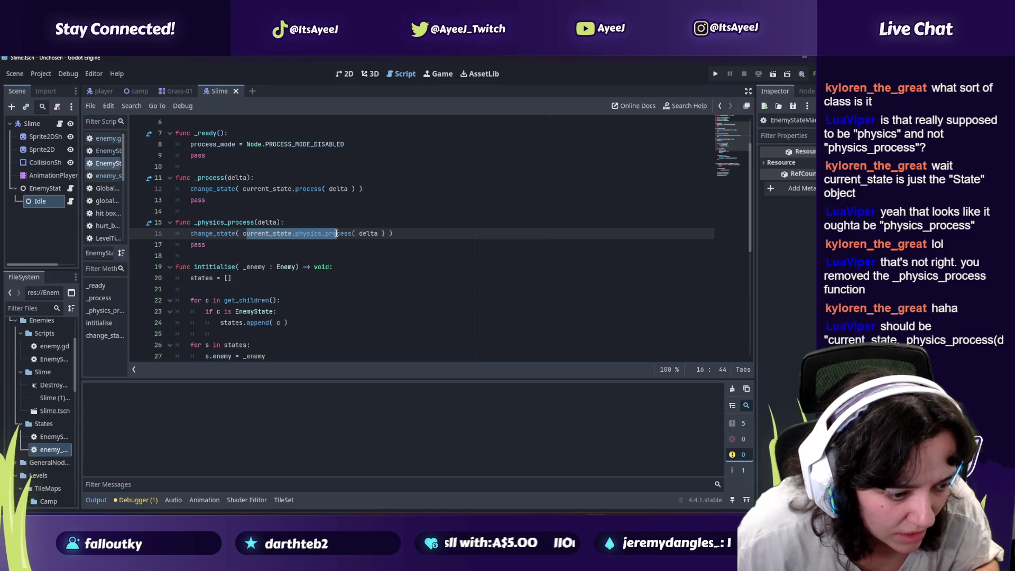
pyautogui.press('Left')
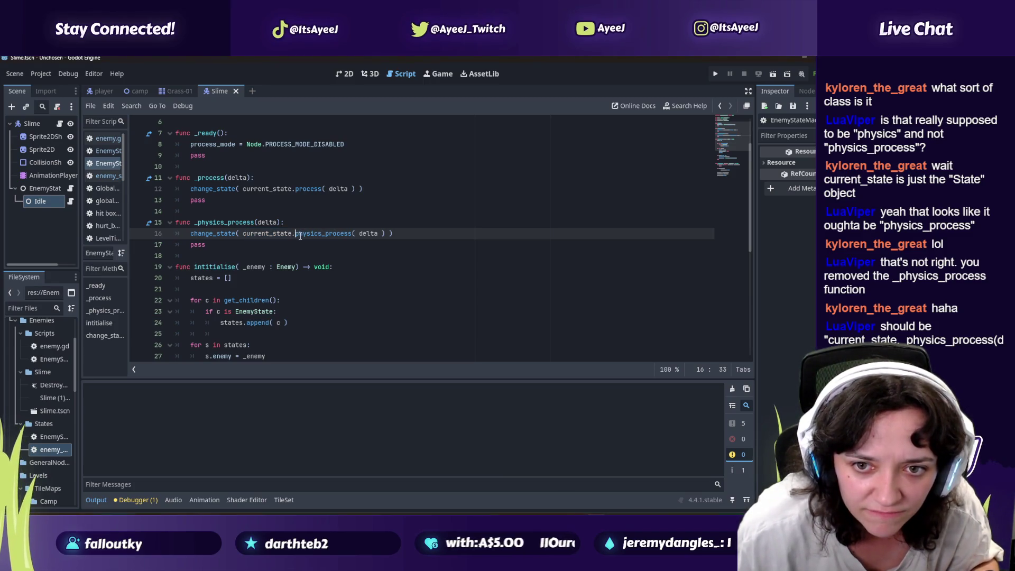
pyautogui.write('_')
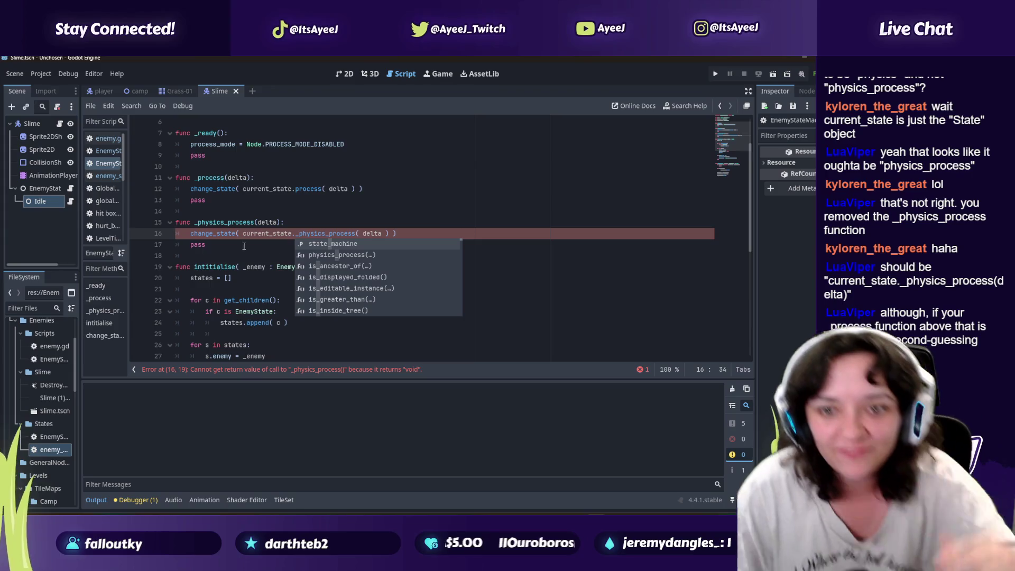
pyautogui.press('BackSpace')
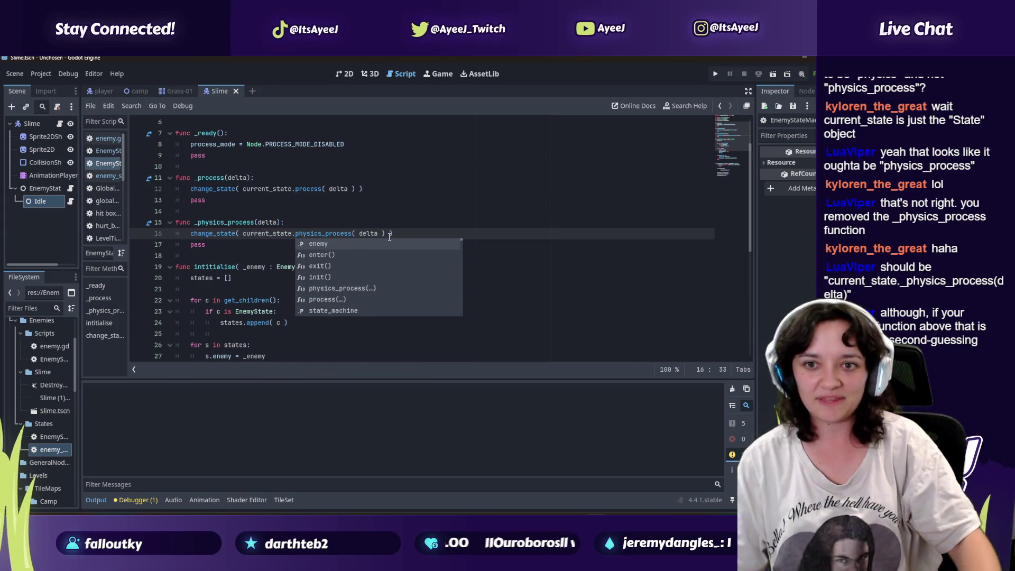
pyautogui.press('End')
pyautogui.click(712, 77)
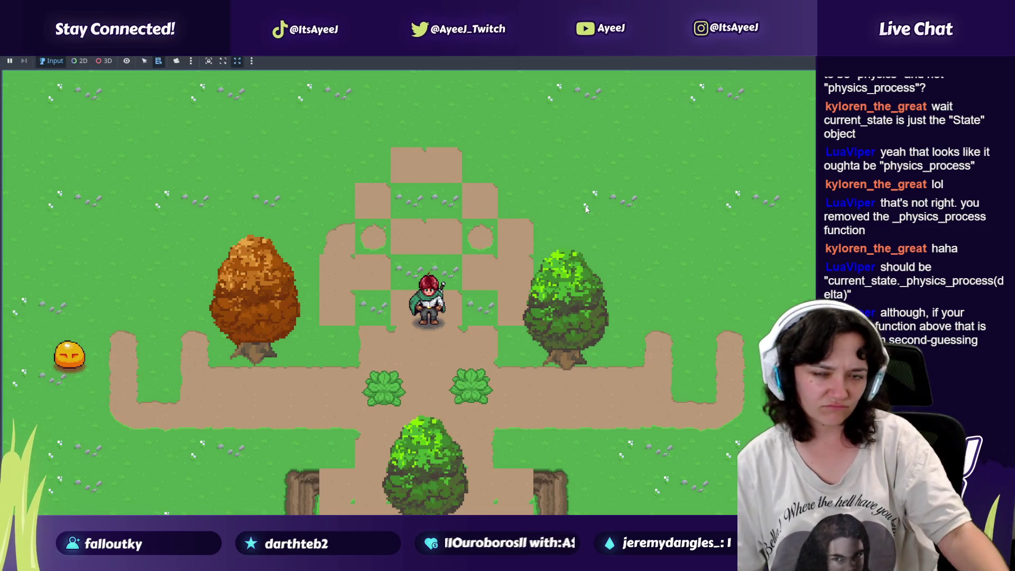
# Walk the player left and down with A and S, then return to the script editor
pyautogui.press('a')
pyautogui.press('a')
pyautogui.press('s')
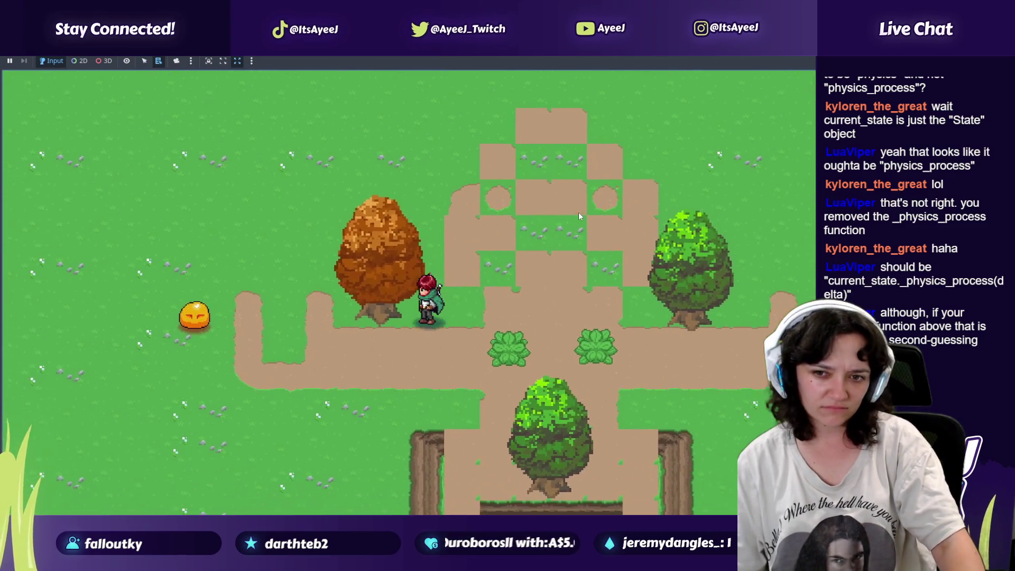
pyautogui.hotkey('alt', 'Tab')
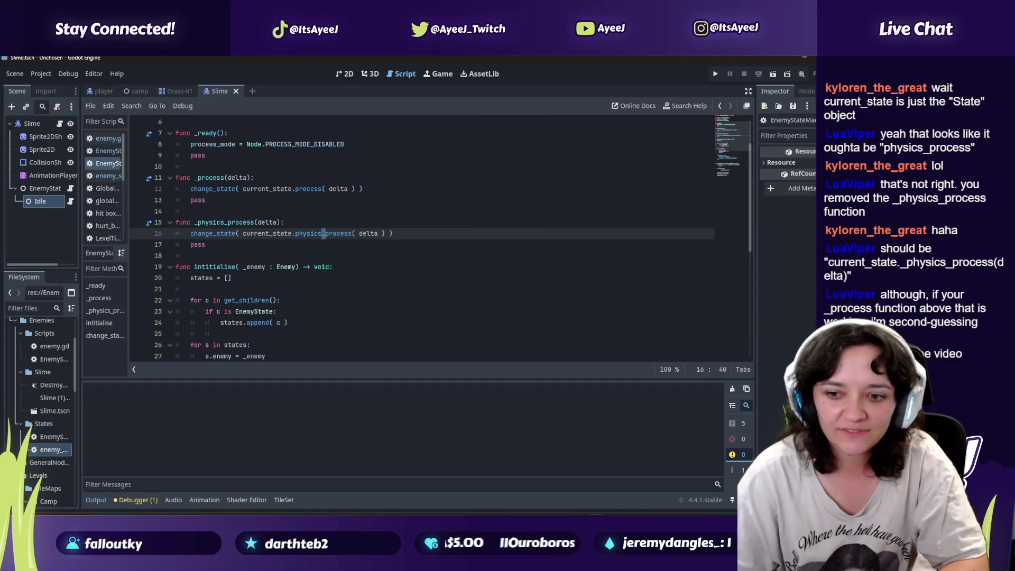
# Scrub the tutorial between about 35:36 and 37:51 around the idle state's process code
pyautogui.hotkey('alt', 'Tab')
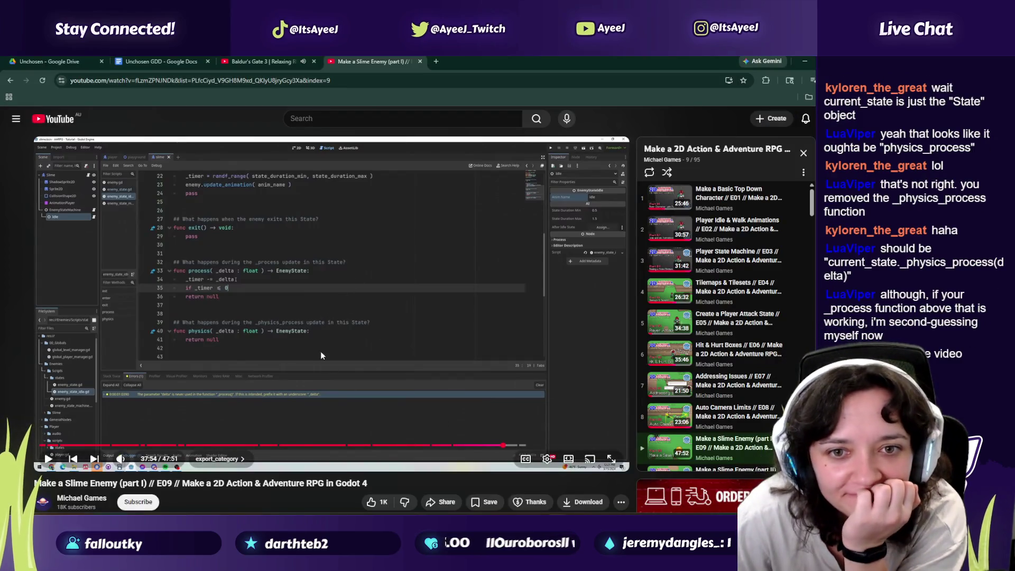
pyautogui.click(496, 445)
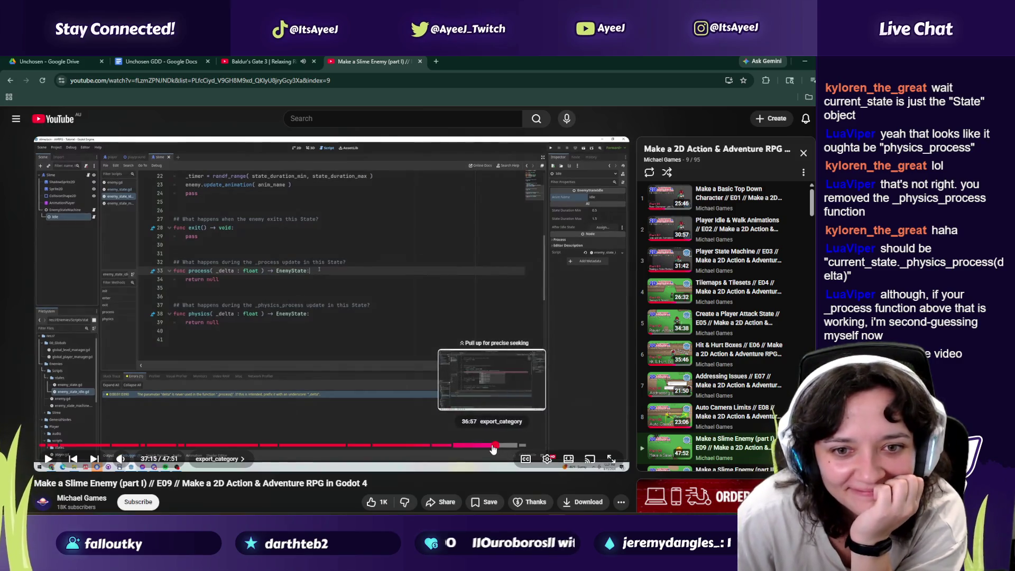
pyautogui.click(492, 446)
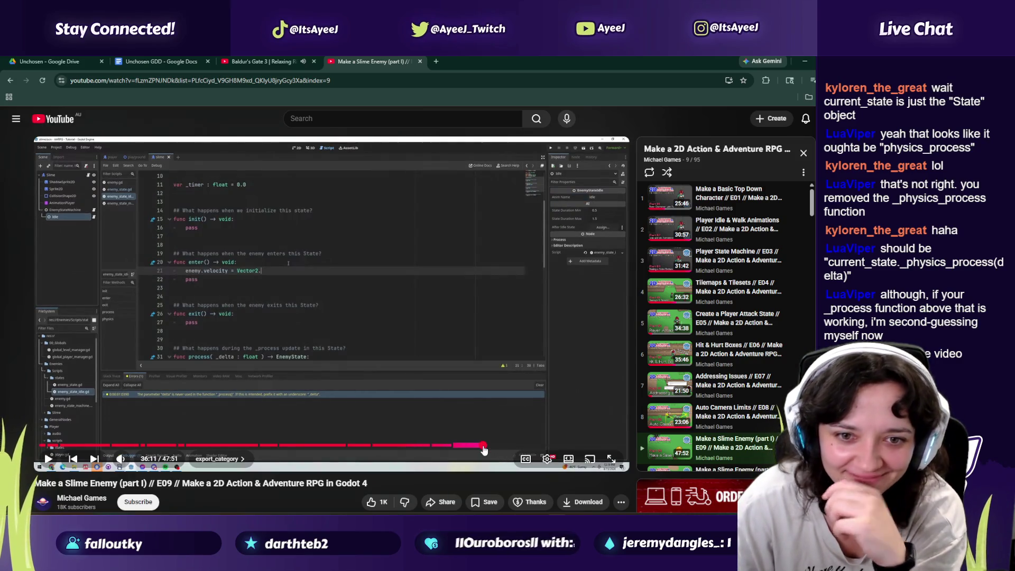
pyautogui.click(477, 445)
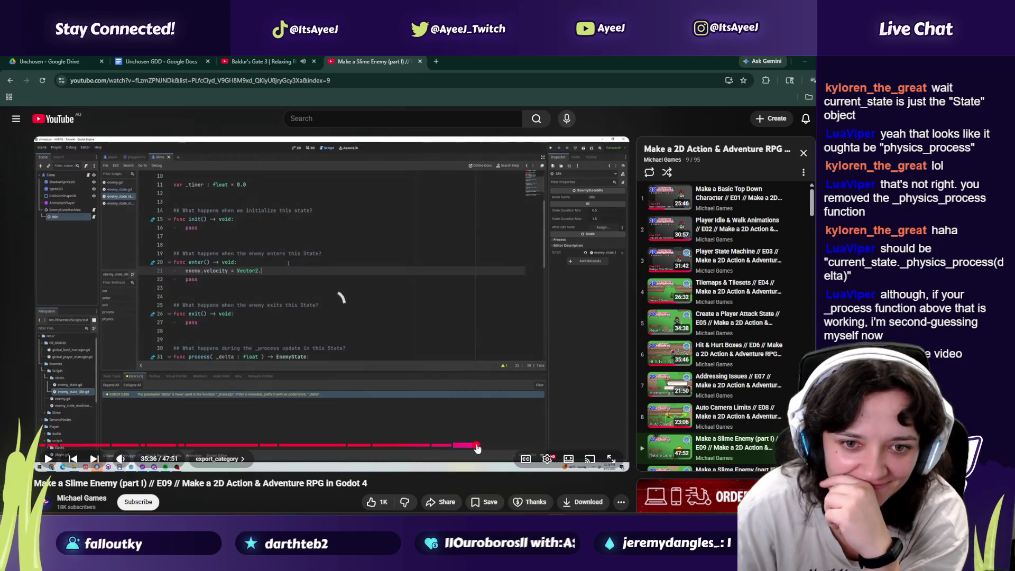
pyautogui.click(486, 445)
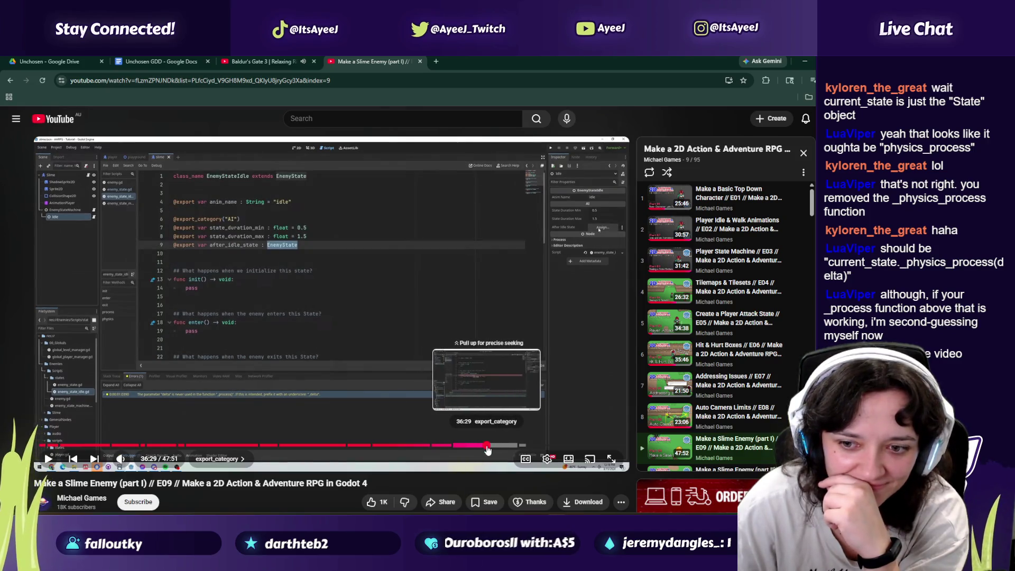
pyautogui.moveTo(486, 449); pyautogui.dragTo(486, 449)
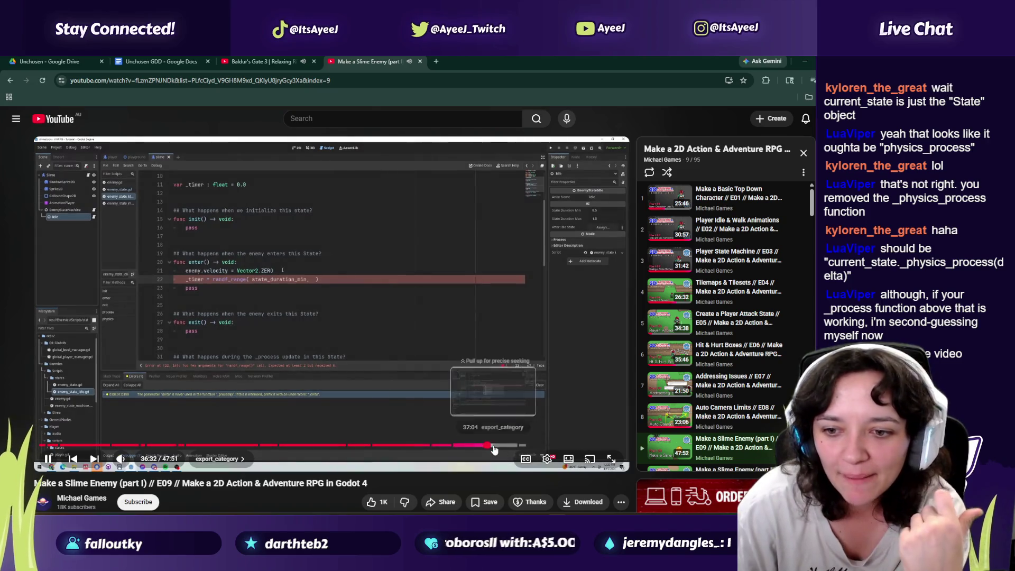
pyautogui.click(494, 445)
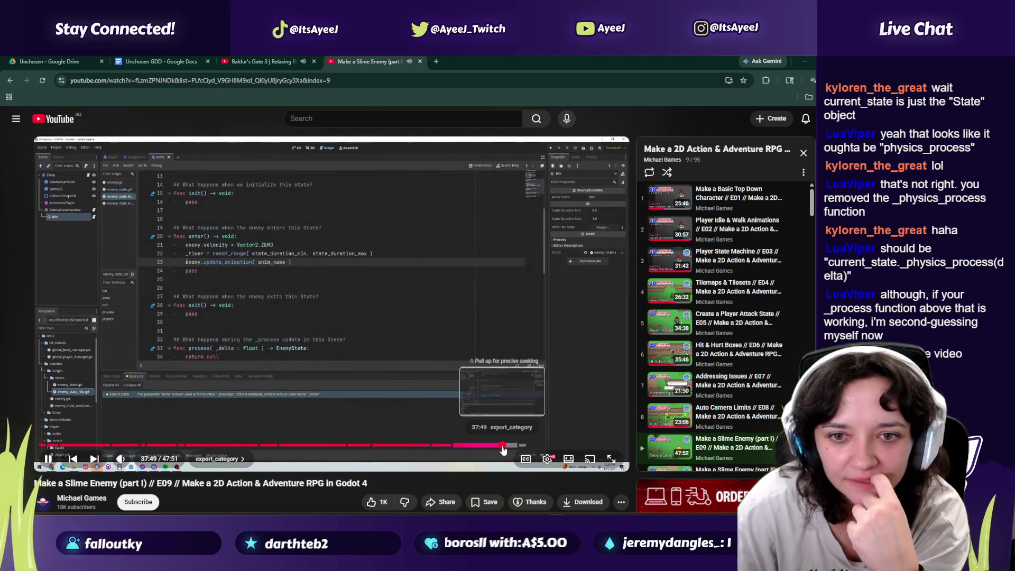
pyautogui.click(503, 445)
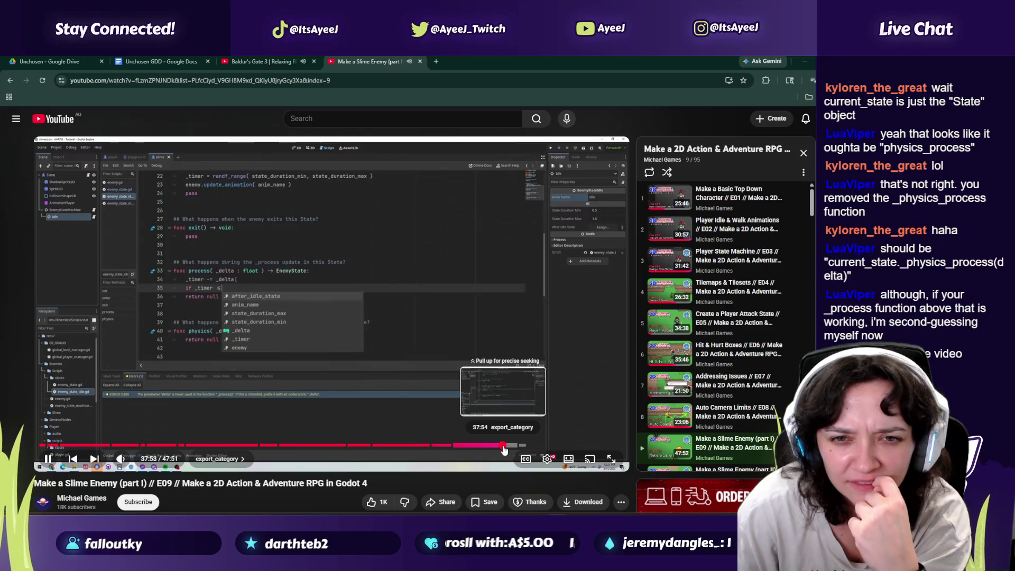
# Jump to the Enemy Idle State chapter and skim ahead through the timer if-block to 39:10
pyautogui.click(449, 445)
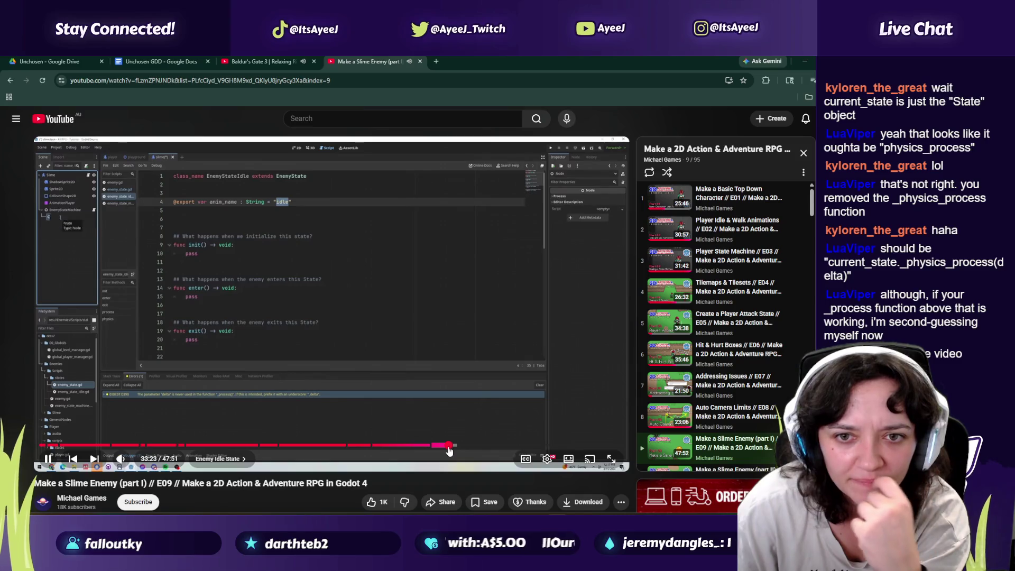
pyautogui.moveTo(448, 448); pyautogui.dragTo(491, 448)
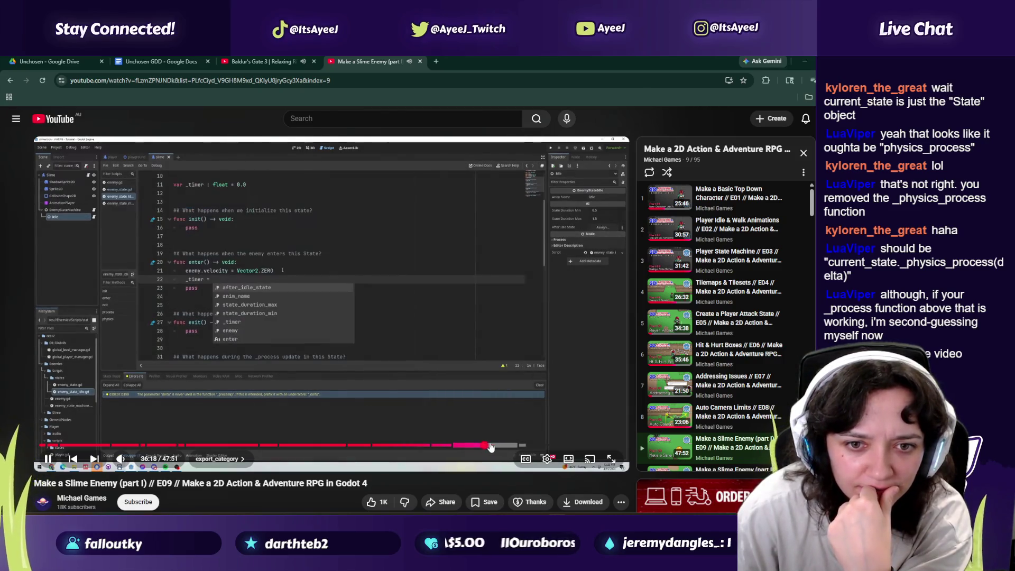
pyautogui.click(494, 448)
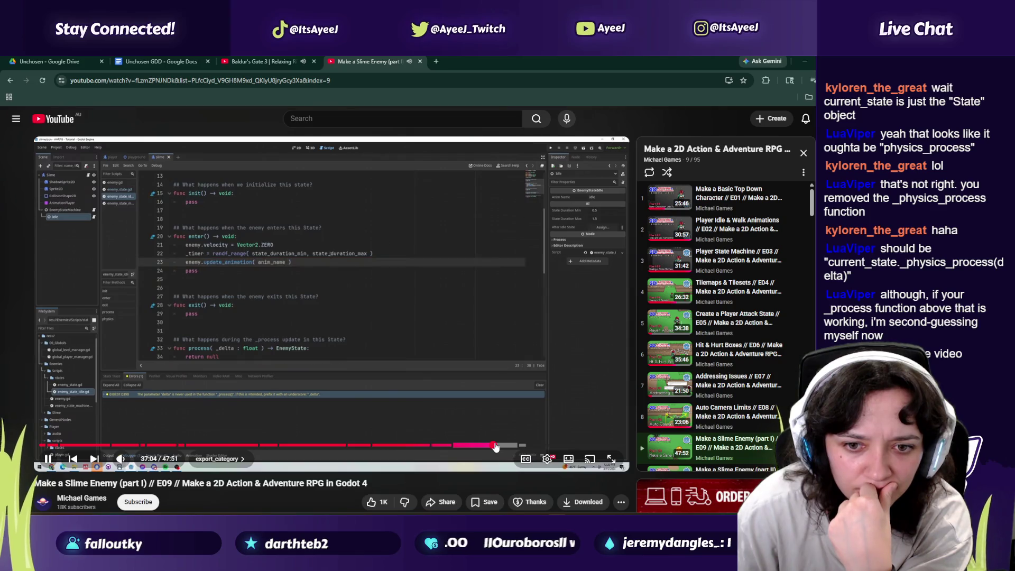
pyautogui.click(495, 446)
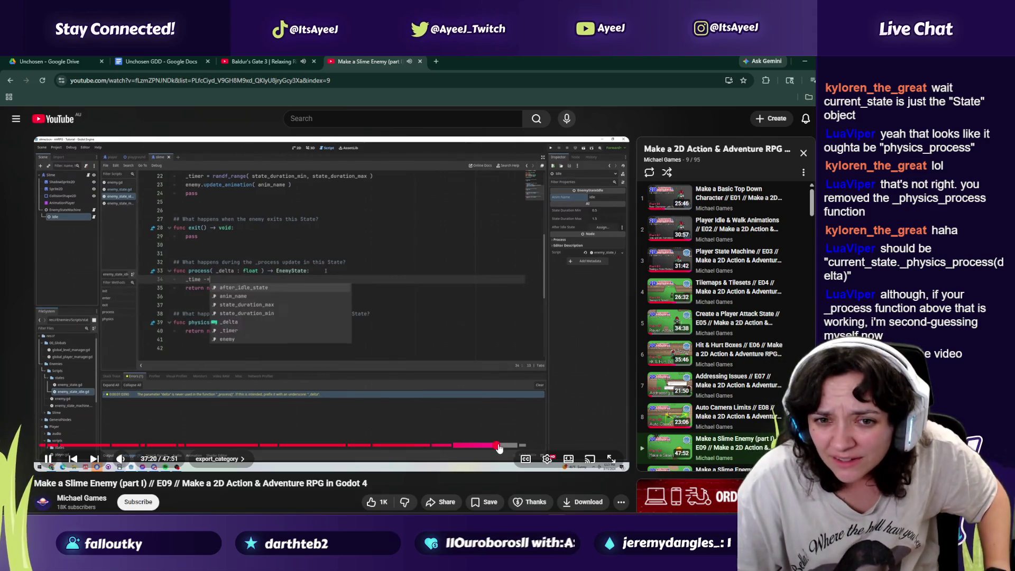
pyautogui.click(505, 446)
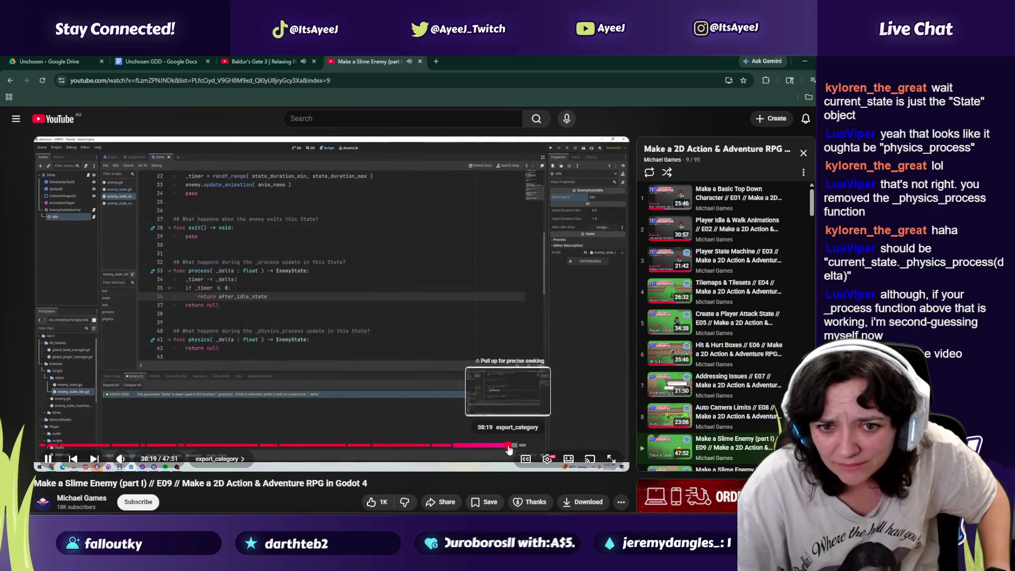
pyautogui.click(514, 447)
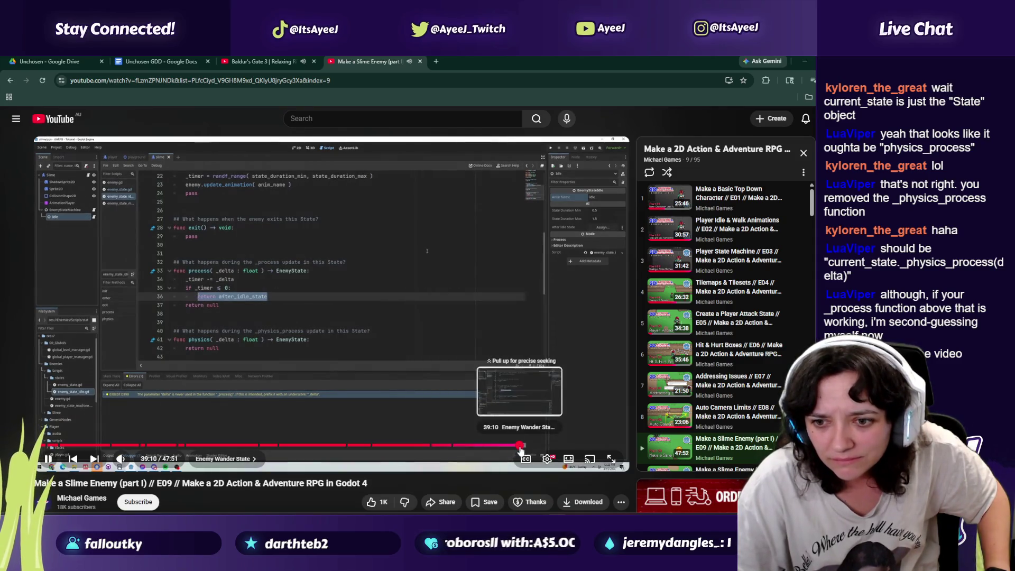
pyautogui.click(520, 447)
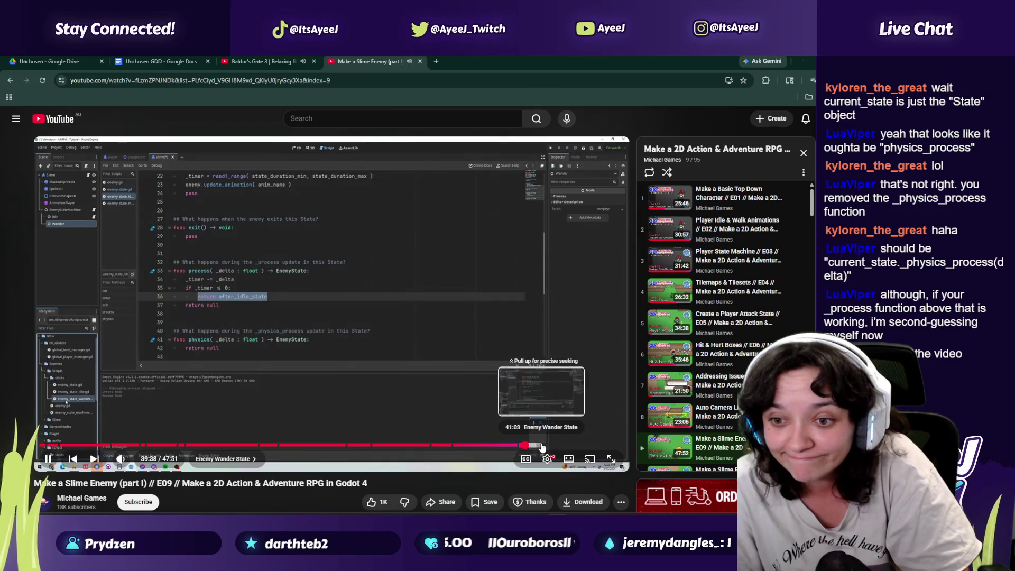
# Seek back to the state machine script near 31:03 and pause it full screen on the physics code
pyautogui.click(477, 445)
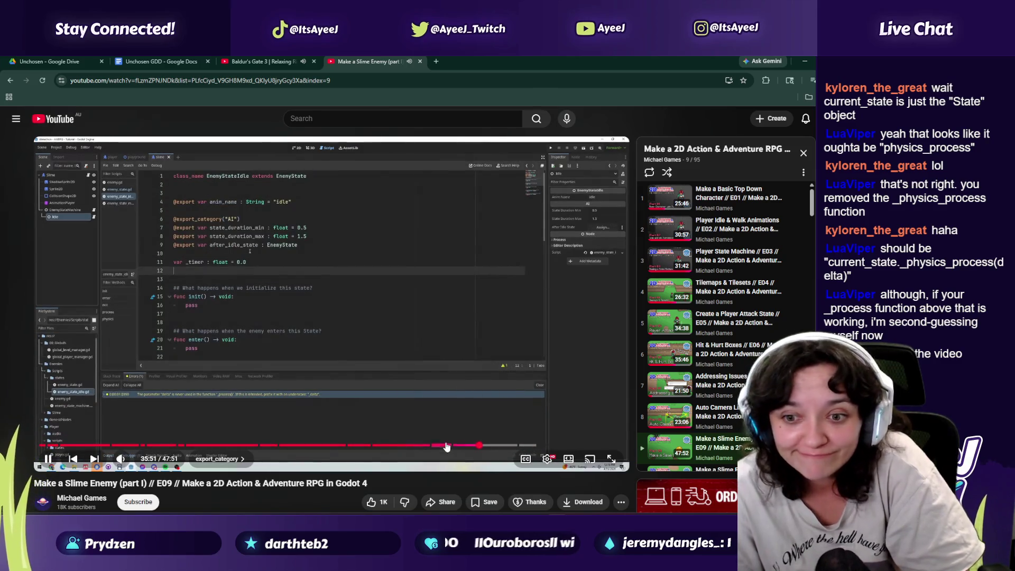
pyautogui.click(438, 445)
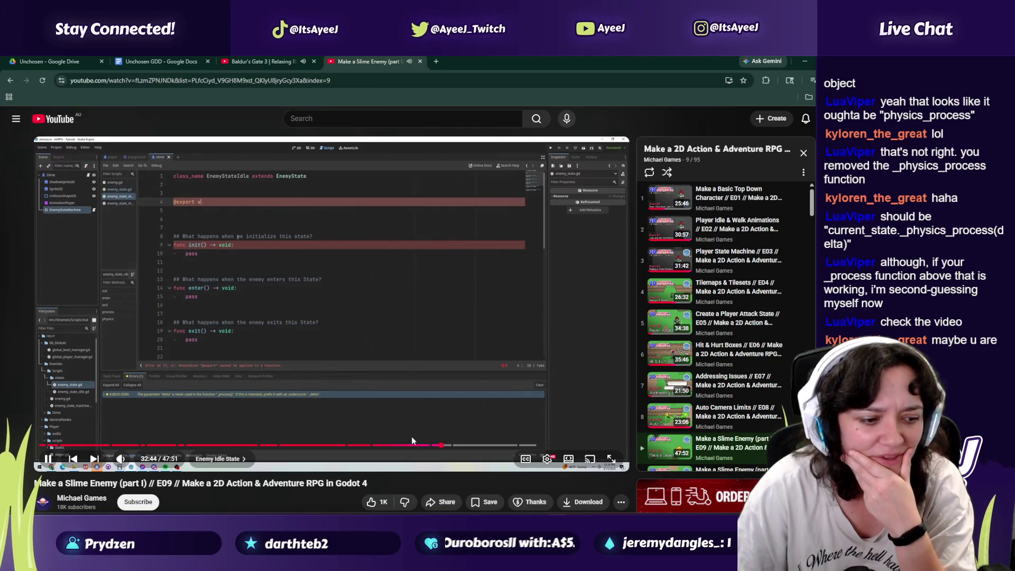
pyautogui.click(452, 450)
pyautogui.click(467, 449)
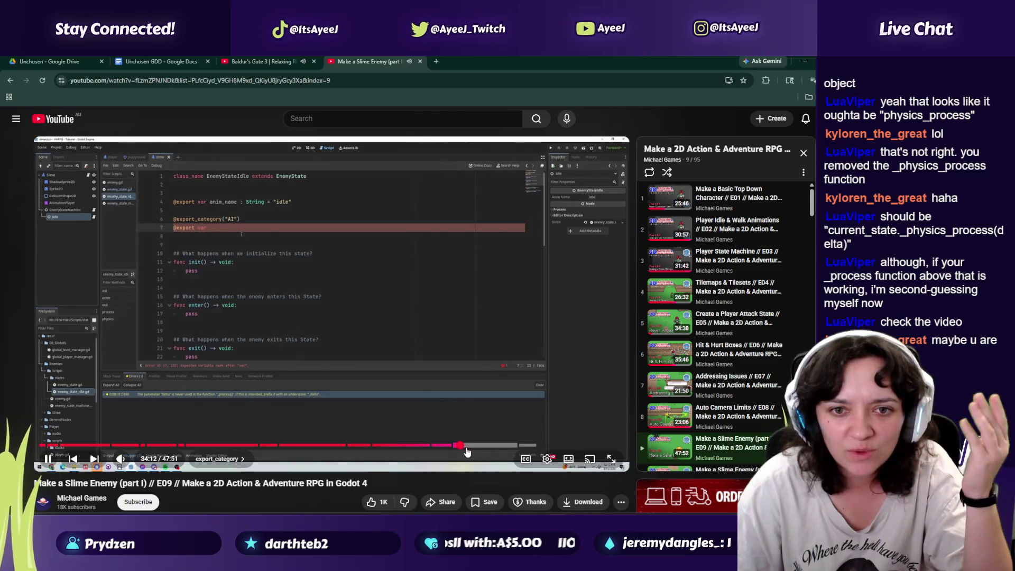
pyautogui.click(406, 449)
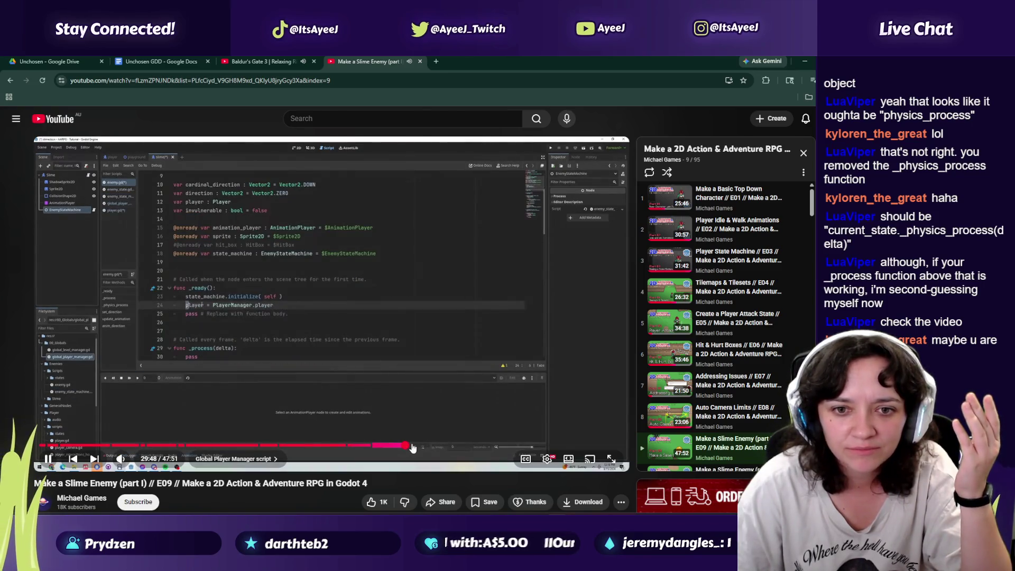
pyautogui.click(415, 448)
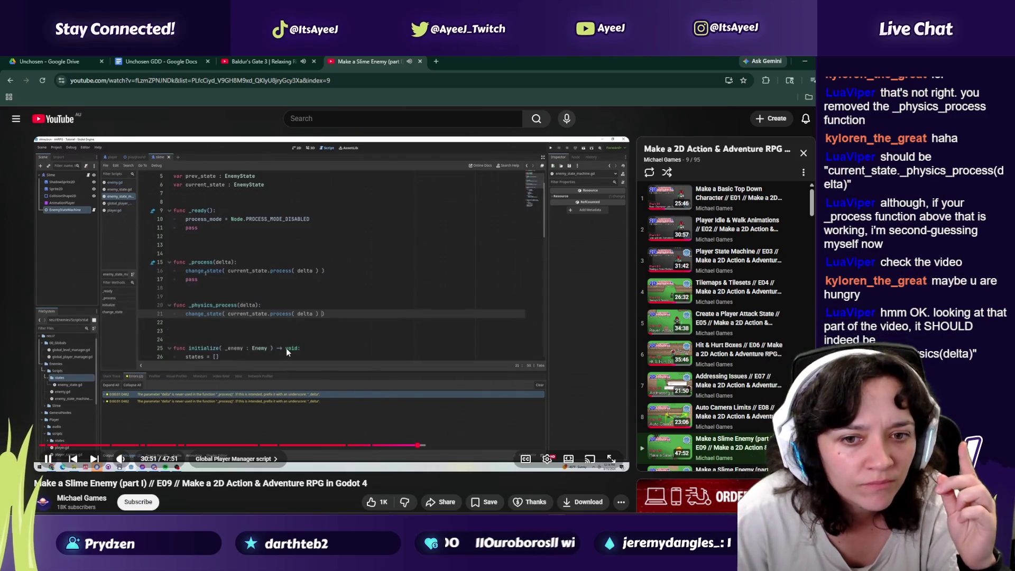
pyautogui.doubleClick(287, 348)
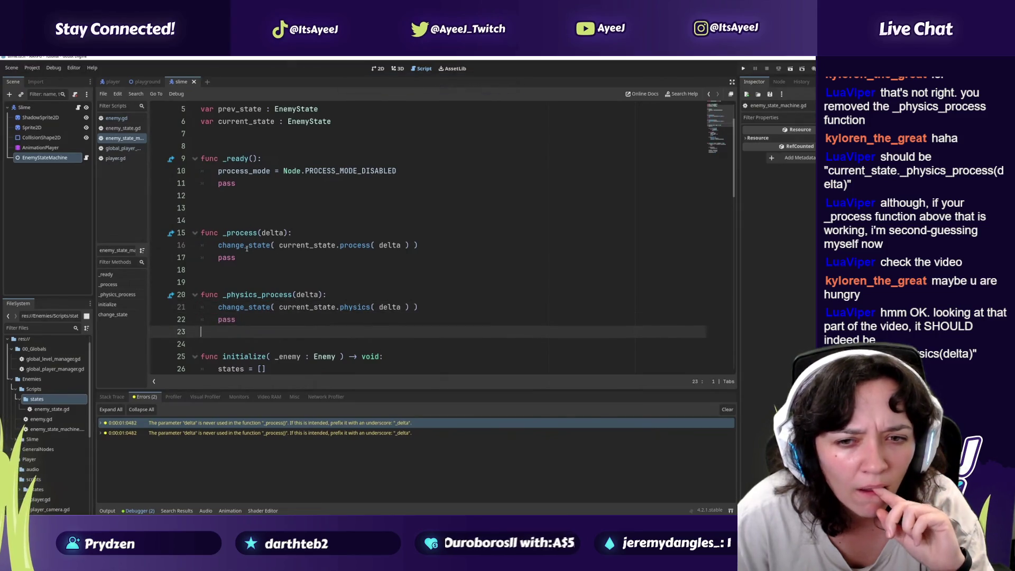
pyautogui.click(286, 348)
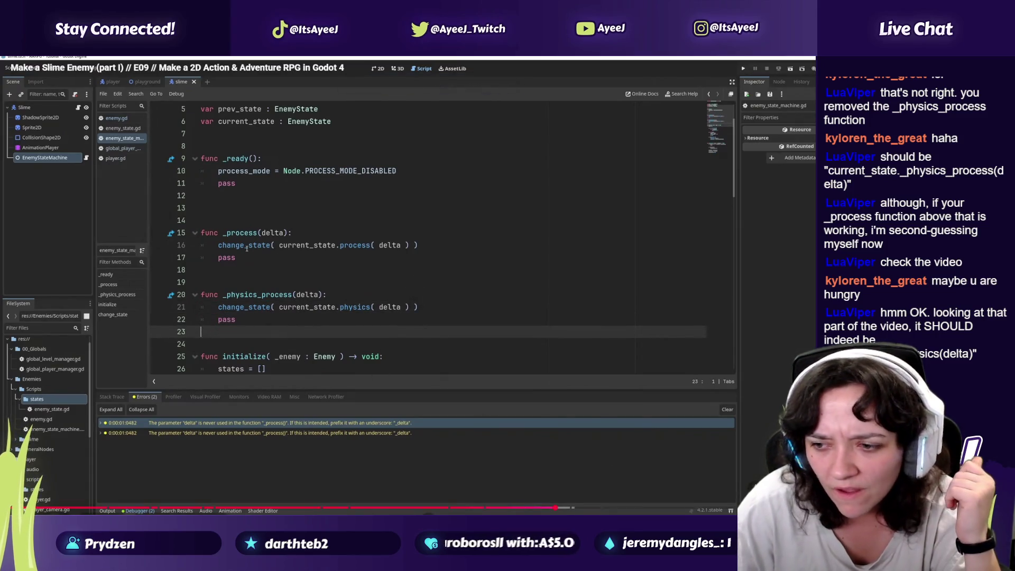
pyautogui.press('Escape')
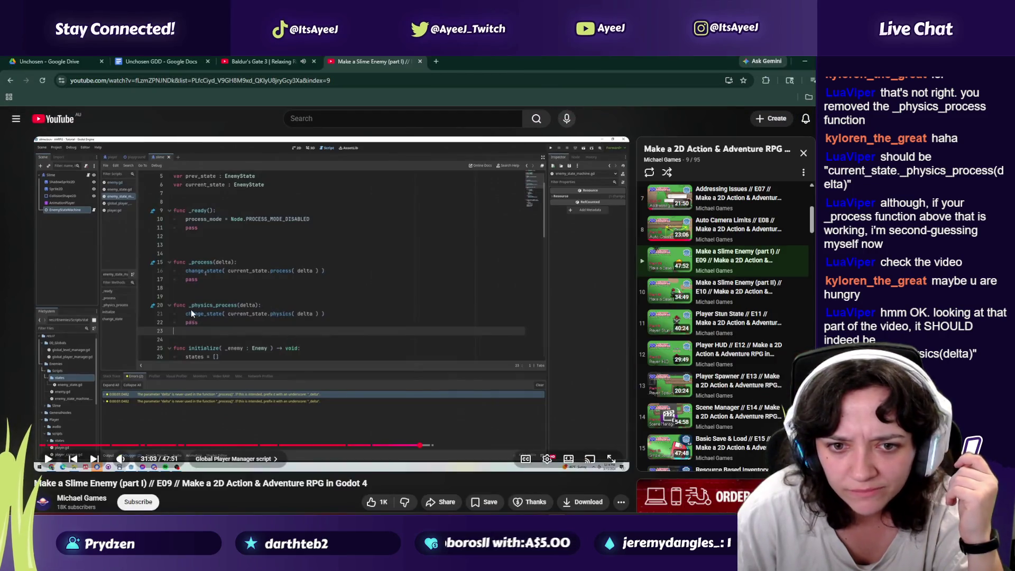
# Compare line 16 in Godot with the tutorial's state machine code and resume the video
pyautogui.hotkey('alt', 'Tab')
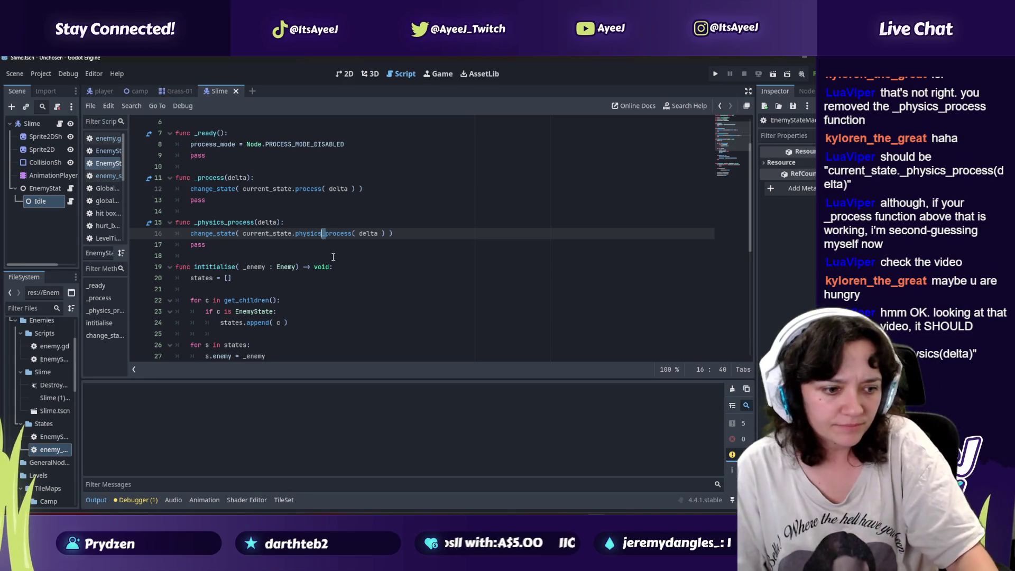
pyautogui.hotkey('alt', 'Tab')
pyautogui.hotkey('alt', 'Tab')
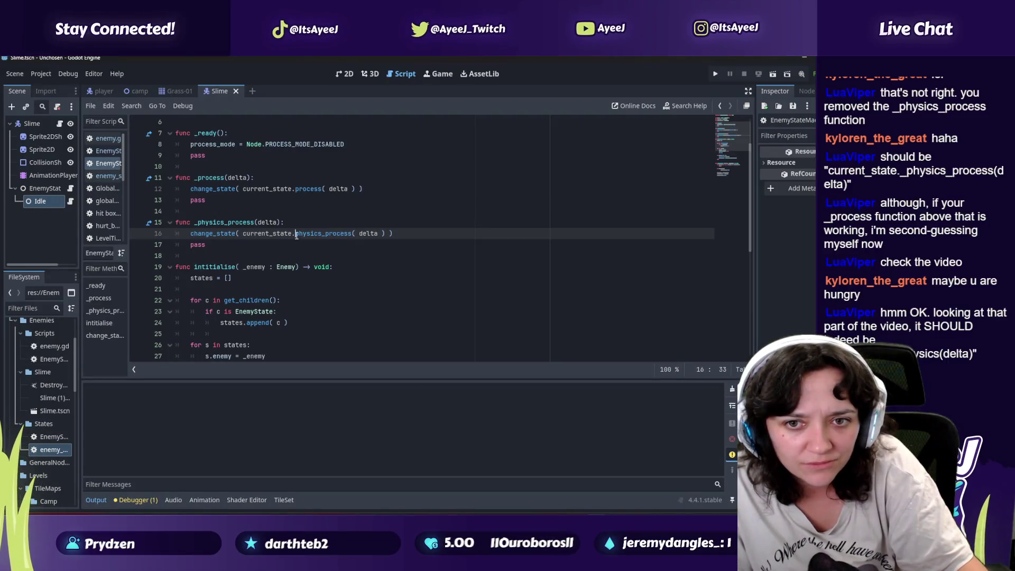
pyautogui.hotkey('alt', 'Tab')
pyautogui.click(271, 301)
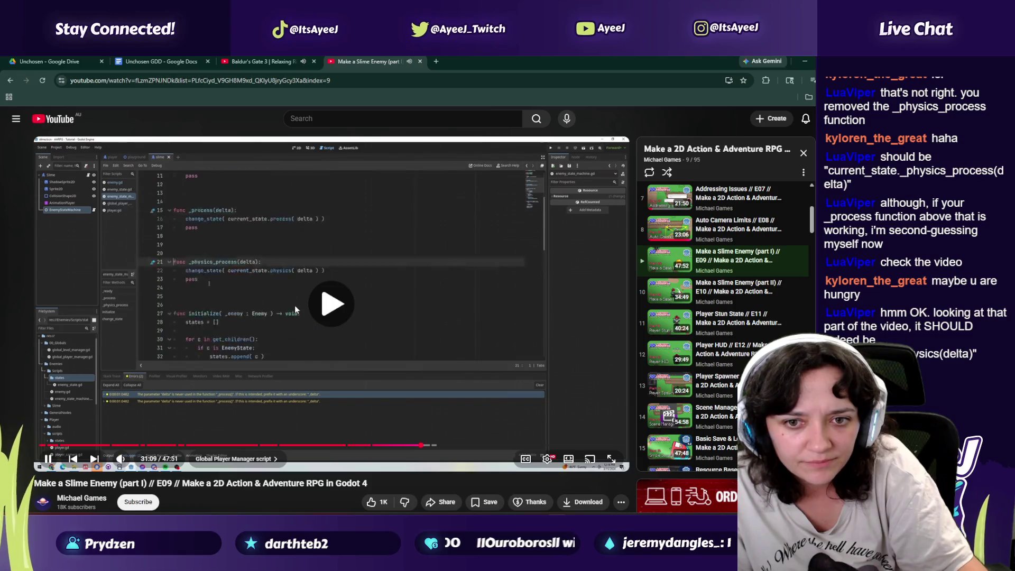
pyautogui.hotkey('alt', 'Tab')
pyautogui.hotkey('alt', 'Tab')
pyautogui.click(299, 300)
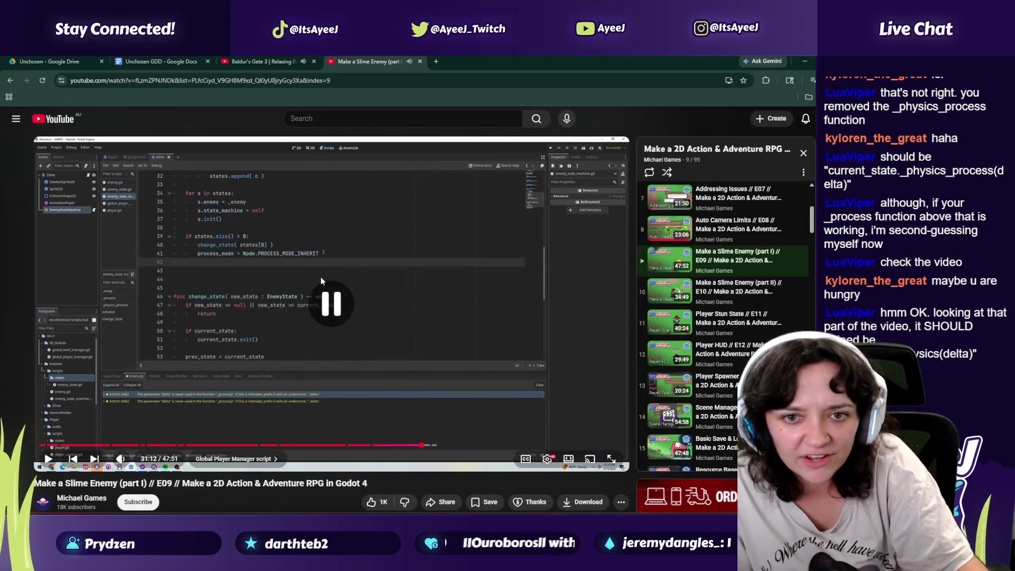
pyautogui.hotkey('alt', 'Tab')
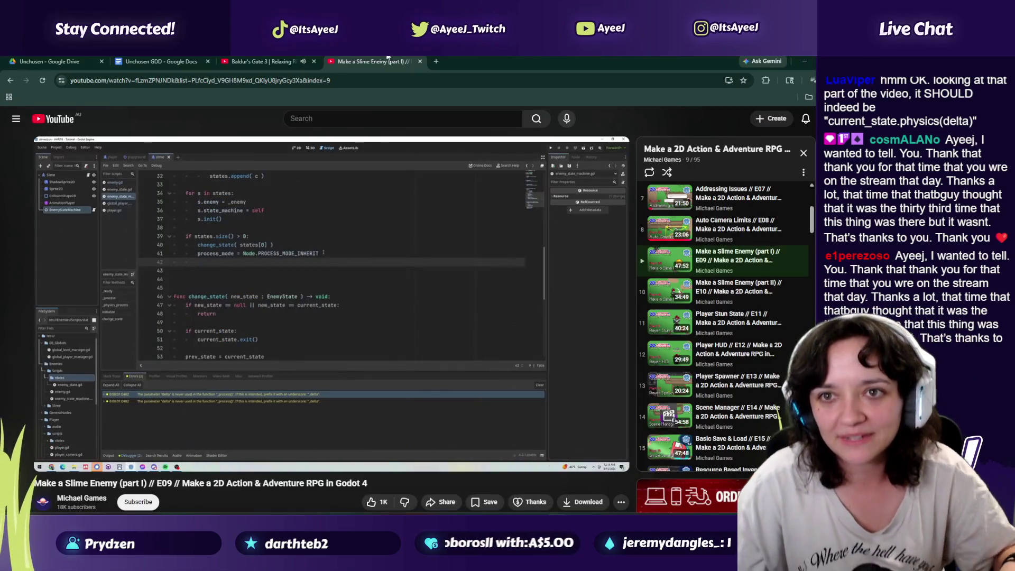
# Switch to the Chrome tab playing the Baldur's Gate 3 river ambience video
pyautogui.click(261, 61)
# Replace the YouTube search query with 'karaoke' and run the search
pyautogui.moveTo(438, 120); pyautogui.dragTo(283, 119)
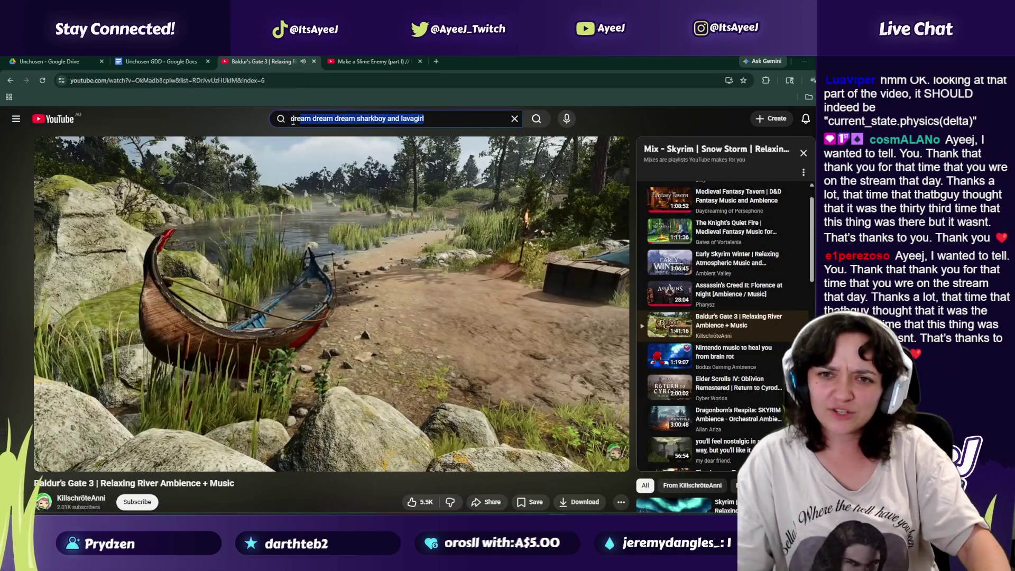
pyautogui.write('karaoke')
pyautogui.press('Return')
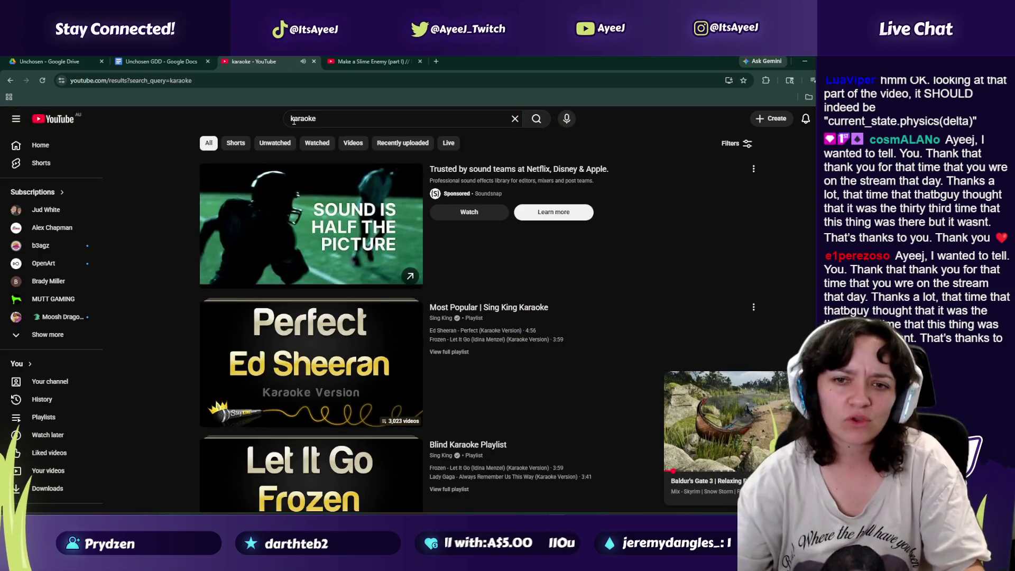
# Browse the karaoke results and open John Denver's Take Me Home, Country Roads karaoke version
pyautogui.scroll(-1, 296, 212)
pyautogui.scroll(-12, 297, 211)
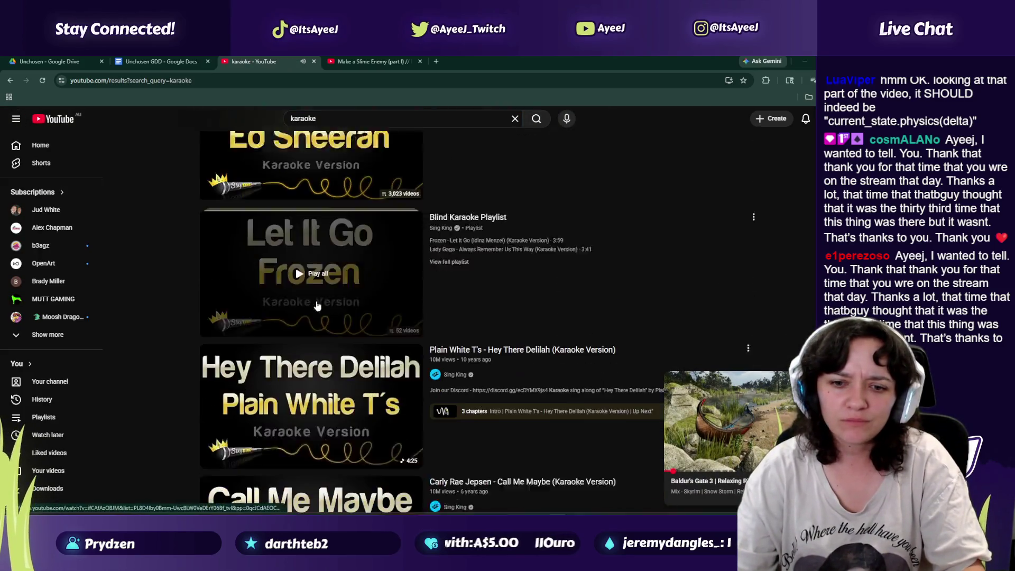
pyautogui.scroll(2, 317, 288)
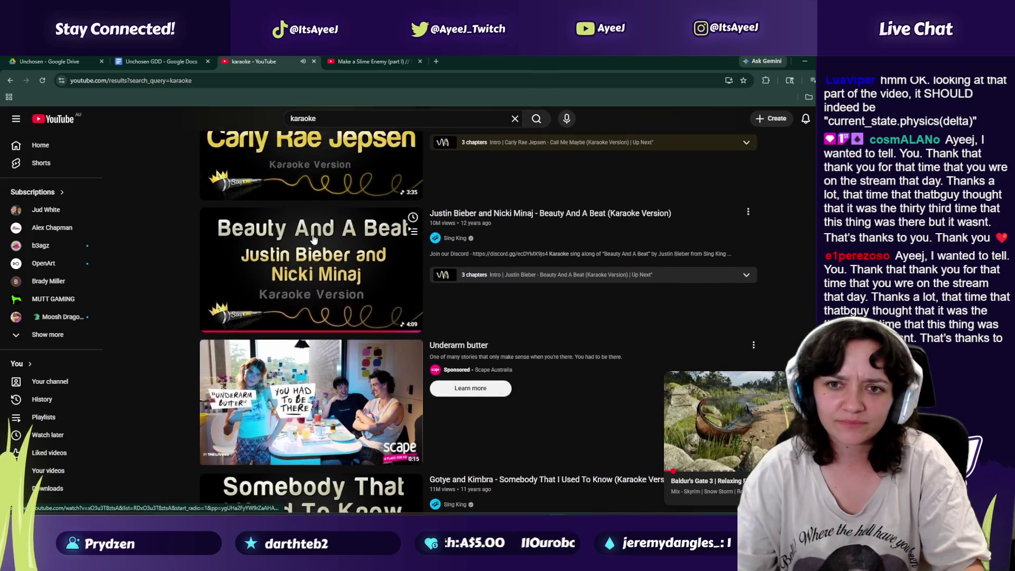
pyautogui.scroll(-6, 333, 301)
pyautogui.scroll(-7, 341, 317)
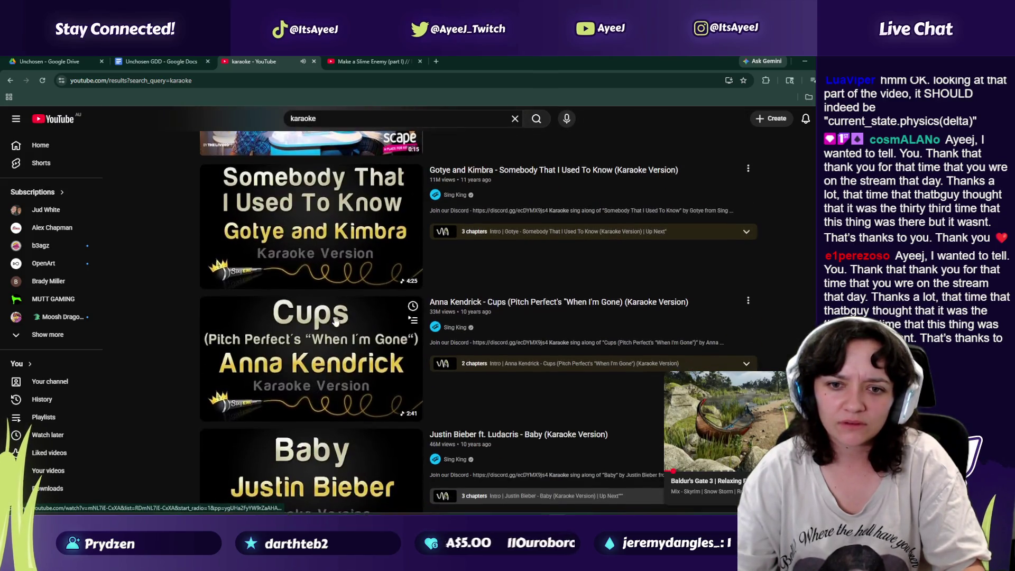
pyautogui.scroll(-5, 339, 336)
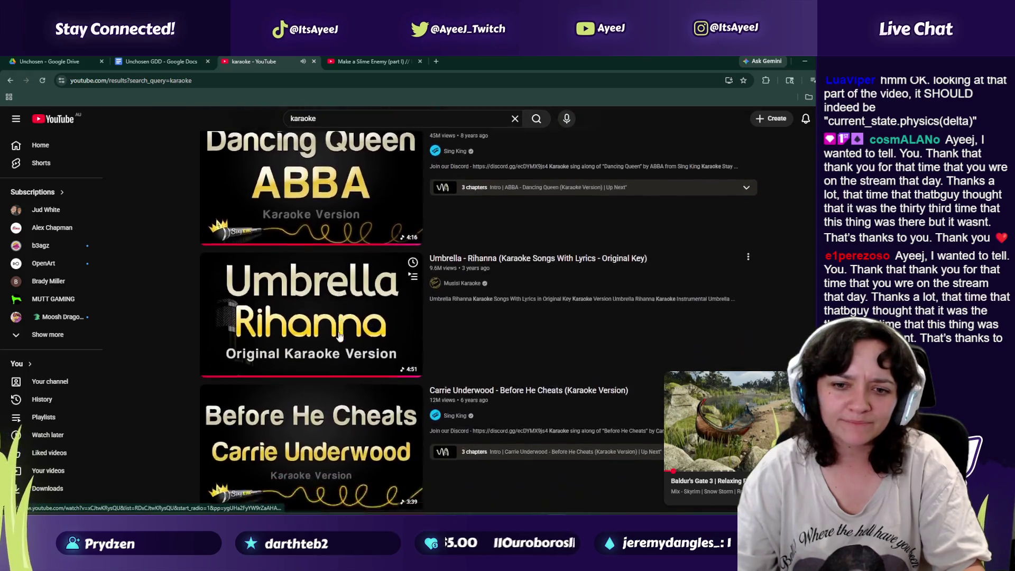
pyautogui.scroll(-10, 317, 341)
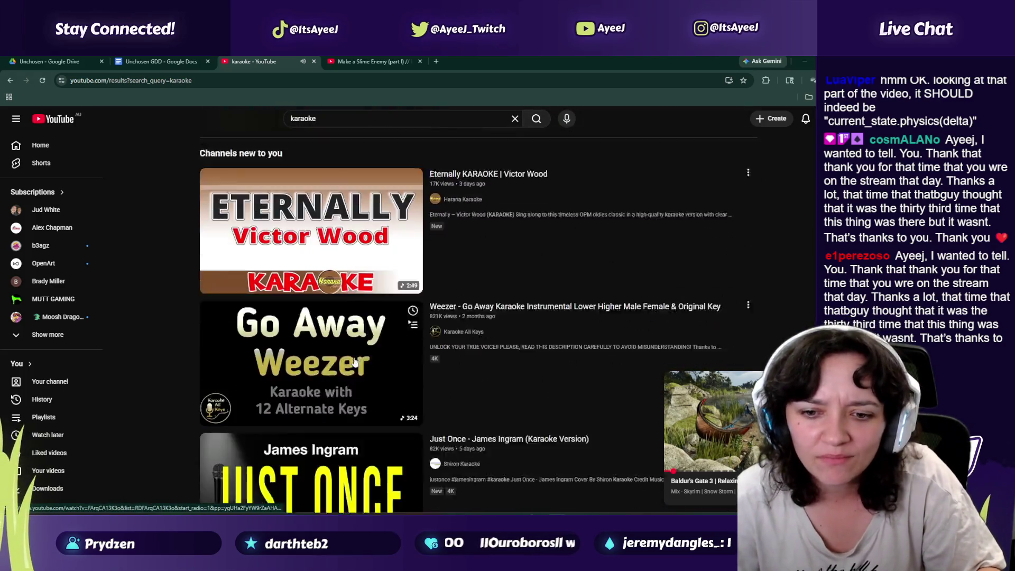
pyautogui.scroll(-3, 350, 336)
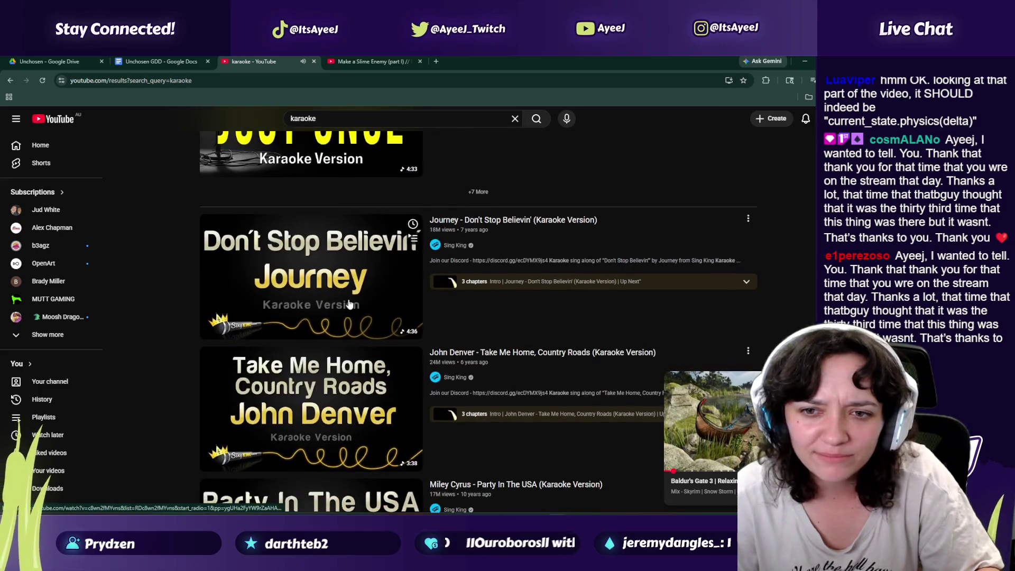
pyautogui.click(700, 418)
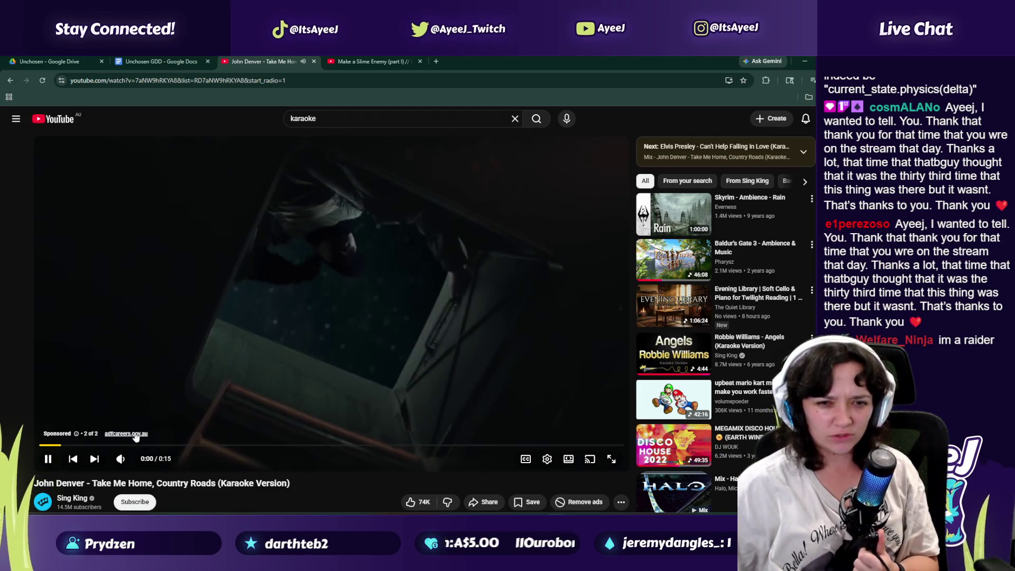
# Raise the player volume on the Country Roads karaoke video
pyautogui.moveTo(120, 458)
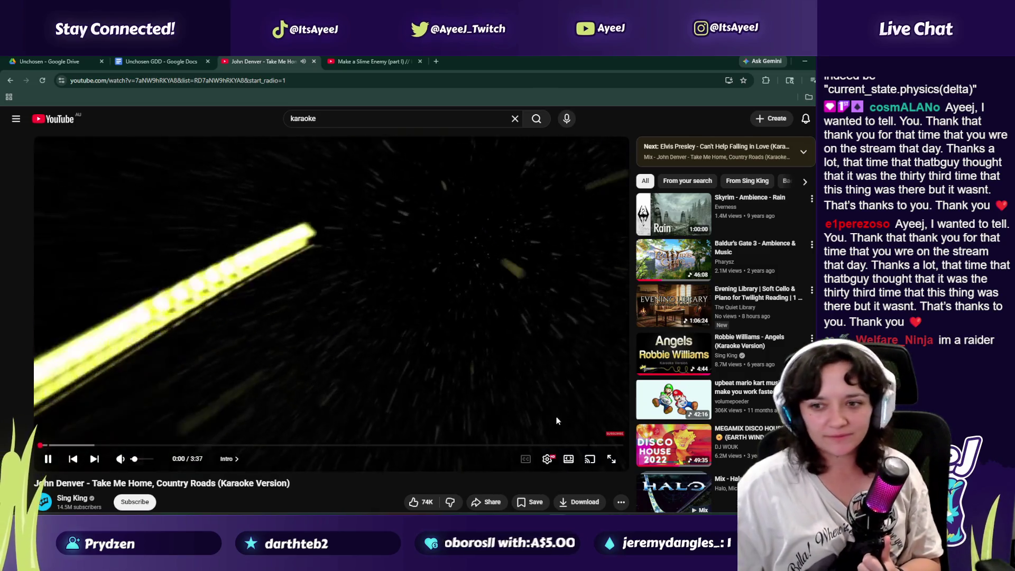
pyautogui.click(141, 458)
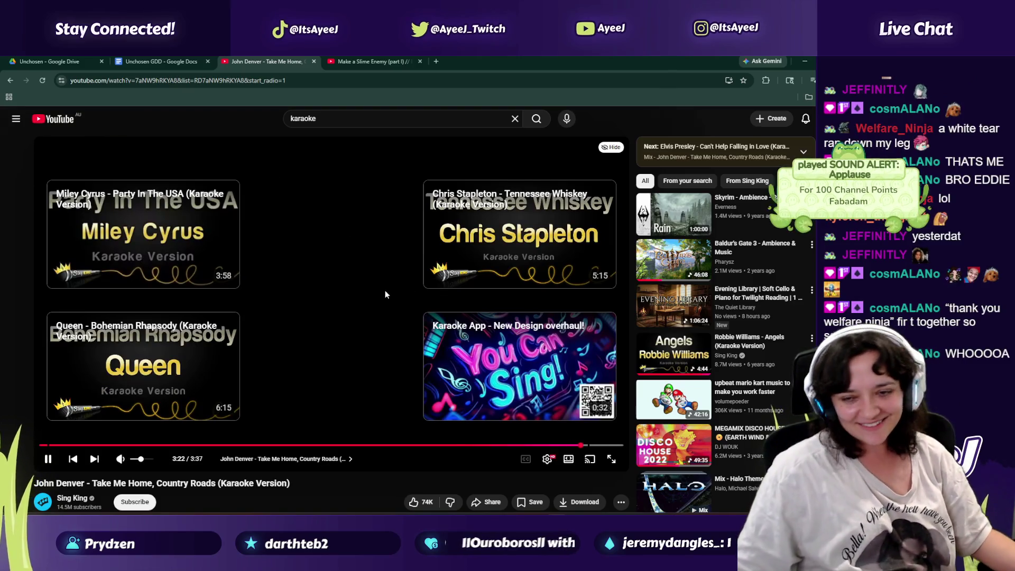
# Pause the karaoke video at 3:23 and return to the Godot editor
pyautogui.click(341, 286)
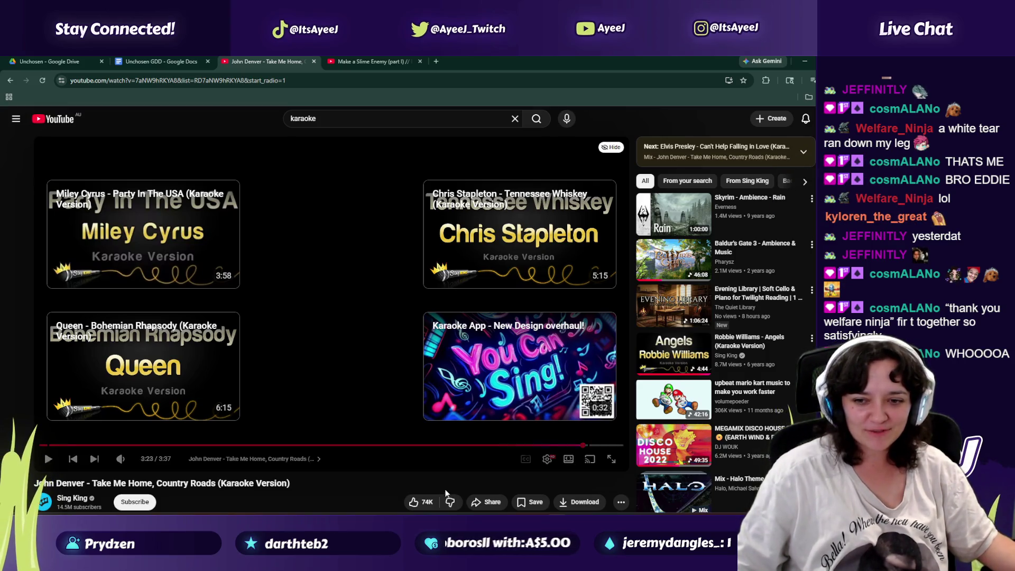
pyautogui.moveTo(596, 515)
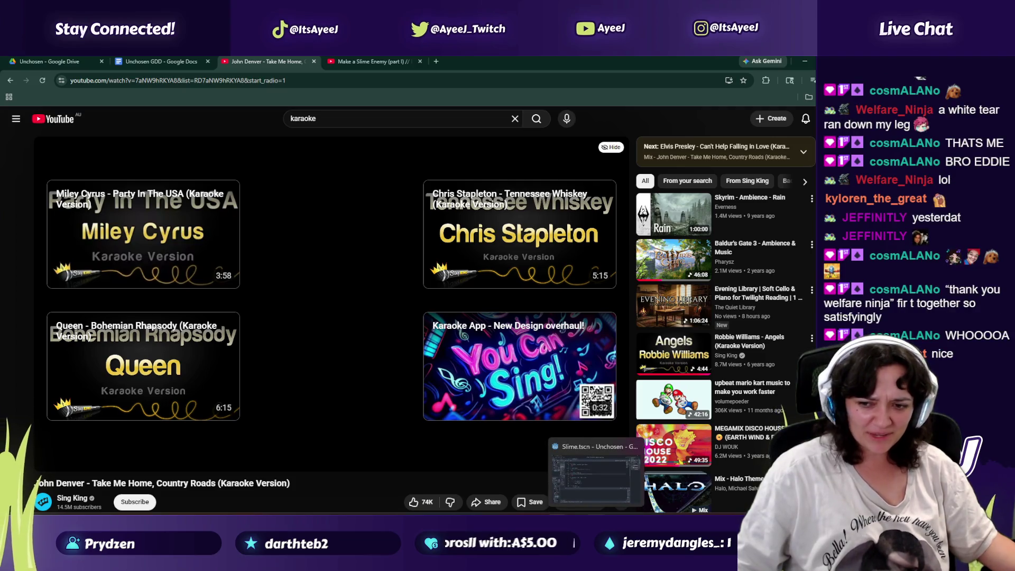
pyautogui.click(596, 478)
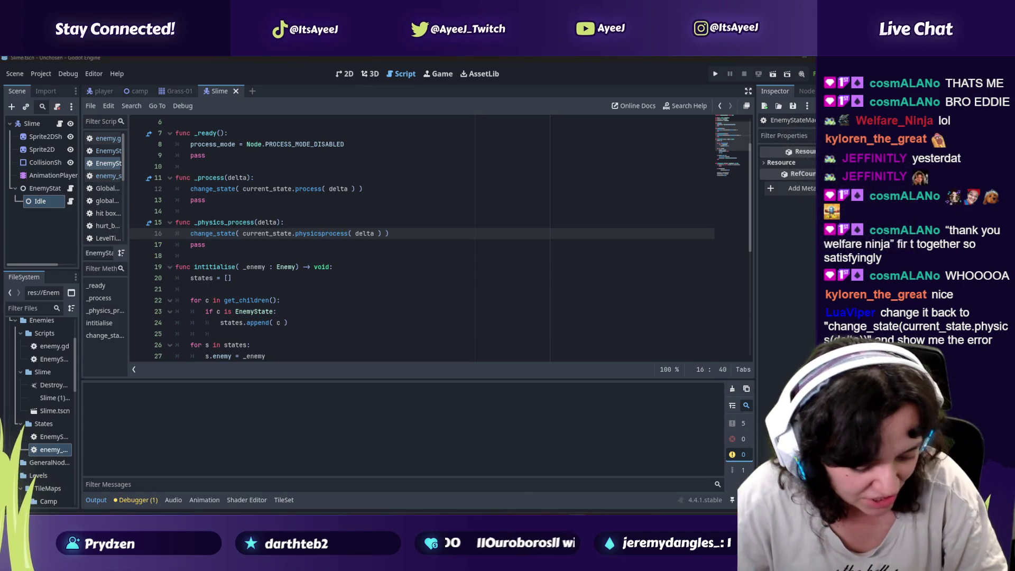
# Rewrite line 16 as change_state(current_state.physics(delta)) and run the project to test it
pyautogui.click(260, 233)
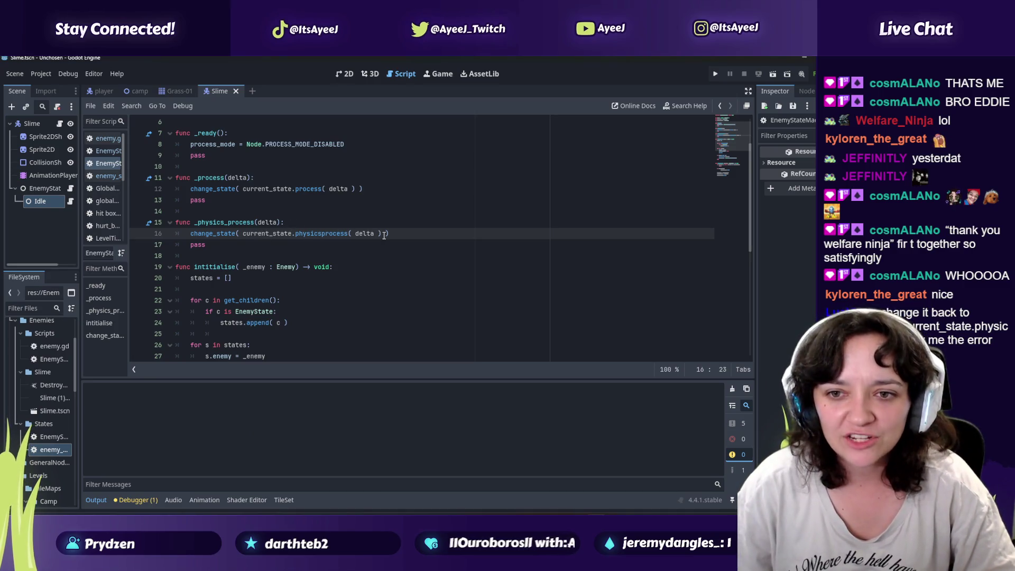
pyautogui.moveTo(391, 233)
pyautogui.mouseDown()
pyautogui.moveTo(233, 233)
pyautogui.moveTo(249, 235)
pyautogui.mouseUp()
pyautogui.write('change_state(current_state.physics(delta)')
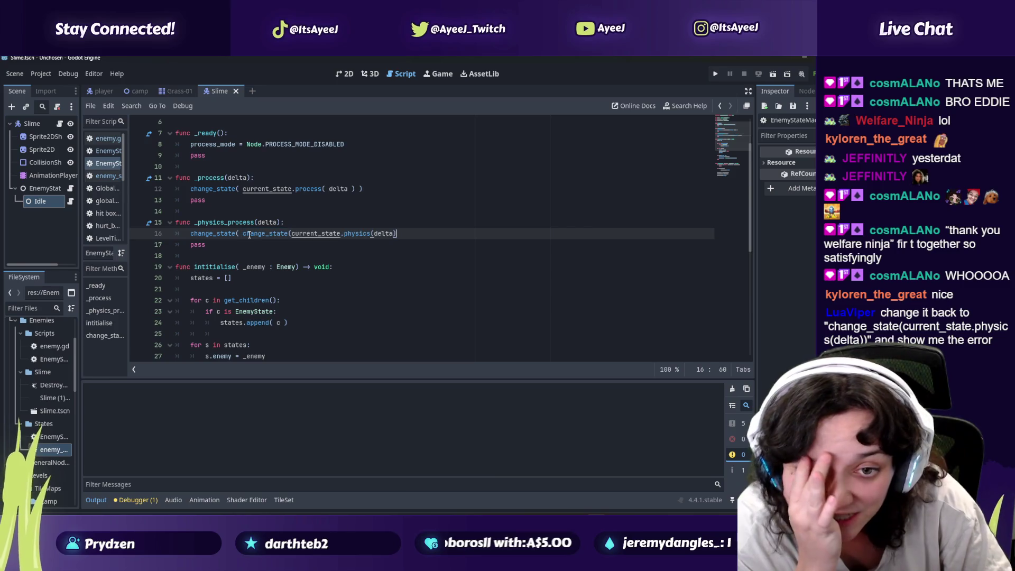
pyautogui.hotkey('ctrl', 'z')
pyautogui.click(395, 235)
pyautogui.moveTo(395, 235); pyautogui.dragTo(192, 239)
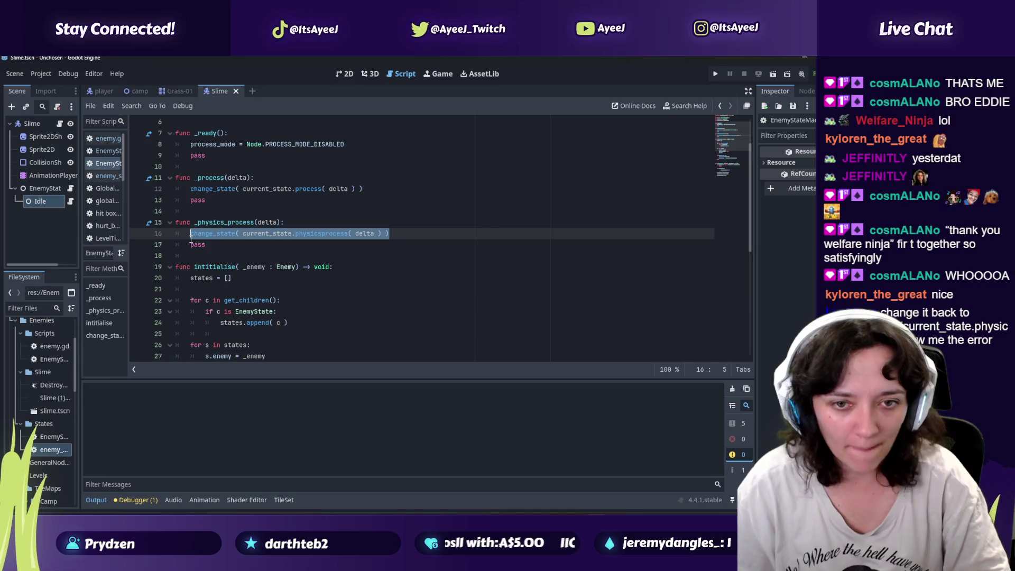
pyautogui.write('change_state(current_state.physics(delta)')
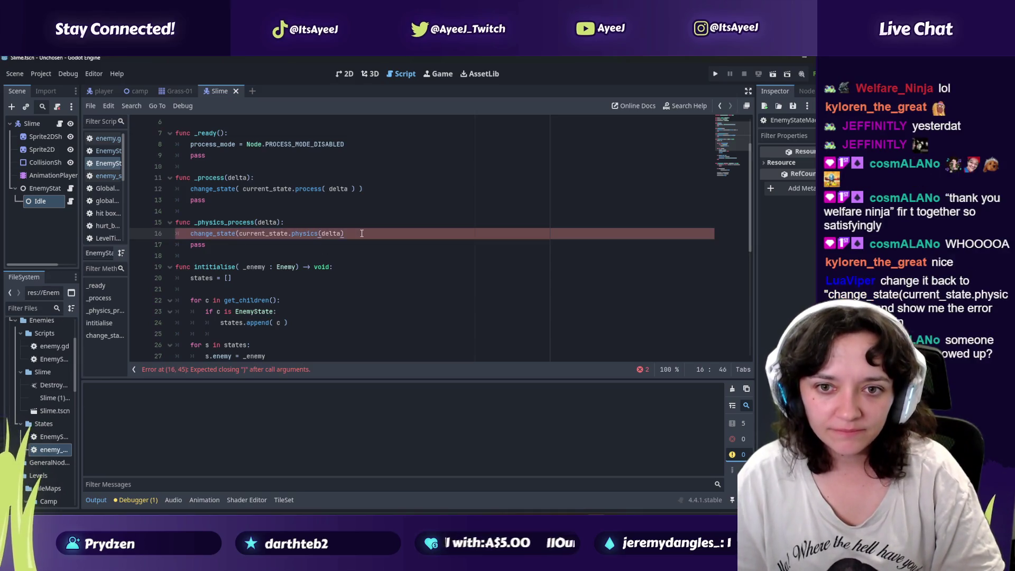
pyautogui.write(')')
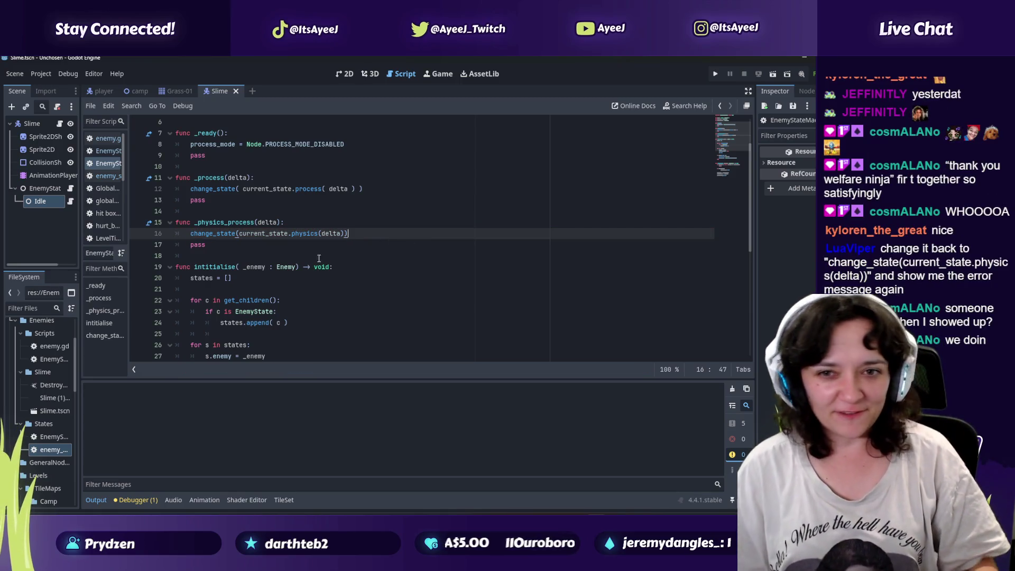
pyautogui.click(714, 74)
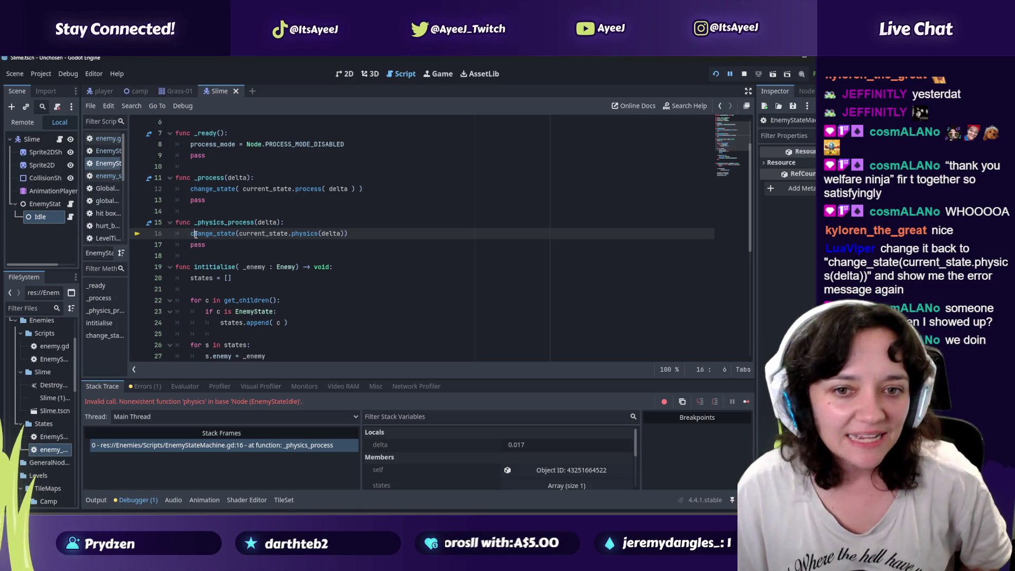
# Close the game window after the nonexistent 'physics' function error on the idle state
pyautogui.moveTo(195, 234); pyautogui.dragTo(300, 234)
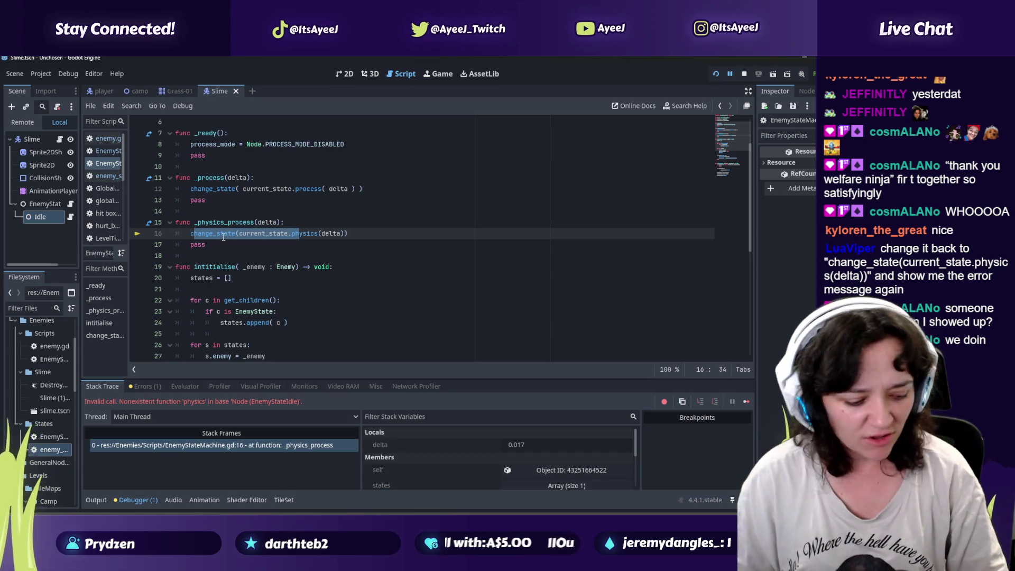
pyautogui.hotkey('alt', 'Tab')
pyautogui.click(333, 249)
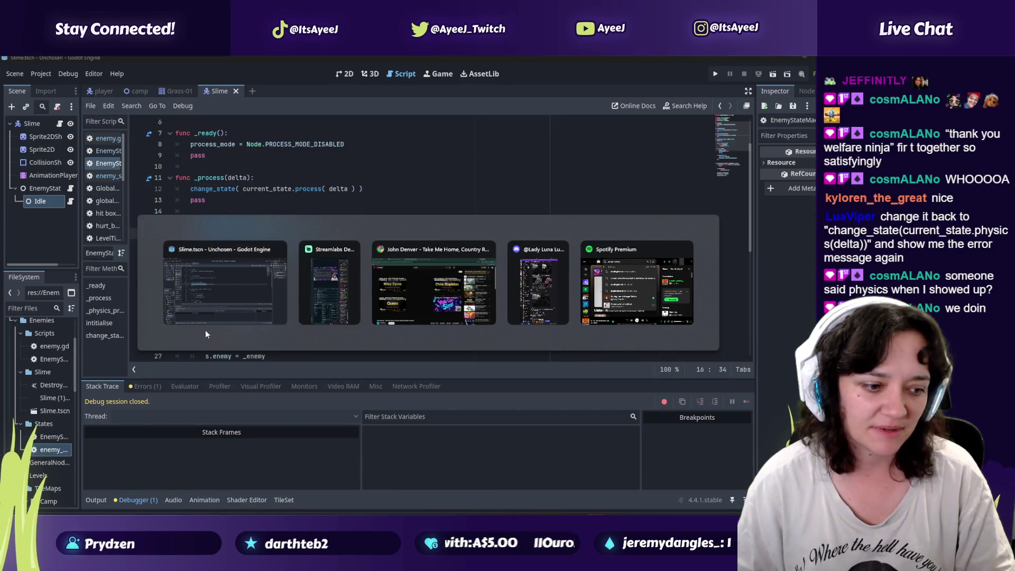
pyautogui.click(226, 312)
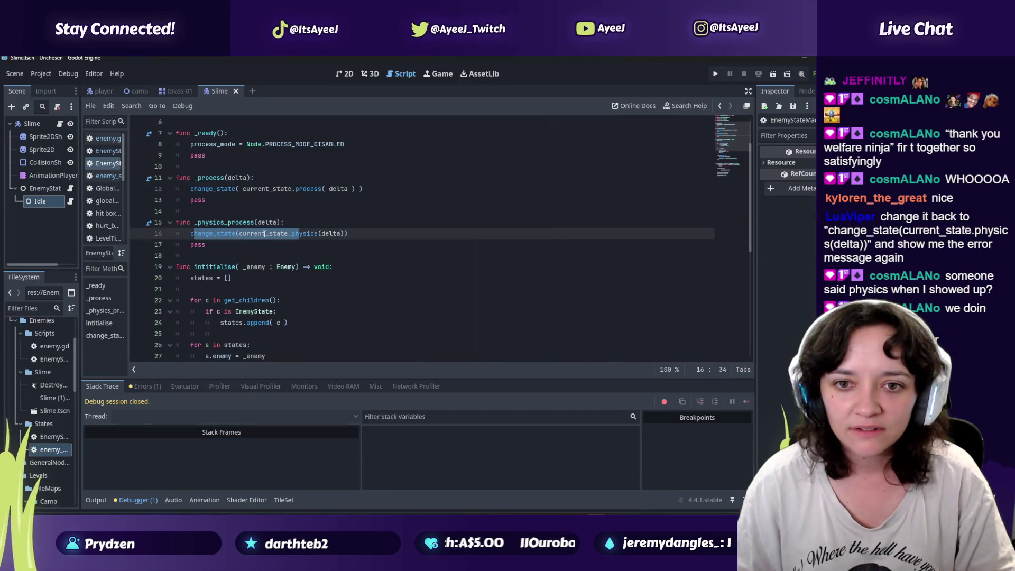
# Pad line 16's parentheses with spaces: change_state( current_state.physics( delta ))
pyautogui.press('Left')
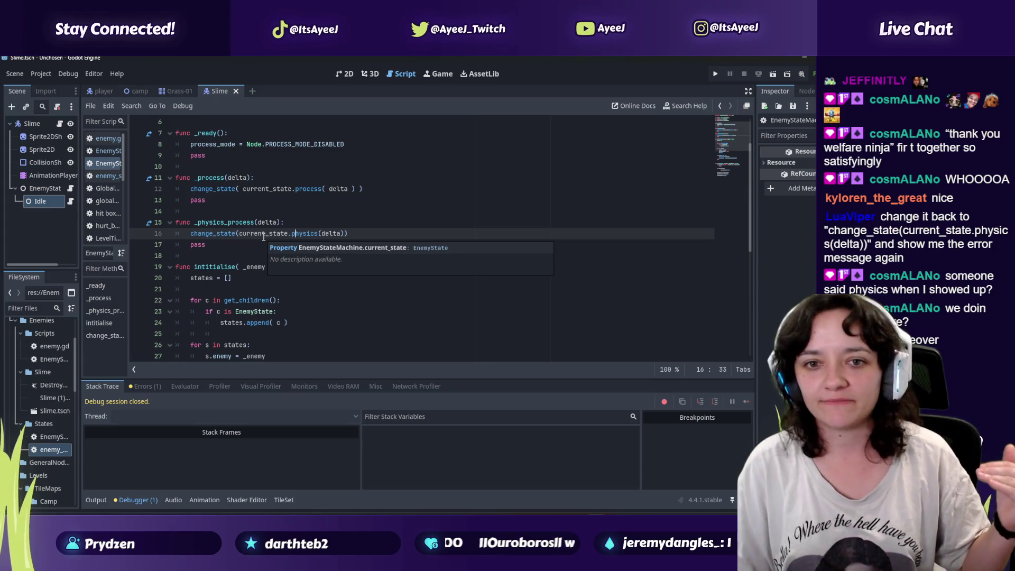
pyautogui.click(239, 233)
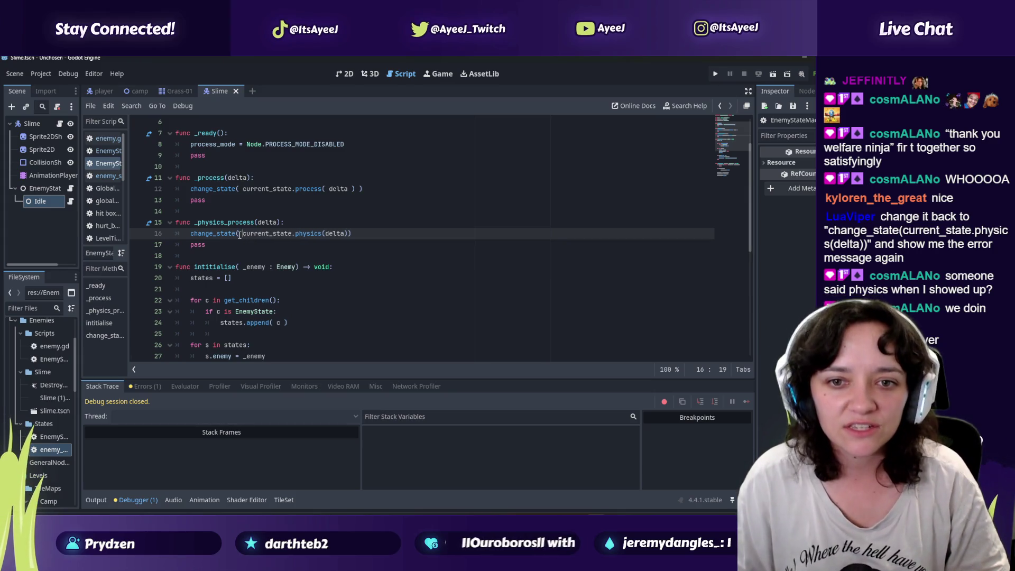
pyautogui.click(326, 233)
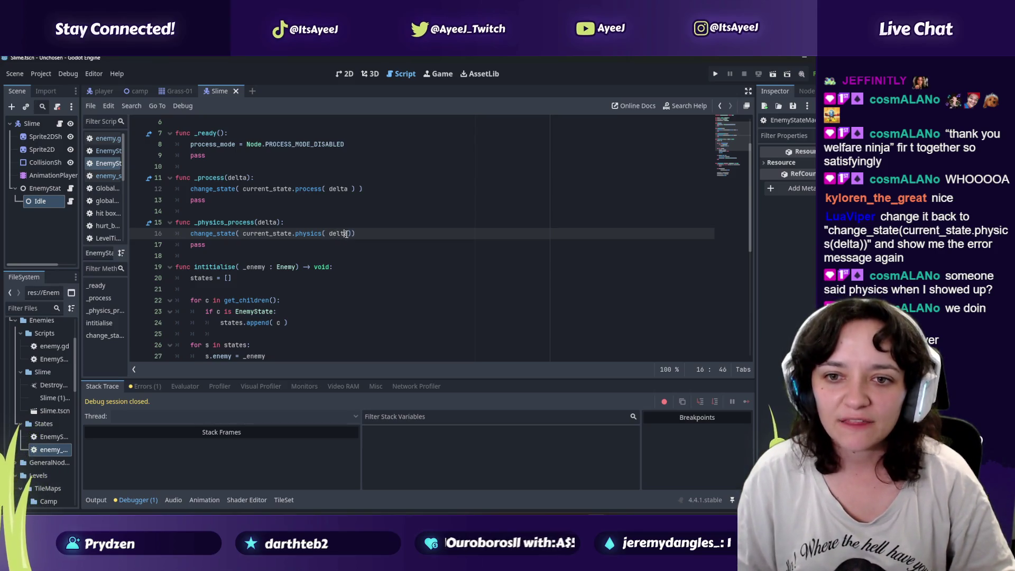
pyautogui.hotkey('alt', 'Tab')
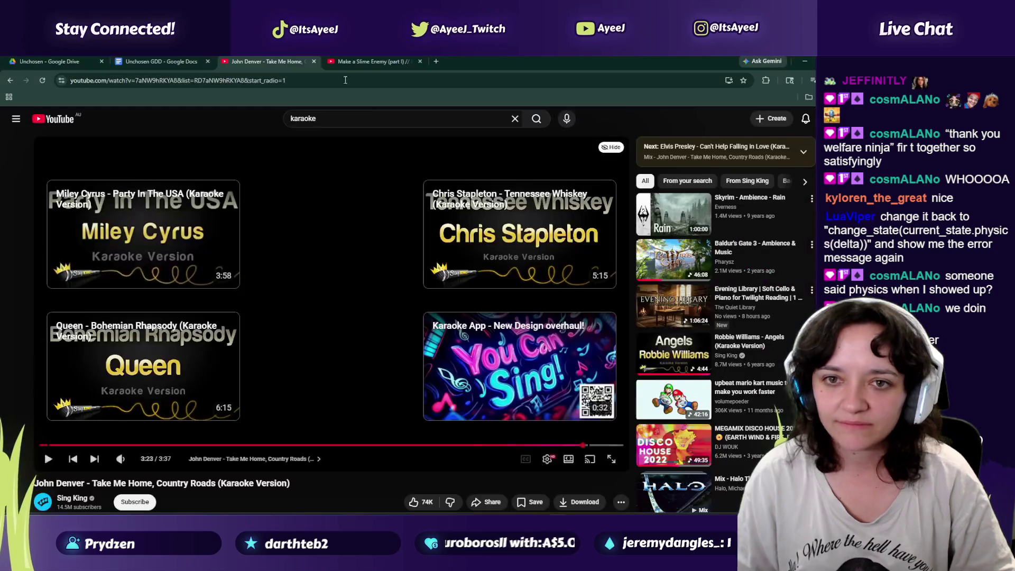
# Go back to the karaoke results, then forward to the Baldur's Gate 3 River Ambience video
pyautogui.click(15, 80)
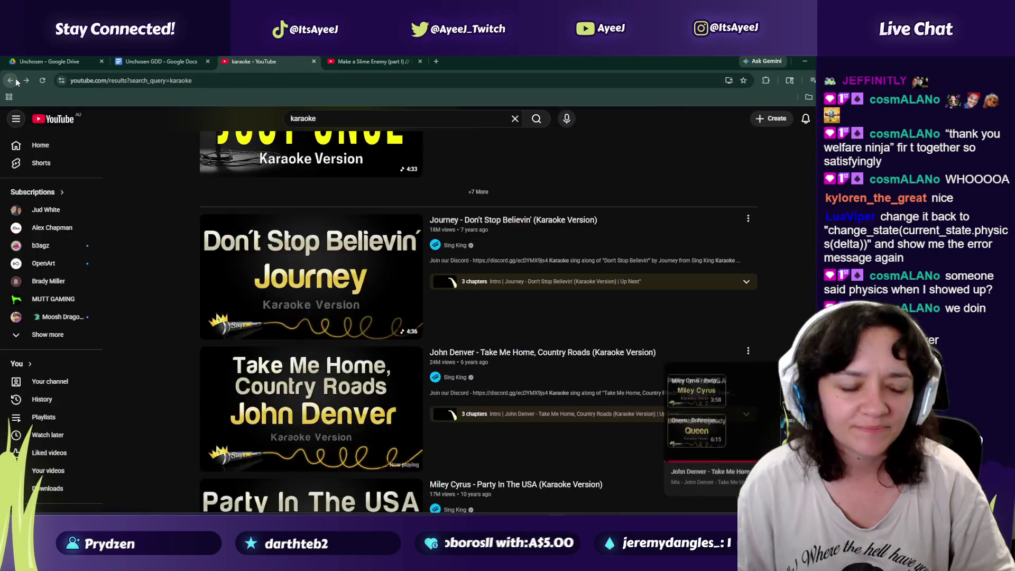
pyautogui.click(24, 81)
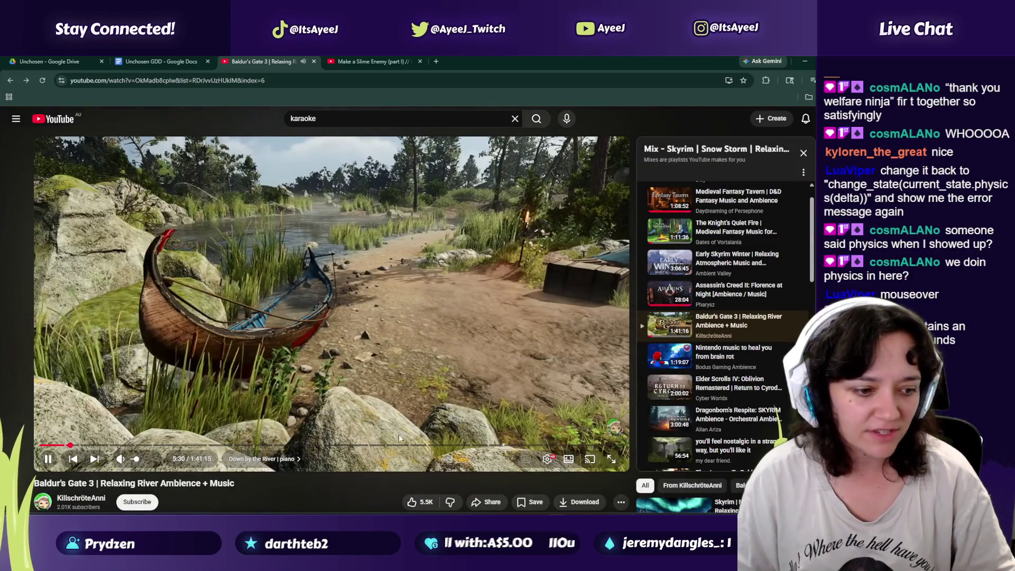
pyautogui.hotkey('alt', 'Tab')
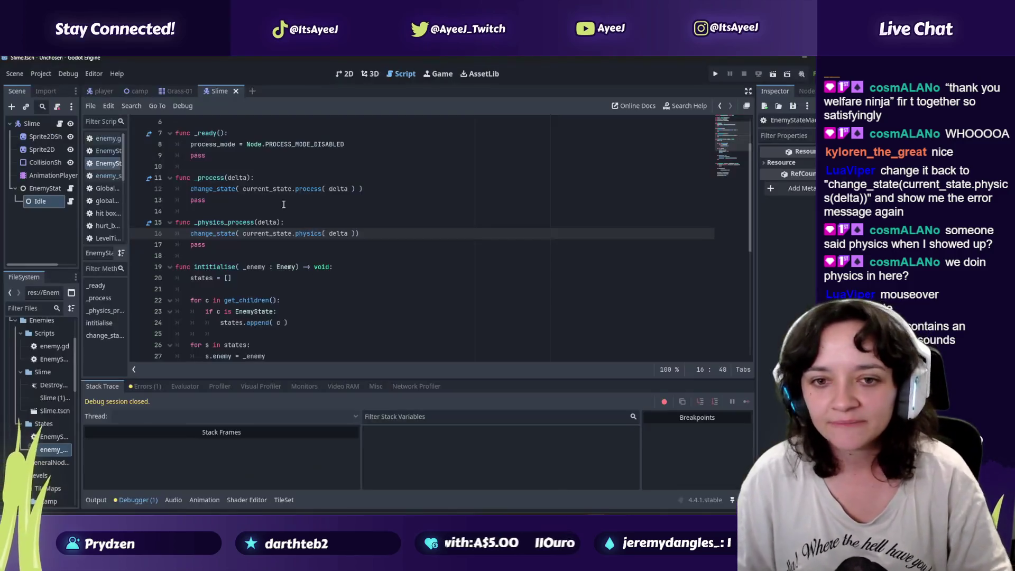
# Check that current_state is typed EnemyState on line 5 and open the EnemyState script
pyautogui.moveTo(264, 233)
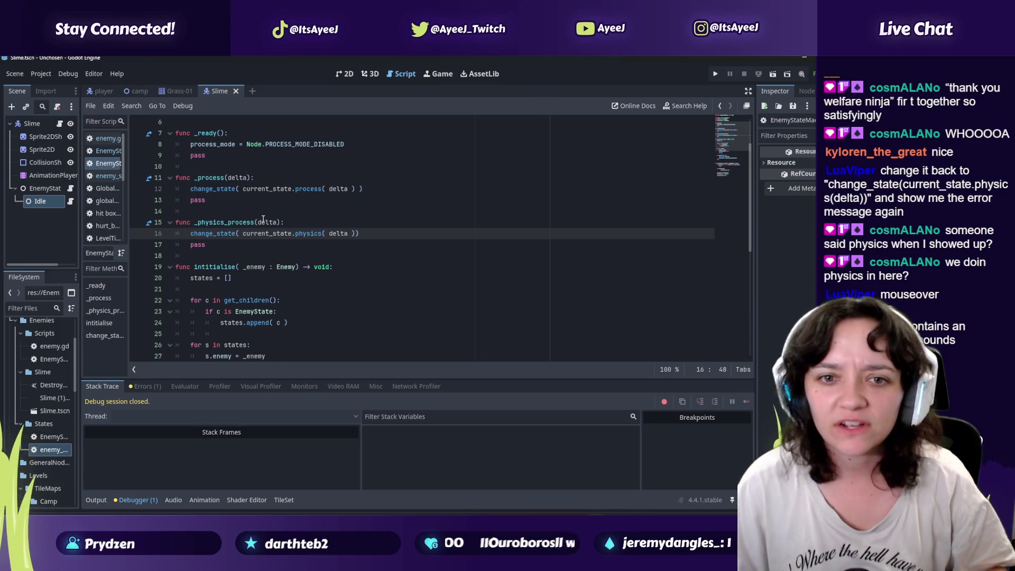
pyautogui.scroll(2, 263, 218)
pyautogui.moveTo(207, 166); pyautogui.dragTo(295, 167)
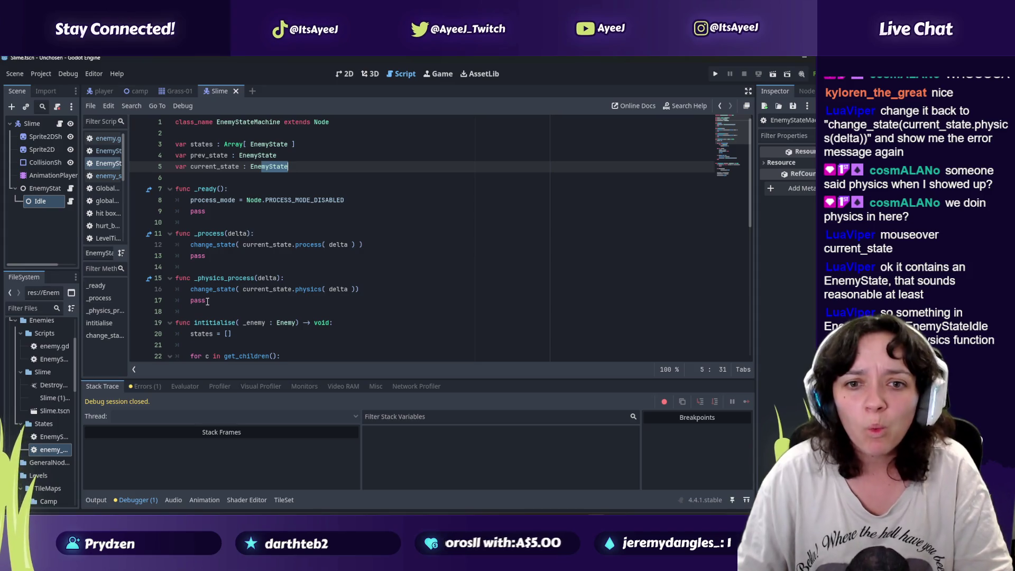
pyautogui.click(103, 152)
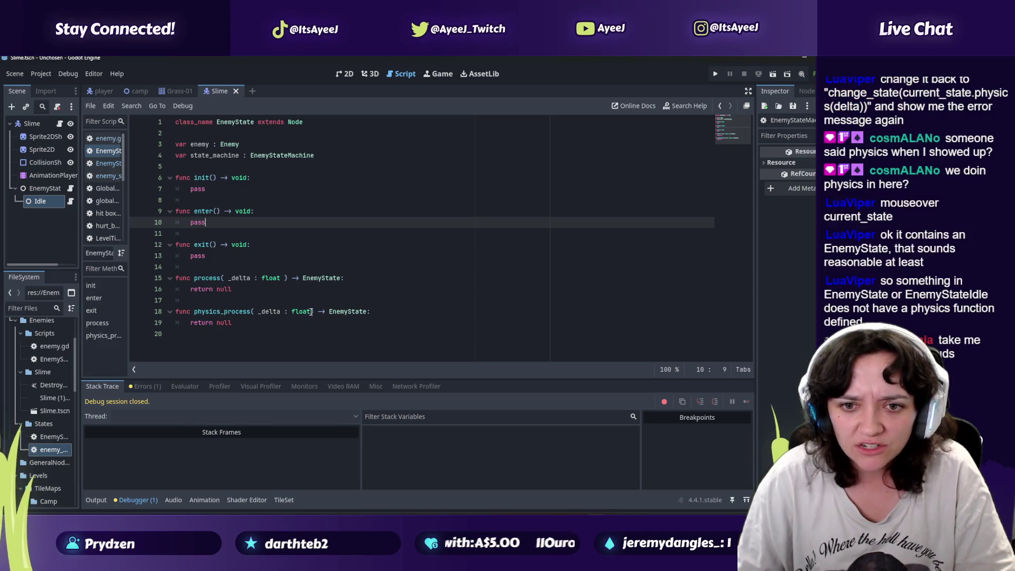
# Rename EnemyState's physics_process function to physics on line 18 and run the game
pyautogui.moveTo(312, 311); pyautogui.dragTo(280, 311)
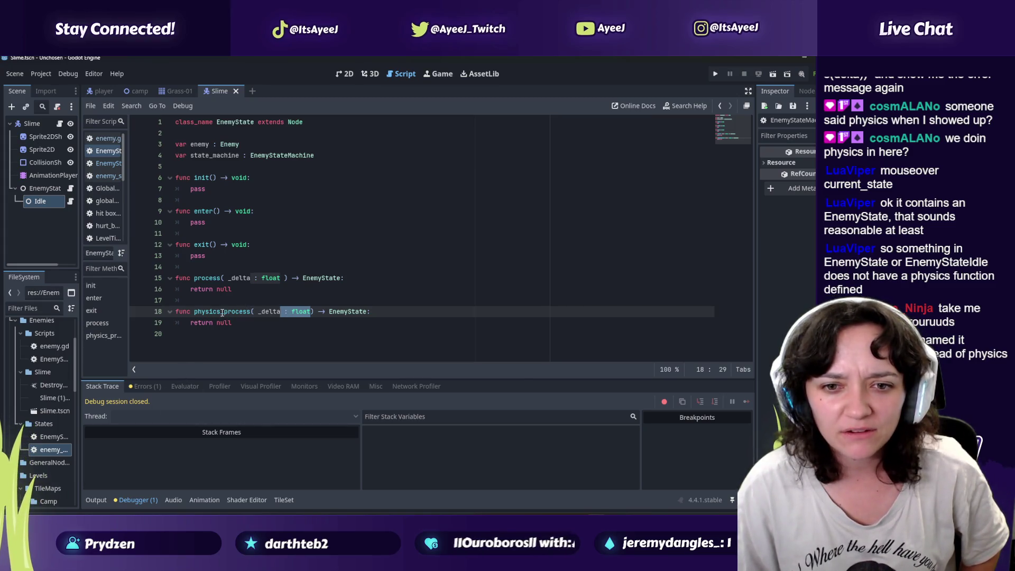
pyautogui.moveTo(250, 312); pyautogui.dragTo(222, 315)
pyautogui.write('GG! www.twitch.tv/ayeej :)')
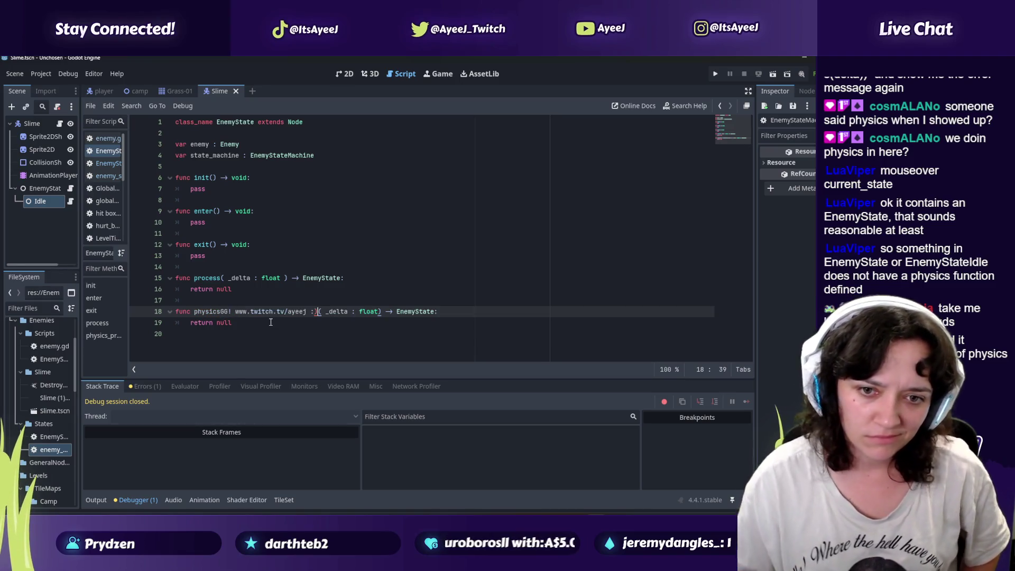
pyautogui.press('BackSpace')
pyautogui.press('BackSpace')
pyautogui.press('BackSpace')
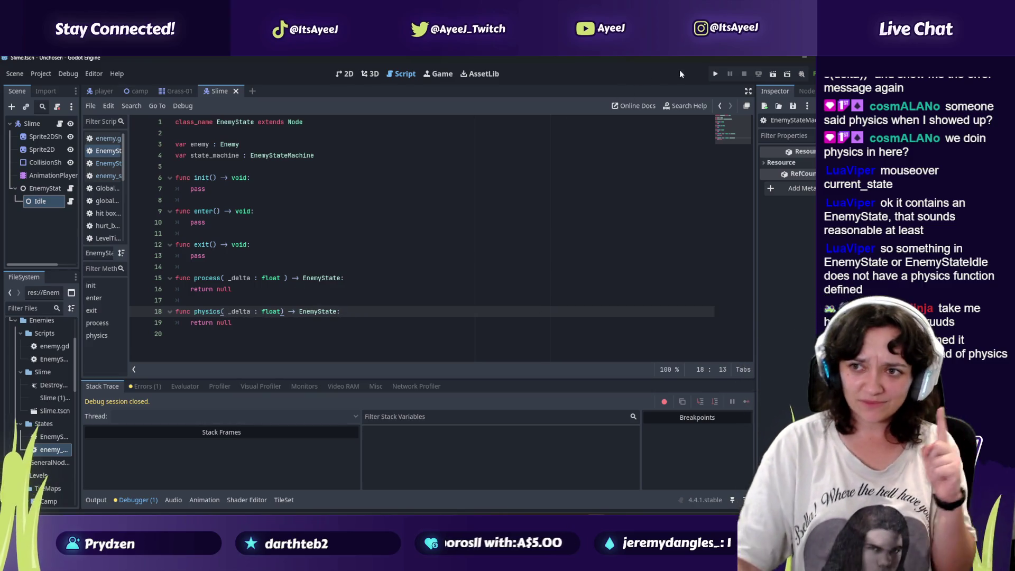
pyautogui.click(716, 75)
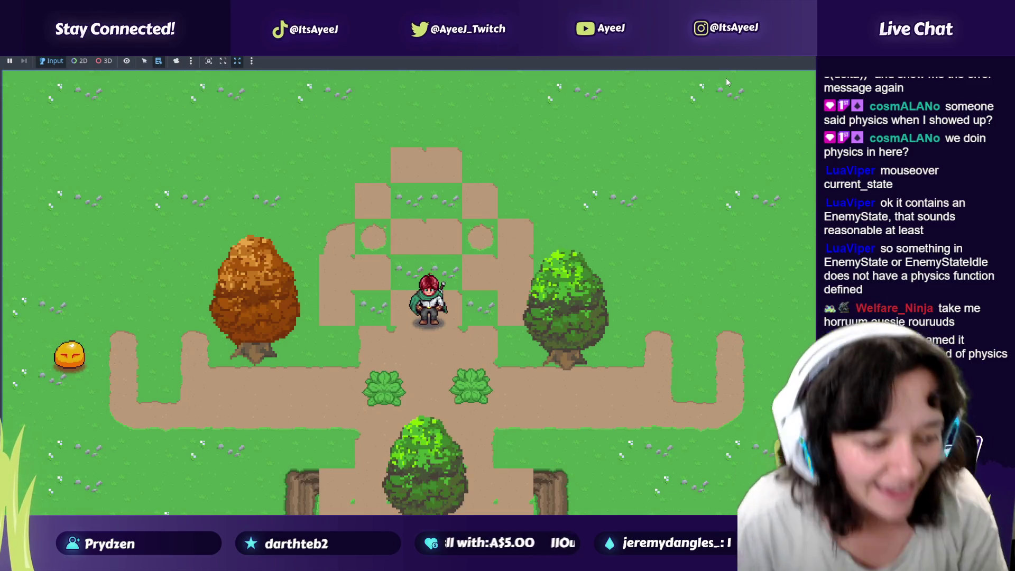
# Playtest by walking the player left and right beside the slime and swinging an attack
pyautogui.press('Left')
pyautogui.press('Left')
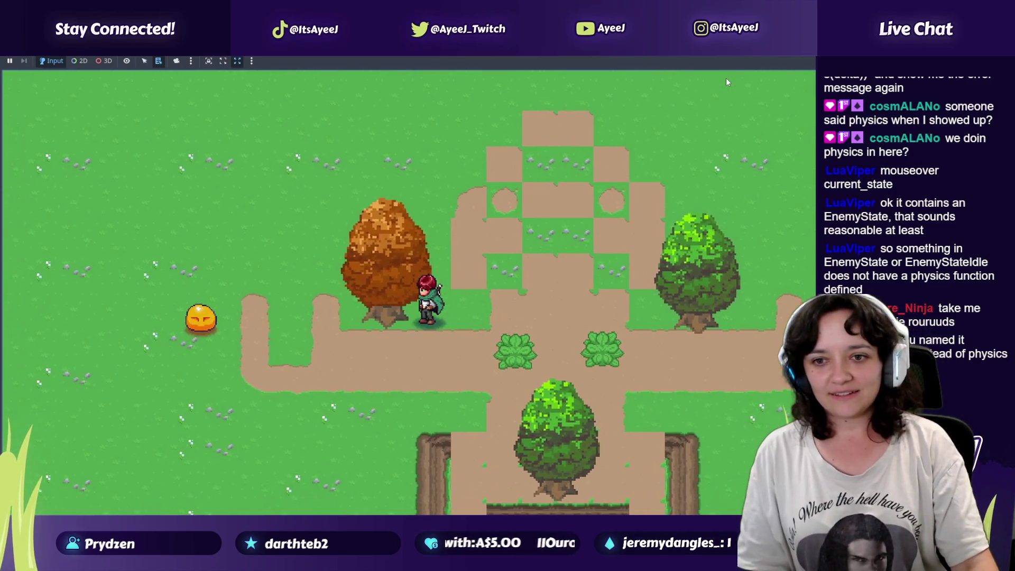
pyautogui.press('Left')
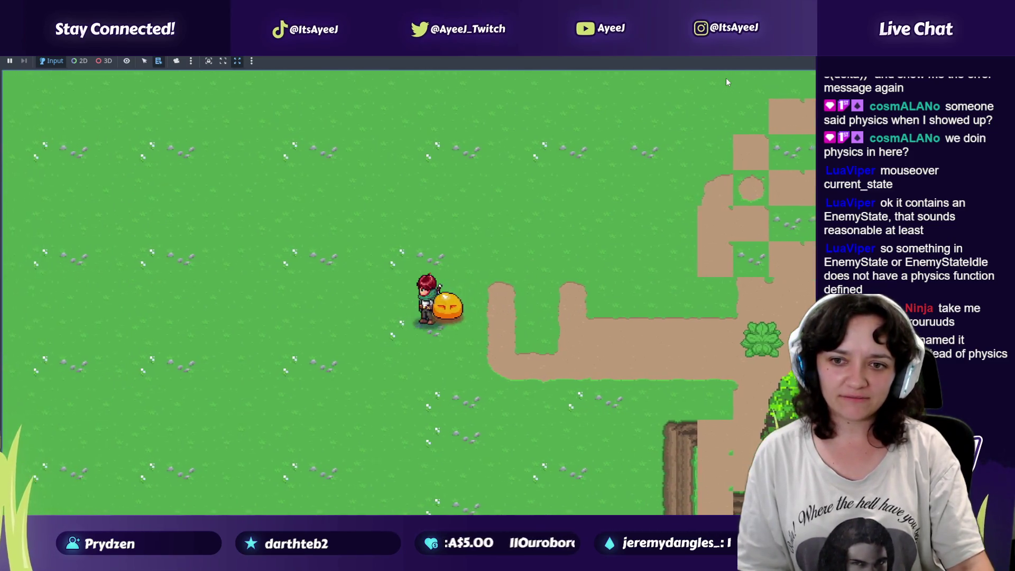
pyautogui.press('Left')
pyautogui.press('Right')
pyautogui.press('Right')
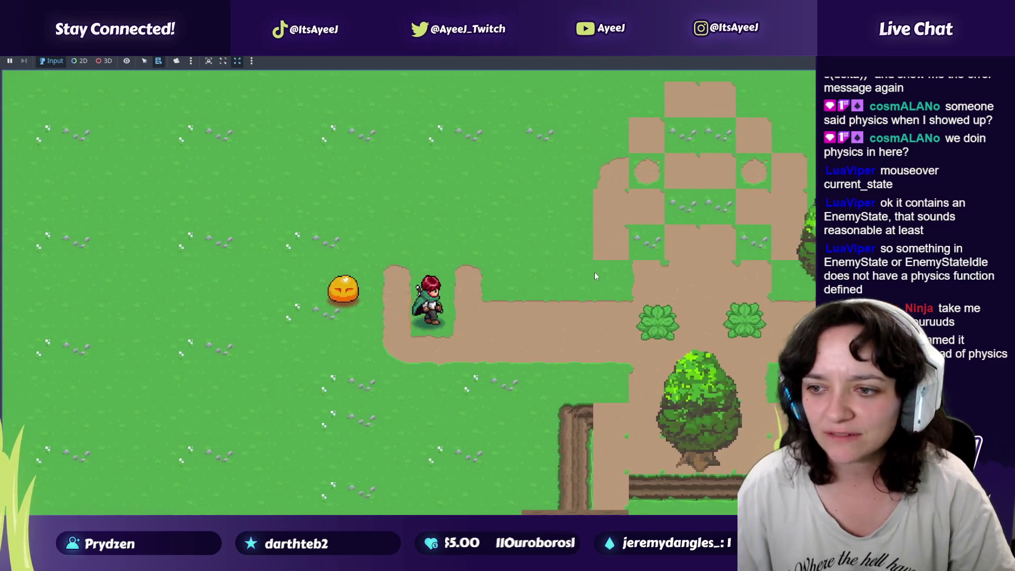
pyautogui.press('Right')
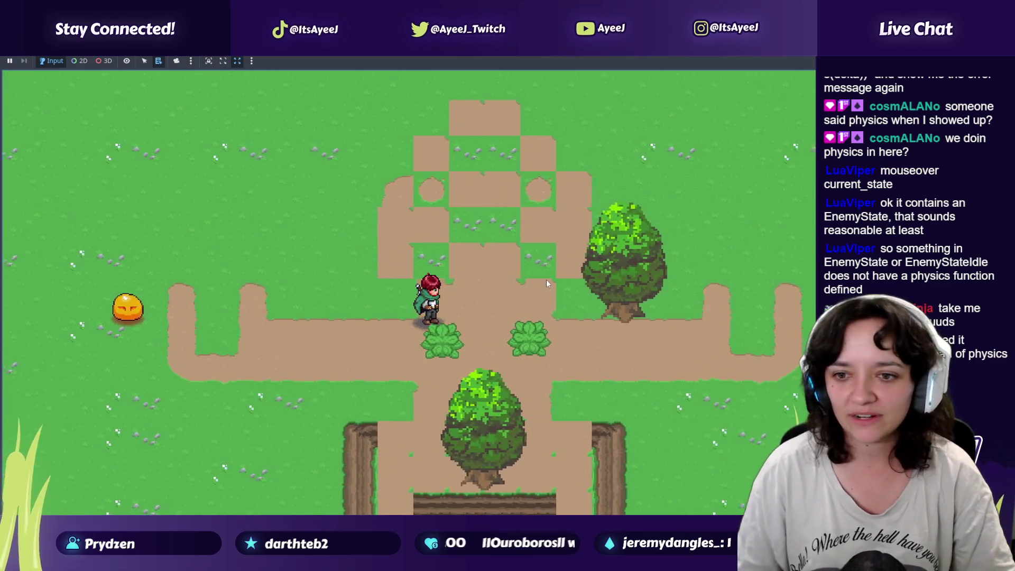
pyautogui.press('space')
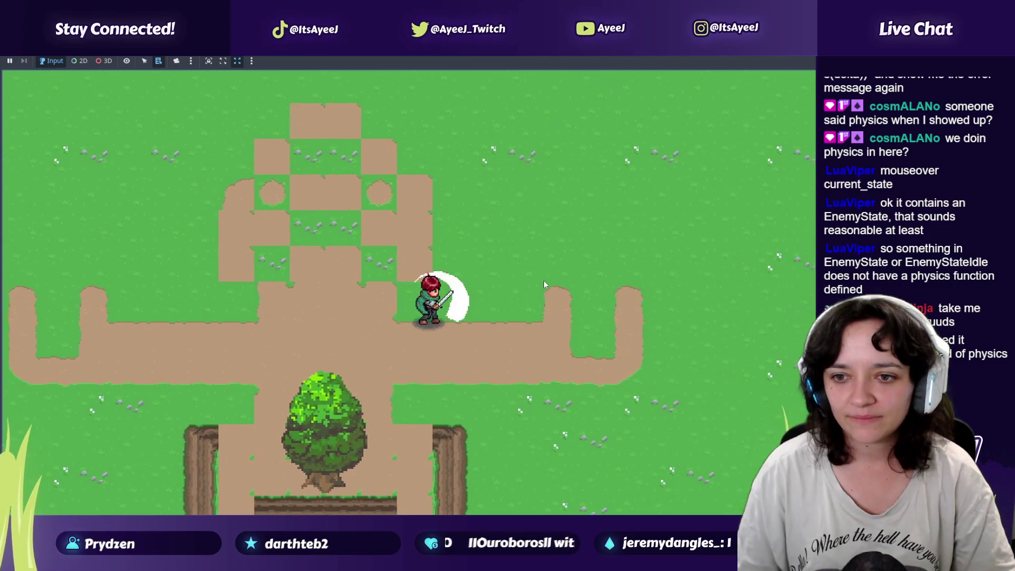
pyautogui.press('Left')
pyautogui.press('Down')
pyautogui.press('Down')
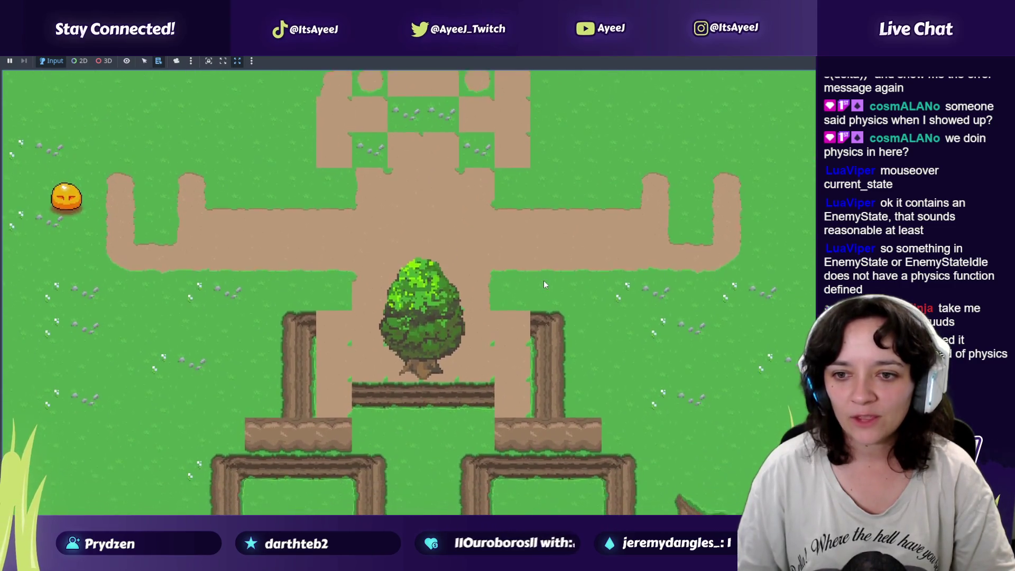
pyautogui.hotkey('alt', 'Tab')
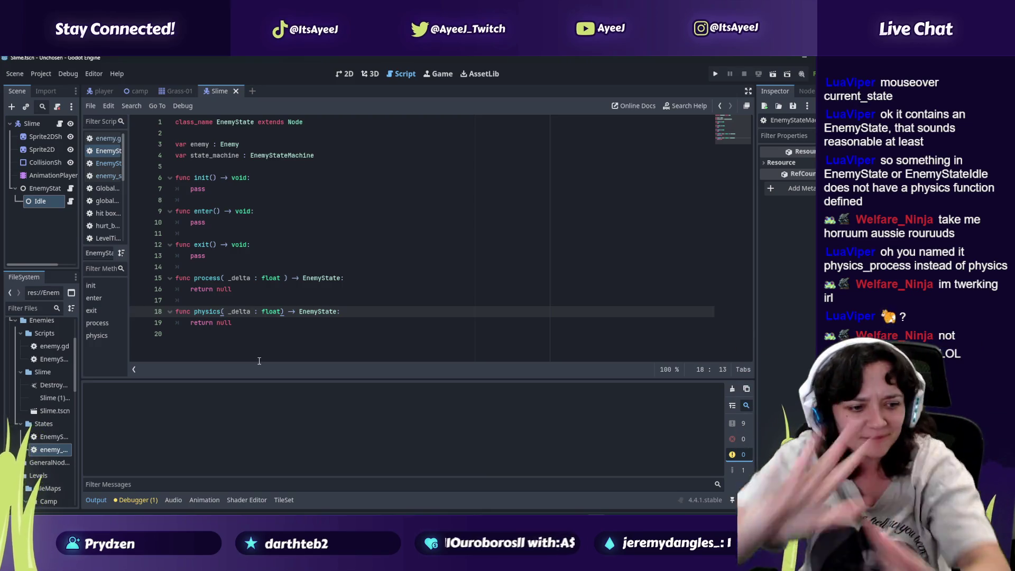
# Jump the Make a Slime Enemy tutorial to its Enemy Wander State chapter and pause at 39:17
pyautogui.hotkey('alt', 'Tab')
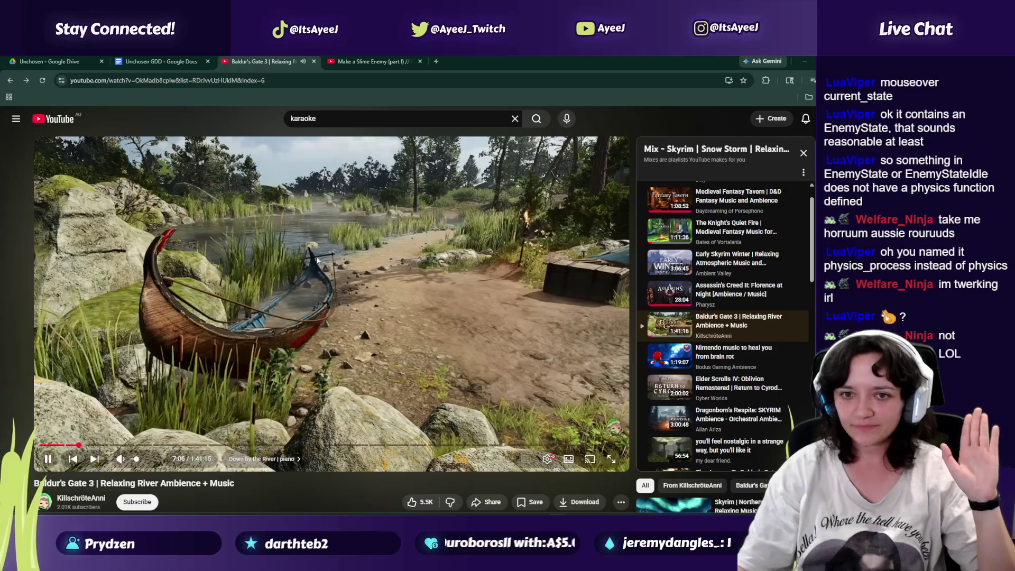
pyautogui.click(354, 61)
pyautogui.click(353, 293)
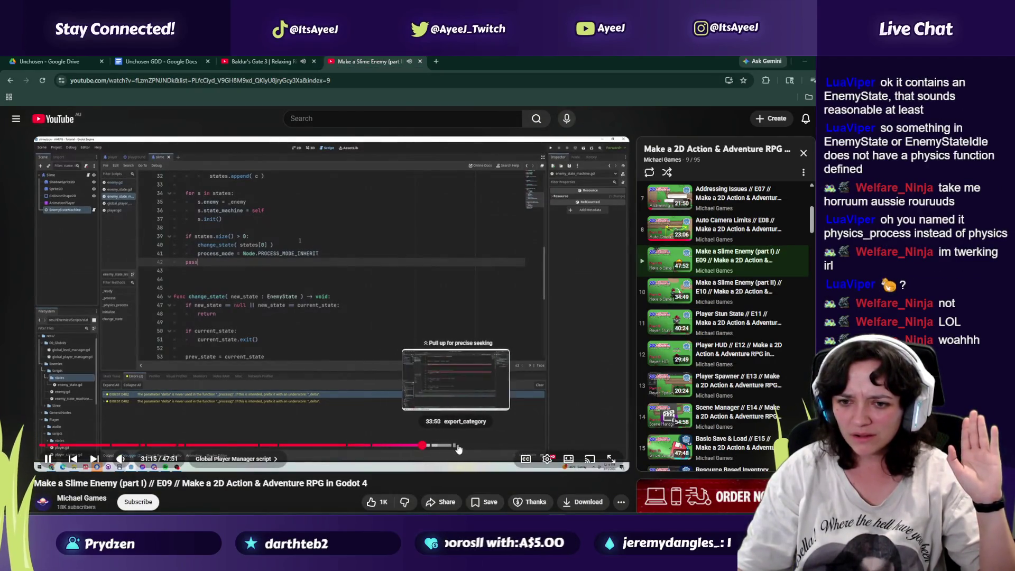
pyautogui.click(518, 445)
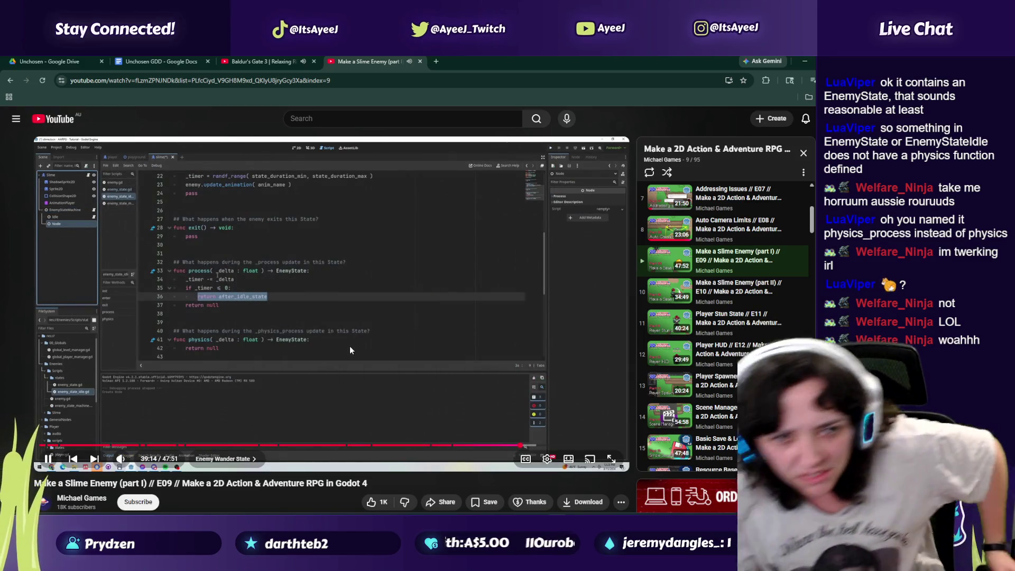
pyautogui.click(323, 434)
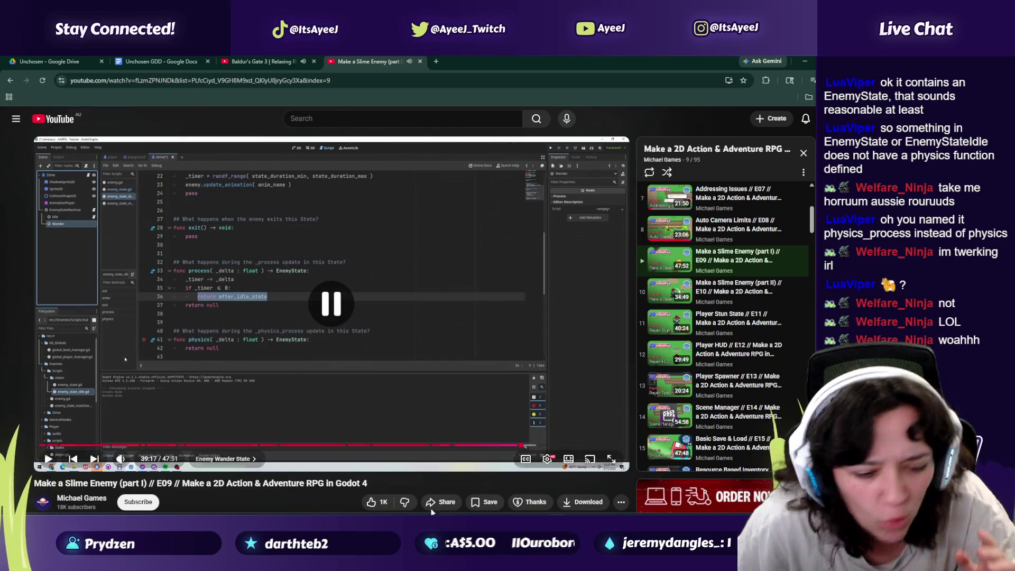
pyautogui.hotkey('alt', 'Tab')
pyautogui.rightClick(47, 193)
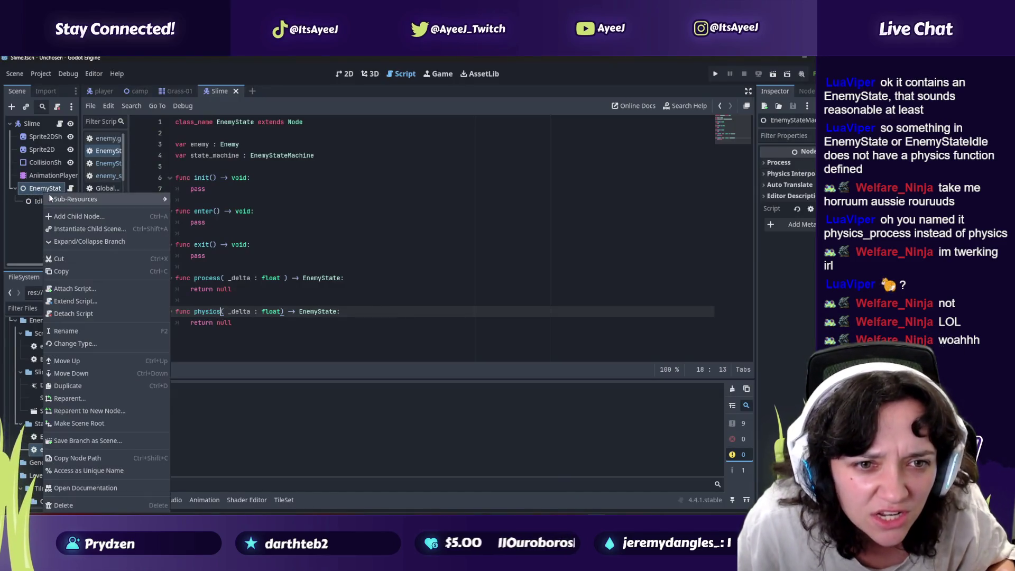
# Add a plain Node under EnemyStateMachine and name it Wander
pyautogui.click(78, 214)
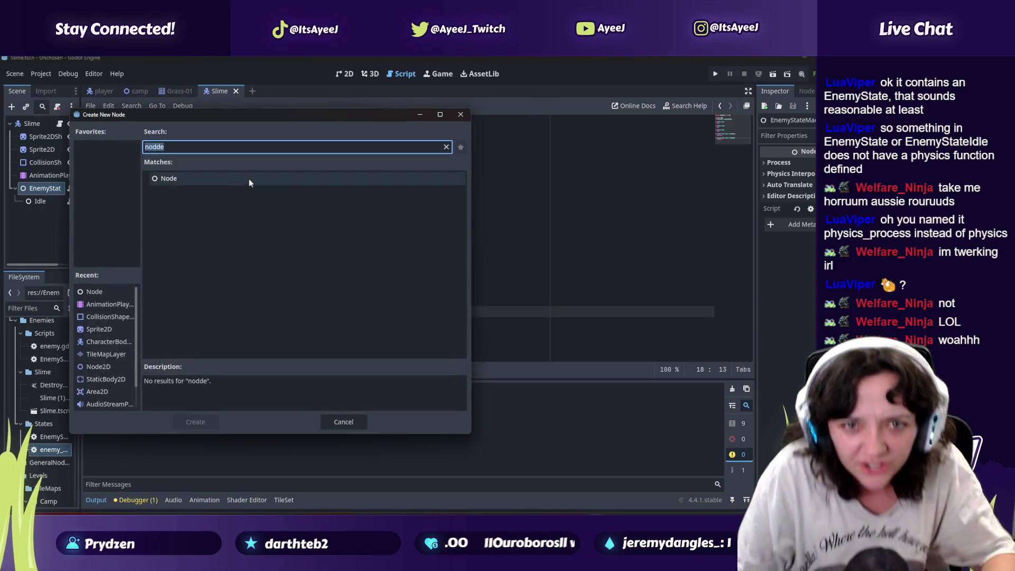
pyautogui.write('node')
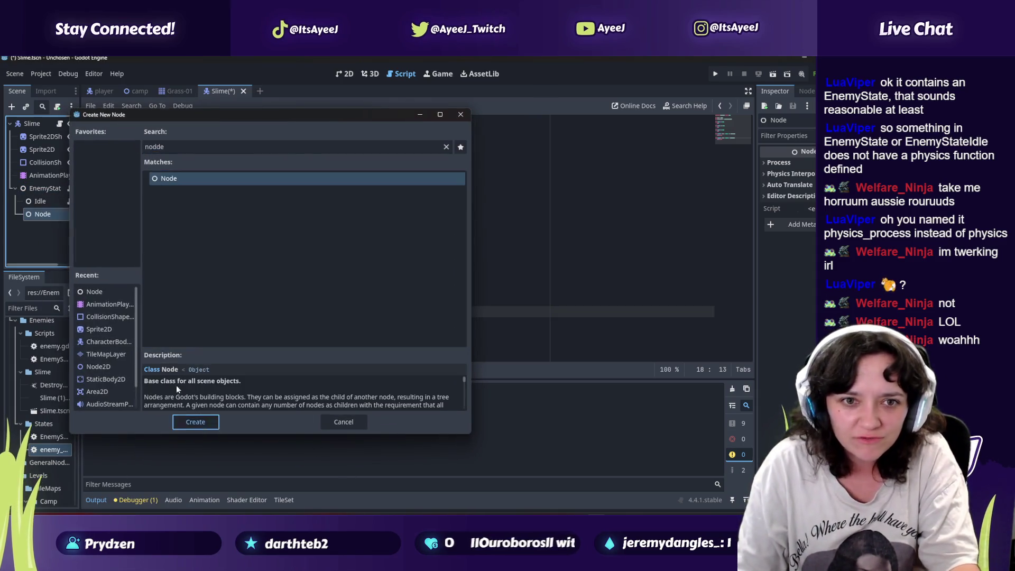
pyautogui.click(177, 421)
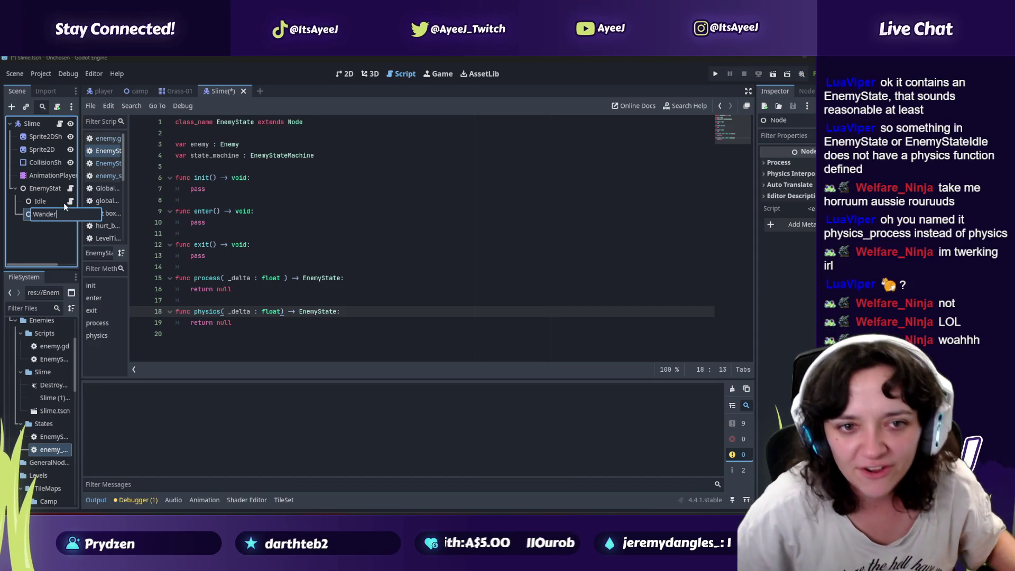
pyautogui.press('Return')
pyautogui.doubleClick(56, 215)
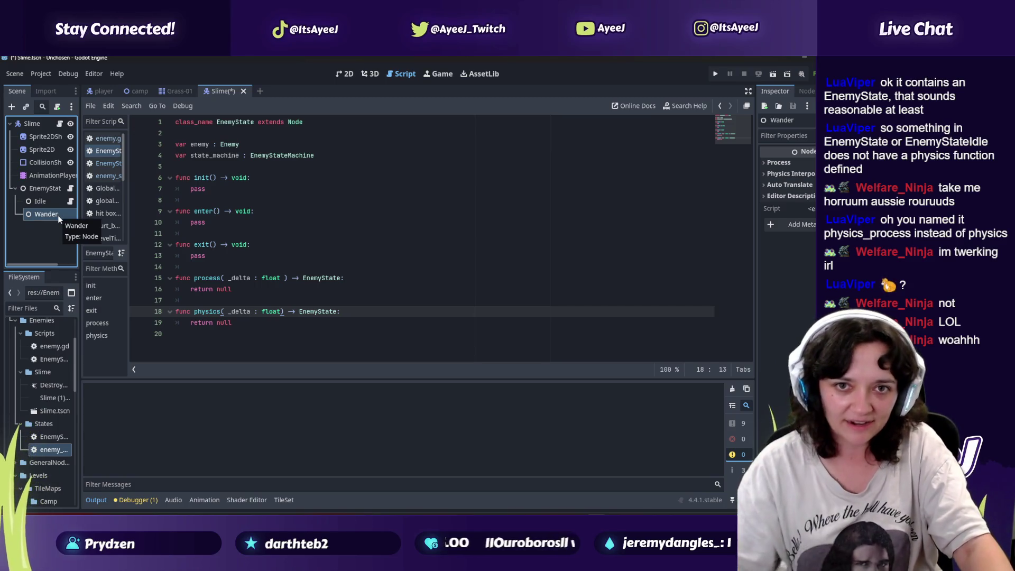
# Play the tutorial briefly and pause it near 39:36 to check the next instructions
pyautogui.hotkey('alt', 'Tab')
pyautogui.click(241, 283)
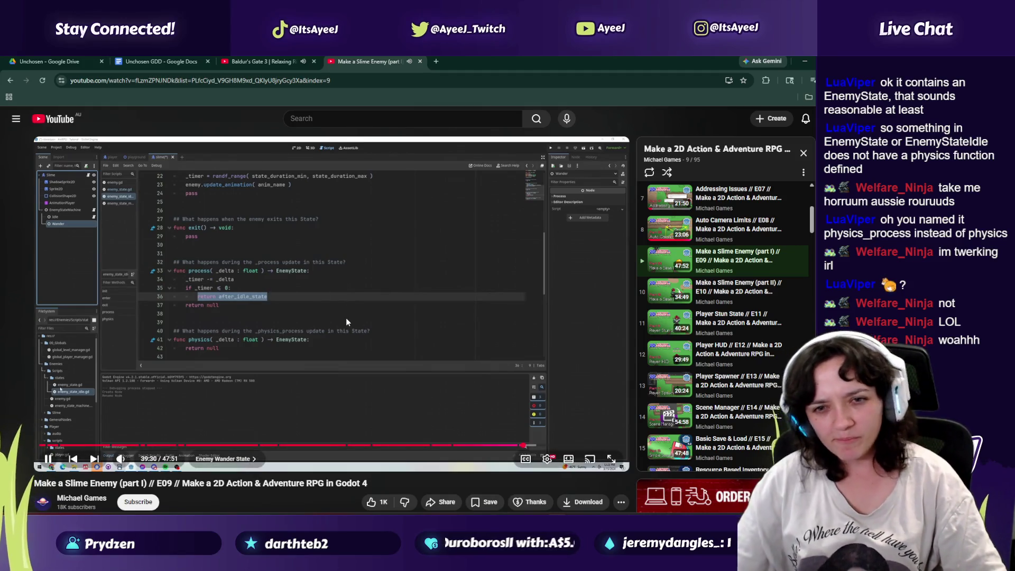
pyautogui.click(339, 353)
pyautogui.hotkey('alt', 'Tab')
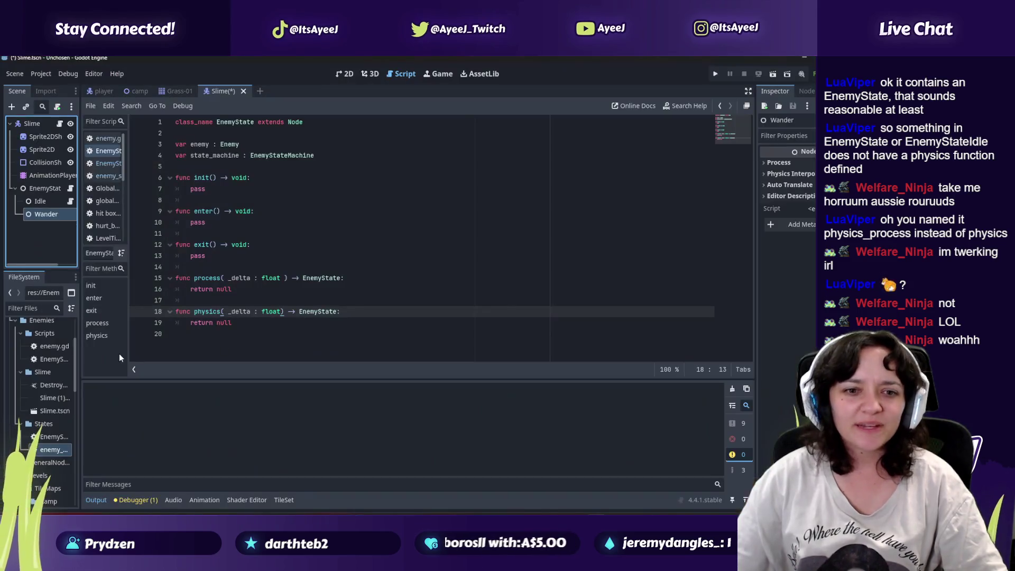
pyautogui.hotkey('alt', 'Tab')
pyautogui.click(223, 395)
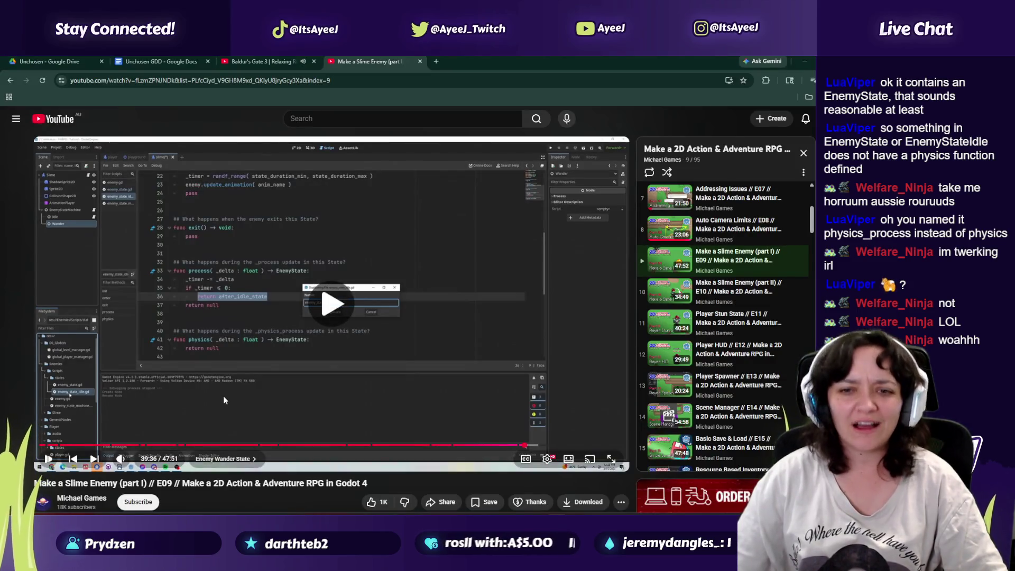
pyautogui.click(223, 397)
pyautogui.hotkey('alt', 'Tab')
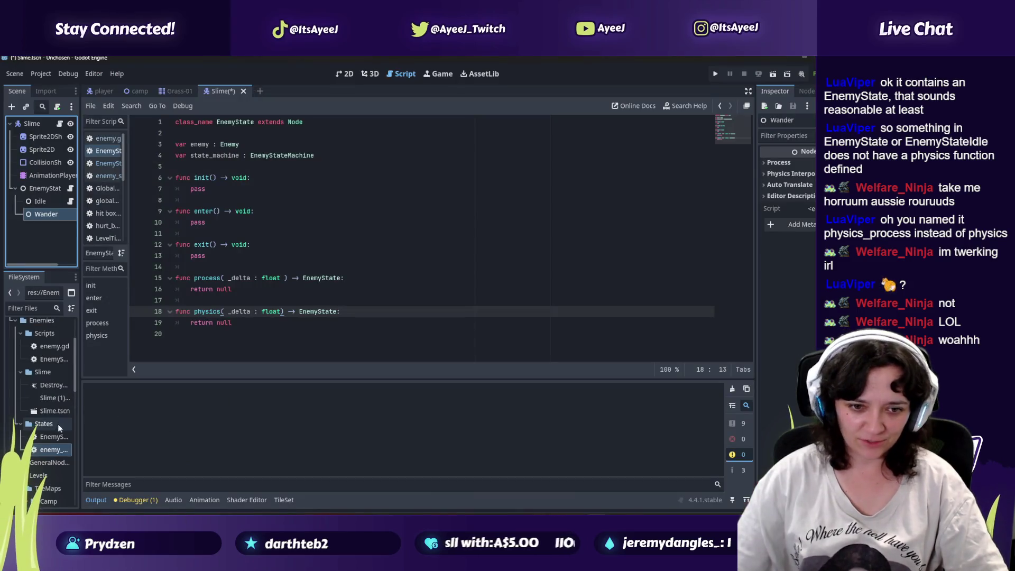
# Duplicate enemy_state_idle.gd as enemy_state_wander.gd in the Enemies States folder
pyautogui.rightClick(52, 452)
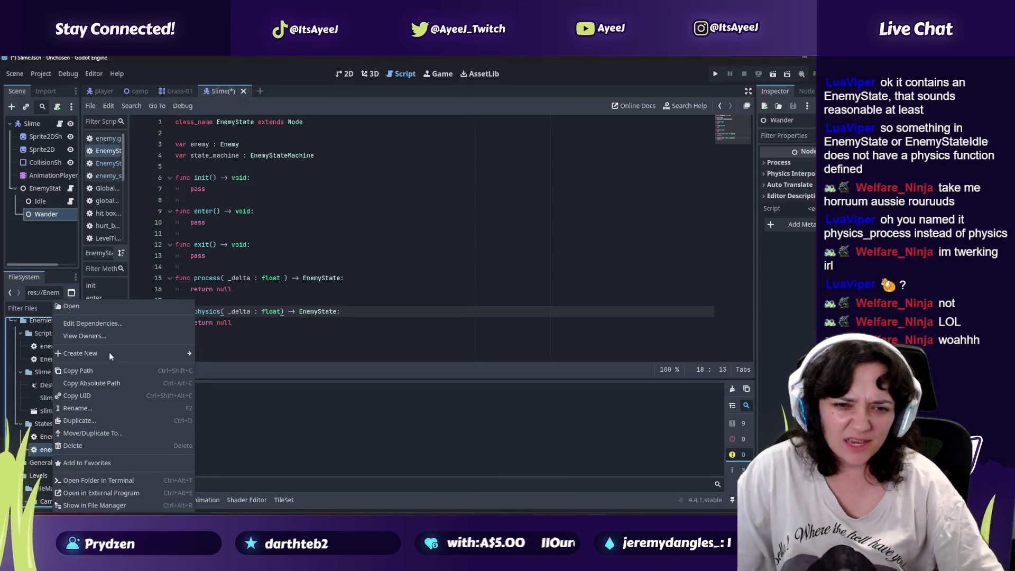
pyautogui.click(103, 418)
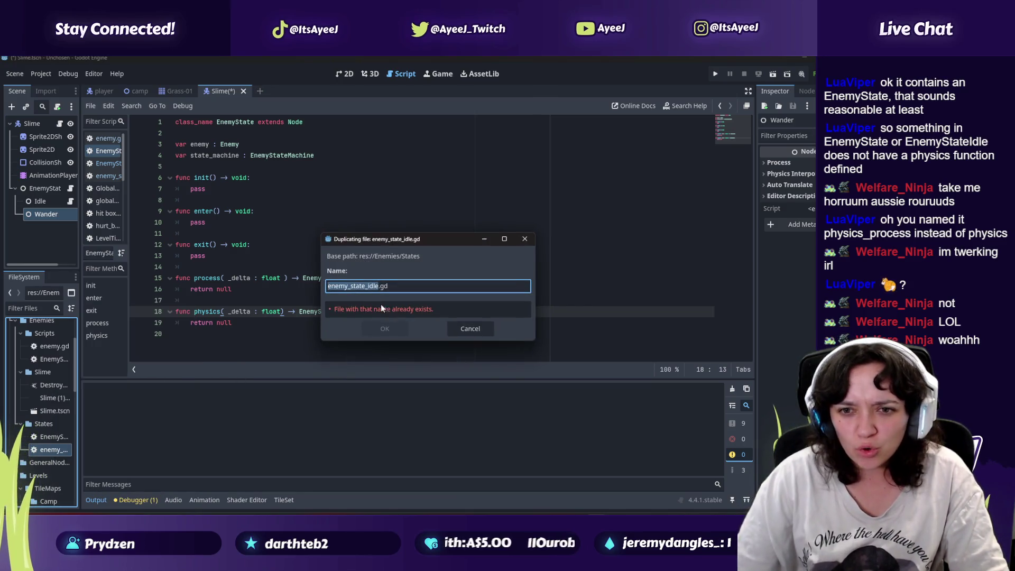
pyautogui.click(377, 286)
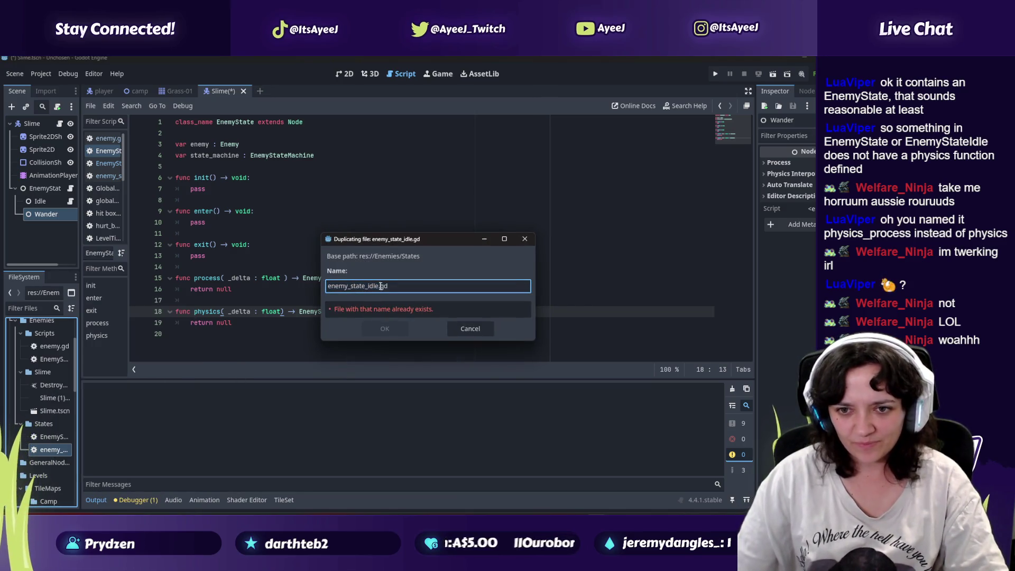
pyautogui.write('wander')
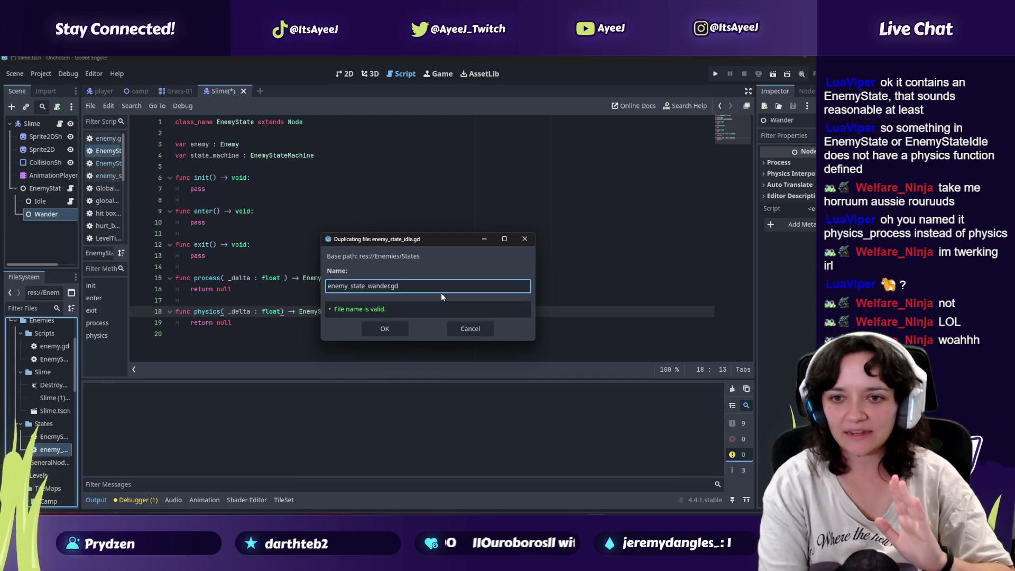
pyautogui.press('Return')
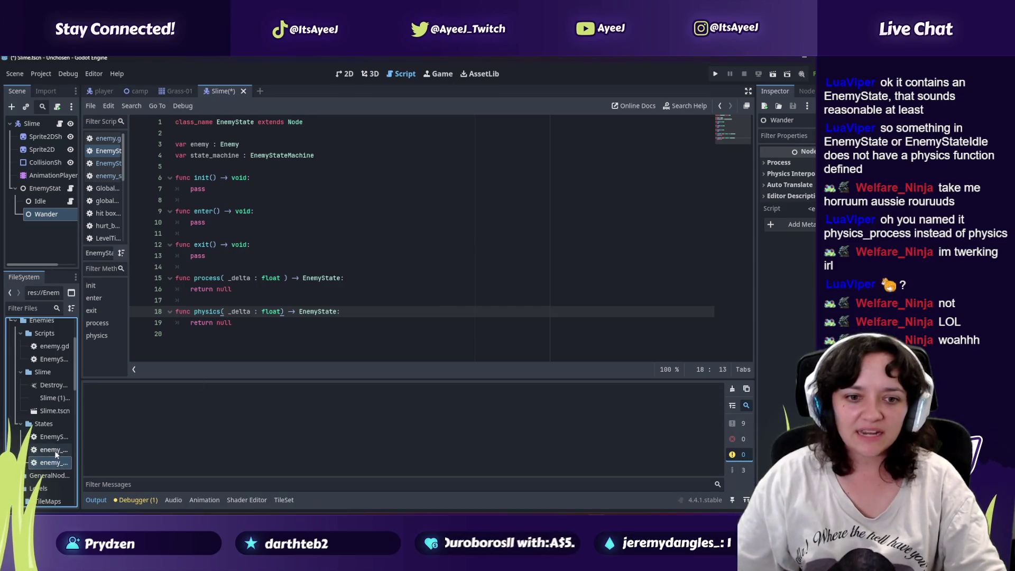
pyautogui.hotkey('alt', 'Tab')
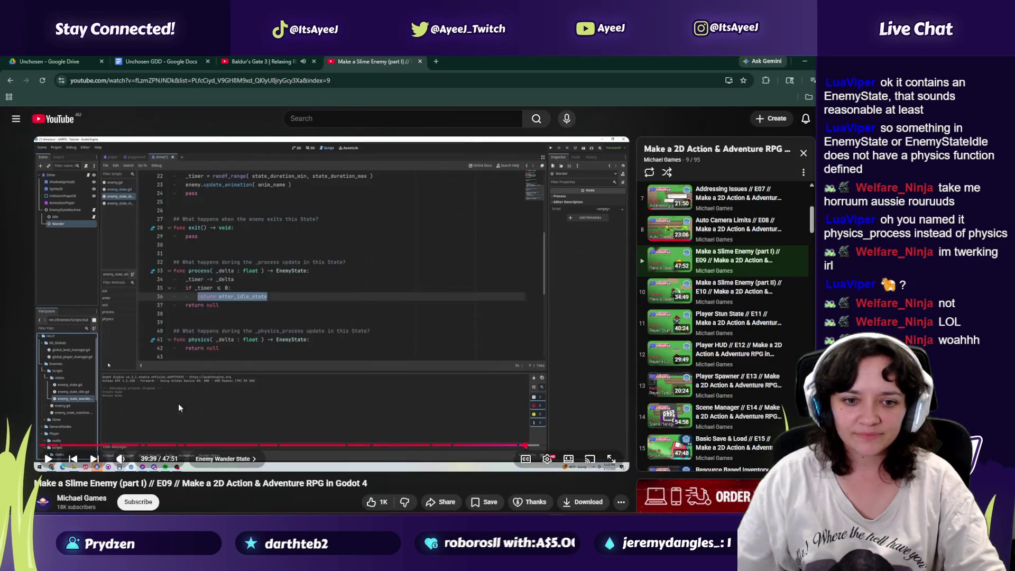
# Open the idle and the other enemy state scripts from the FileSystem into the script editor
pyautogui.hotkey('alt', 'Tab')
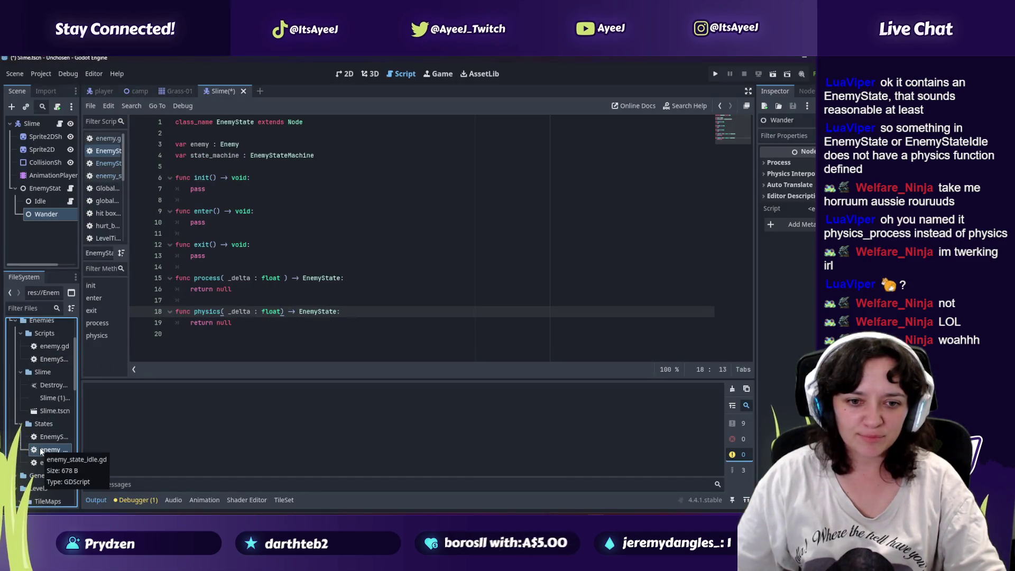
pyautogui.doubleClick(50, 463)
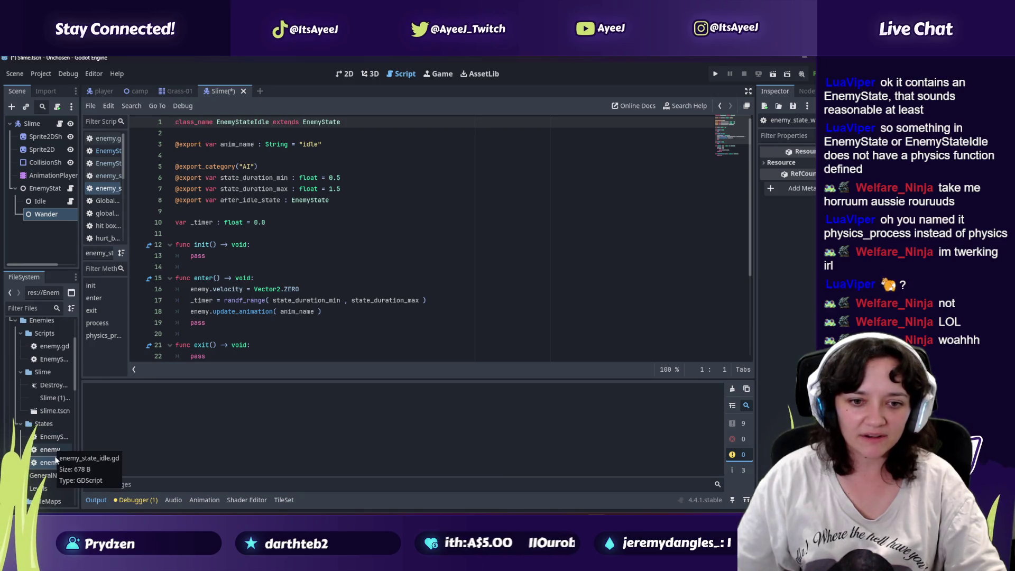
pyautogui.doubleClick(55, 451)
pyautogui.scroll(-4, 174, 310)
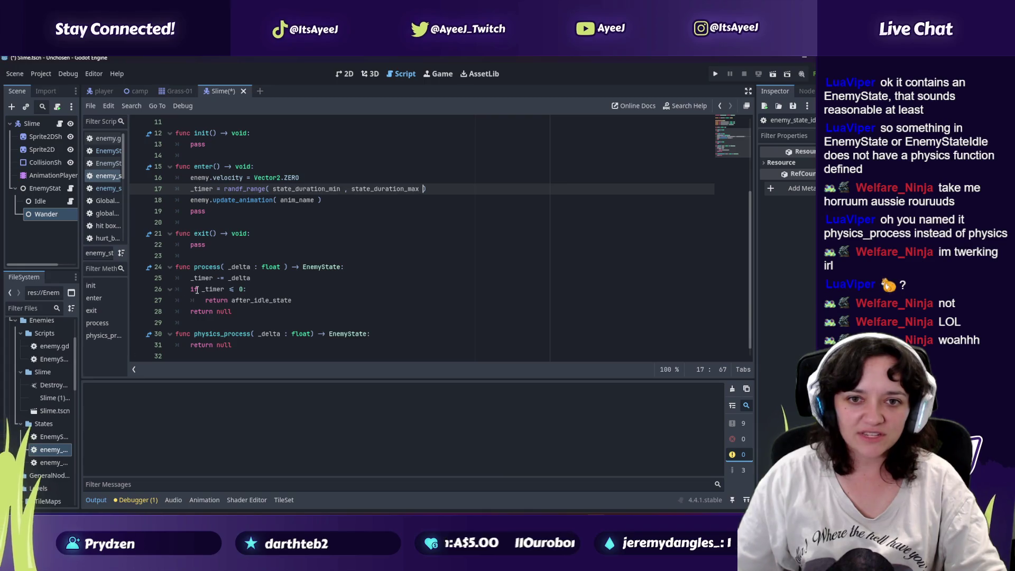
pyautogui.scroll(3, 173, 310)
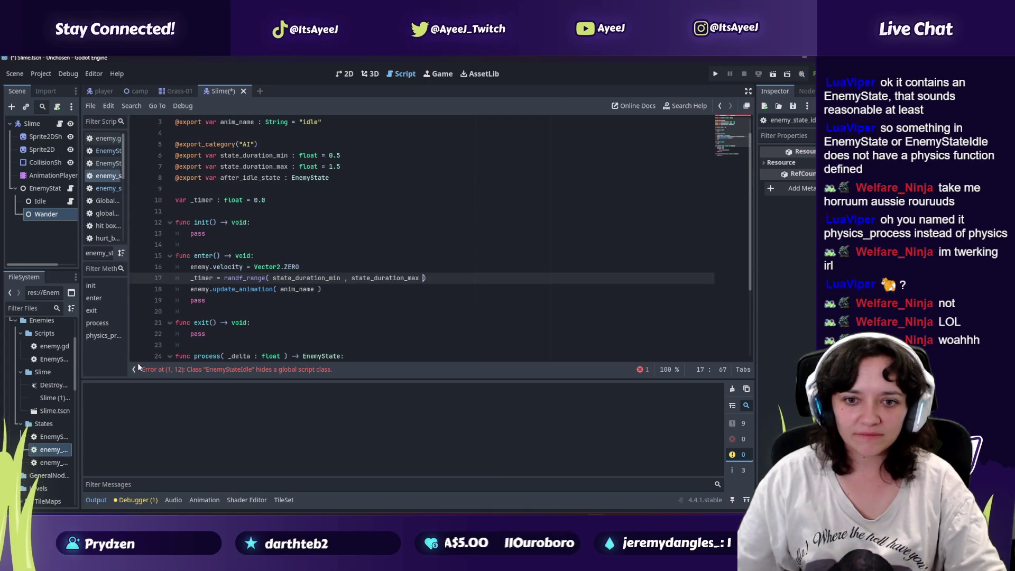
pyautogui.click(53, 462)
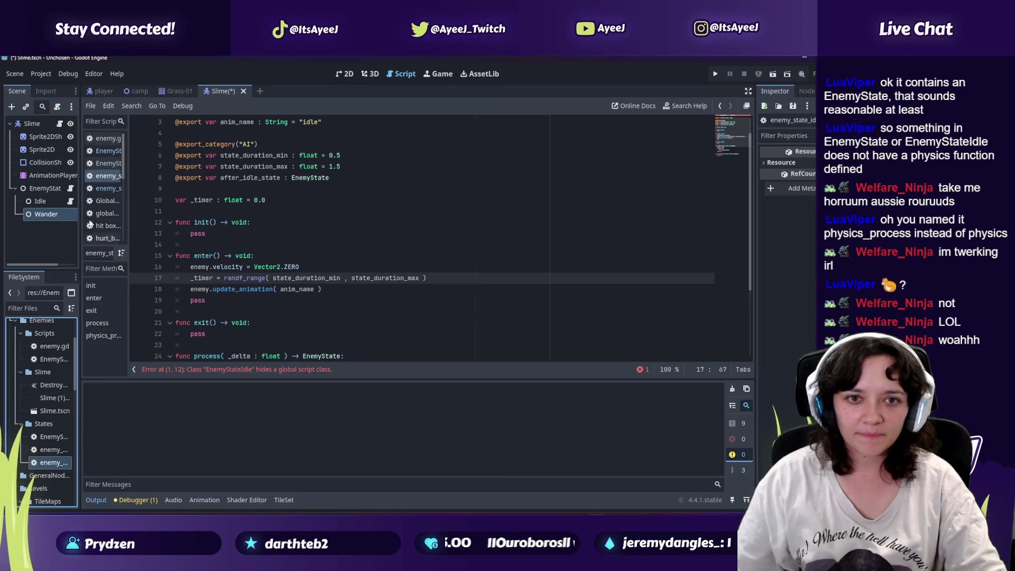
# Widen the script list to show full file names and open enemy_state_wander.gd
pyautogui.moveTo(128, 169); pyautogui.dragTo(173, 175)
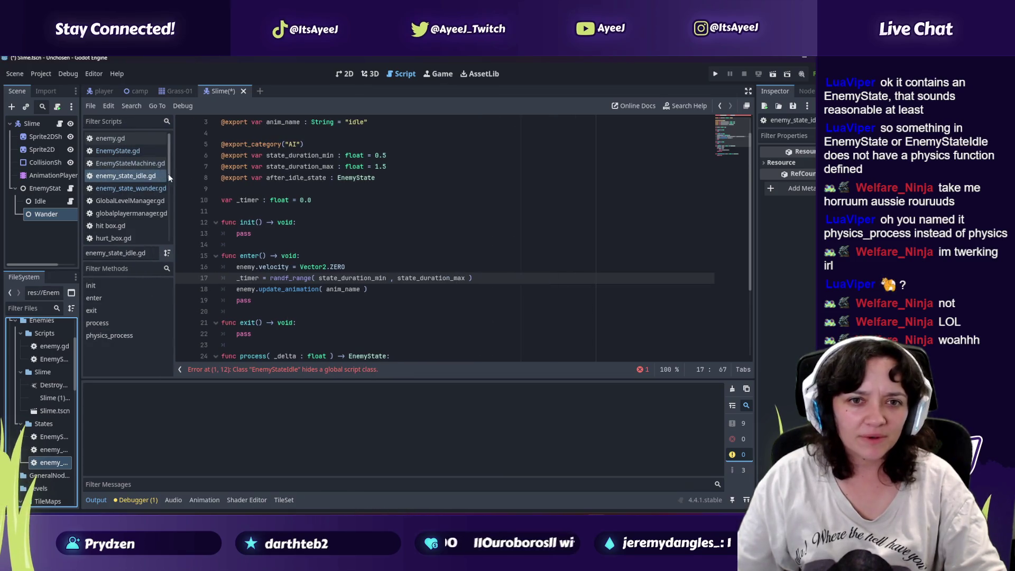
pyautogui.click(132, 188)
pyautogui.scroll(-2, 370, 238)
pyautogui.hotkey('alt', 'Tab')
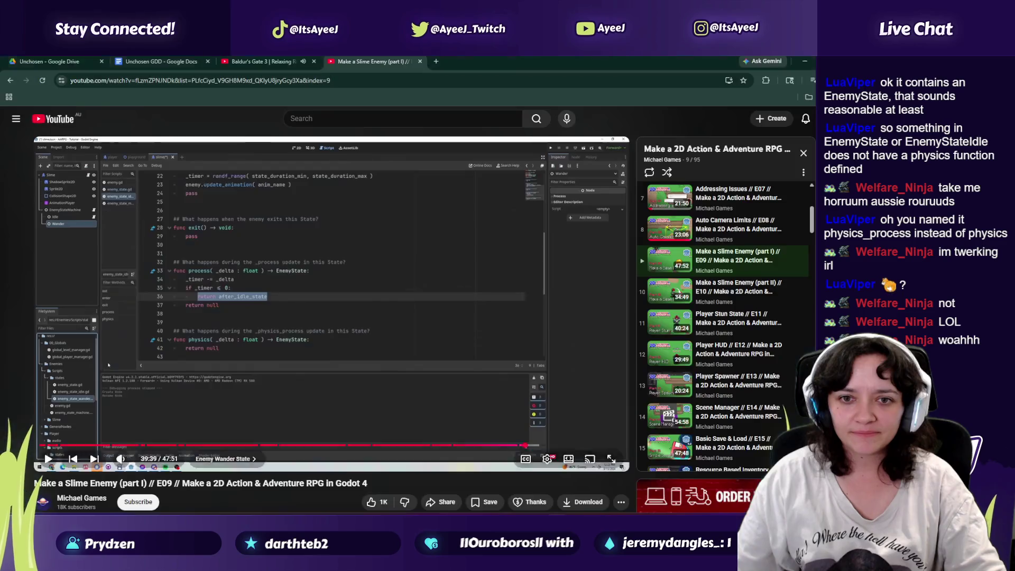
# Play the tutorial until it shows the class_name renamed to EnemyStateWander
pyautogui.click(257, 314)
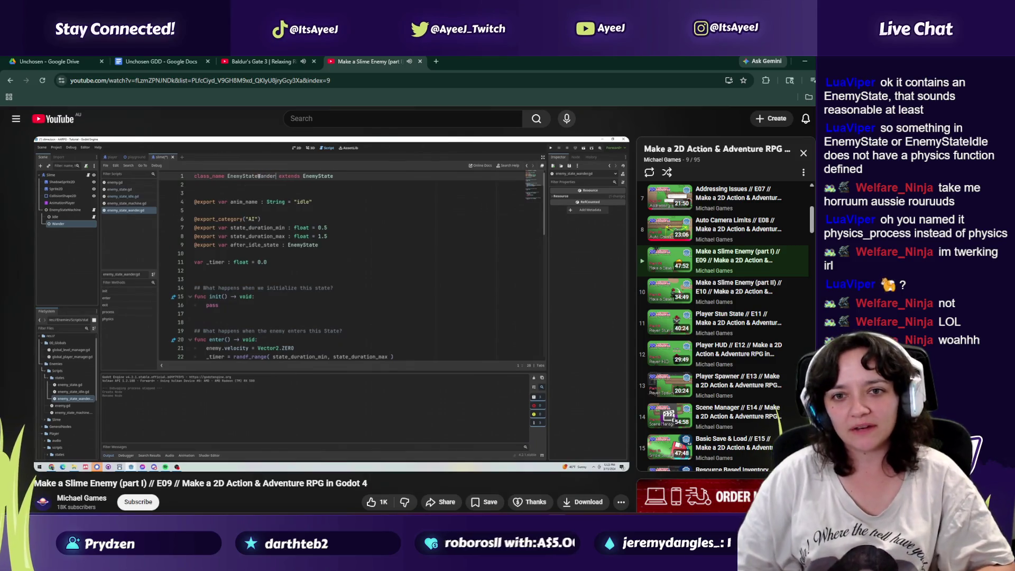
pyautogui.hotkey('alt', 'Tab')
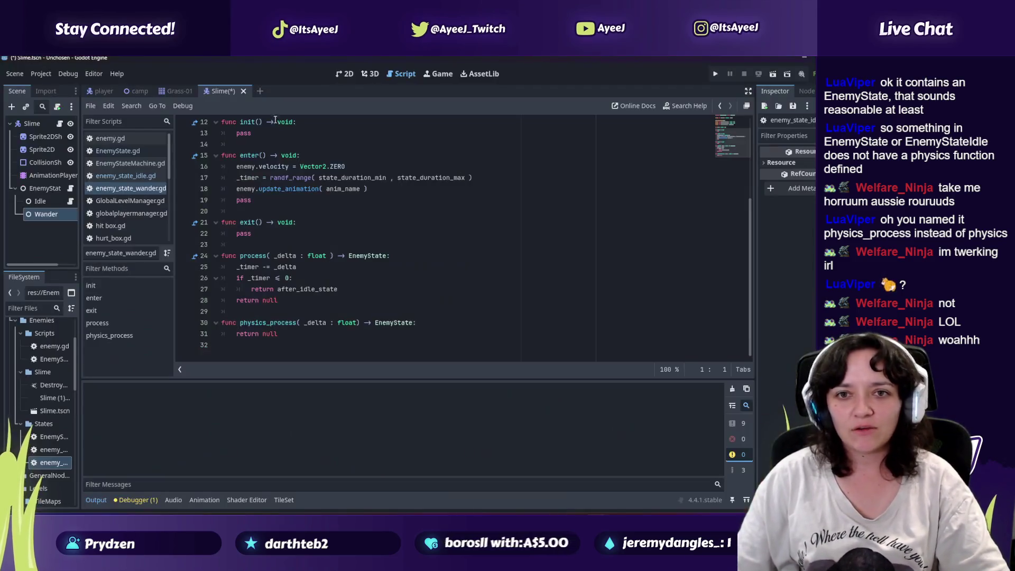
# Change line 1's class_name from EnemyStateIdle to EnemyStateWander
pyautogui.scroll(4, 278, 157)
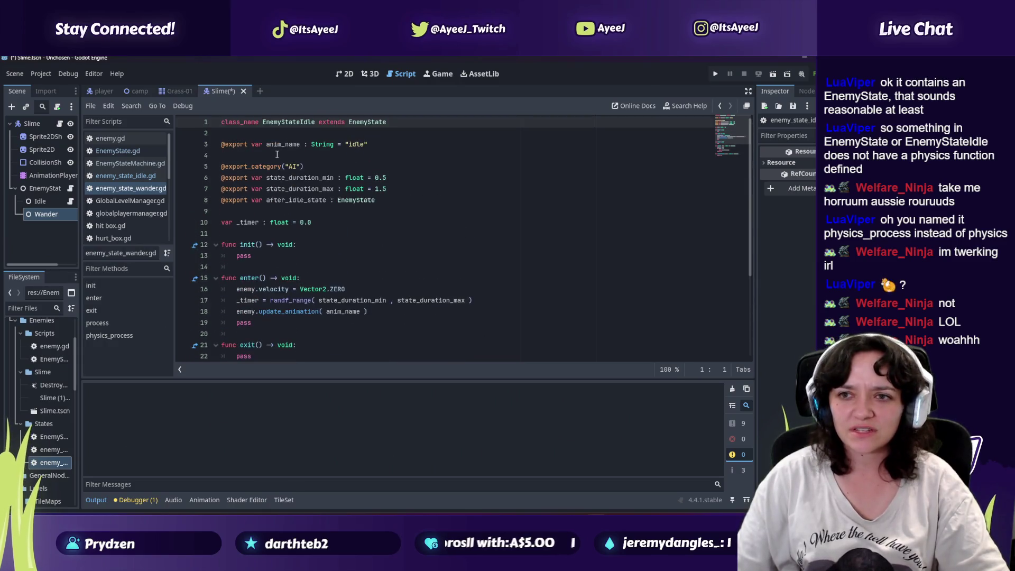
pyautogui.tripleClick(305, 123)
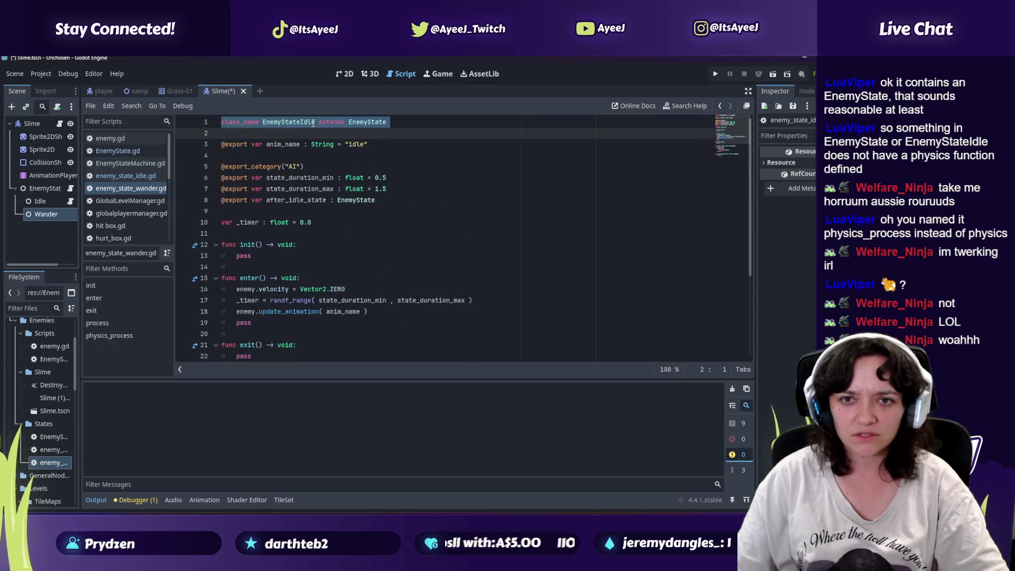
pyautogui.click(315, 122)
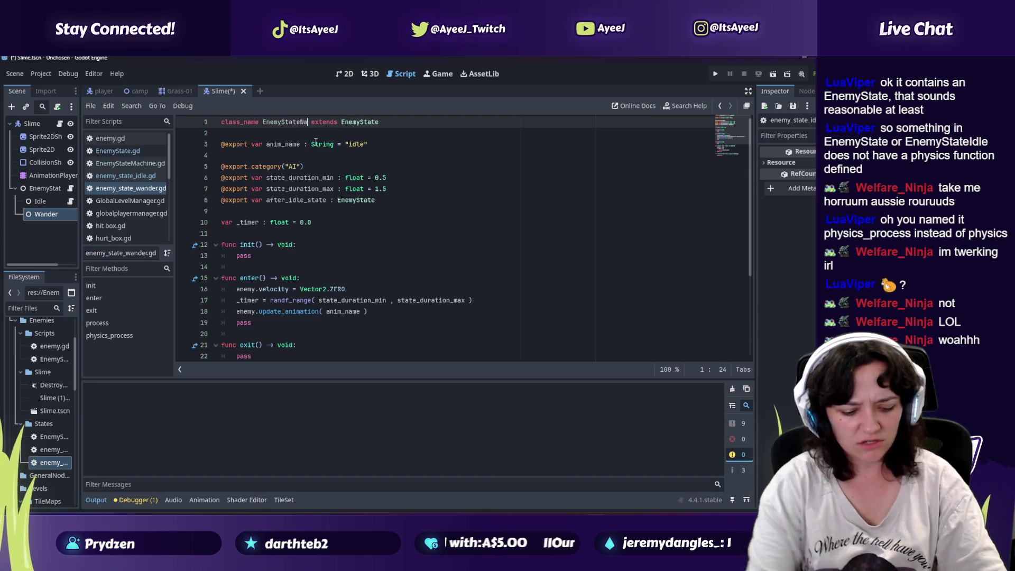
pyautogui.click(114, 189)
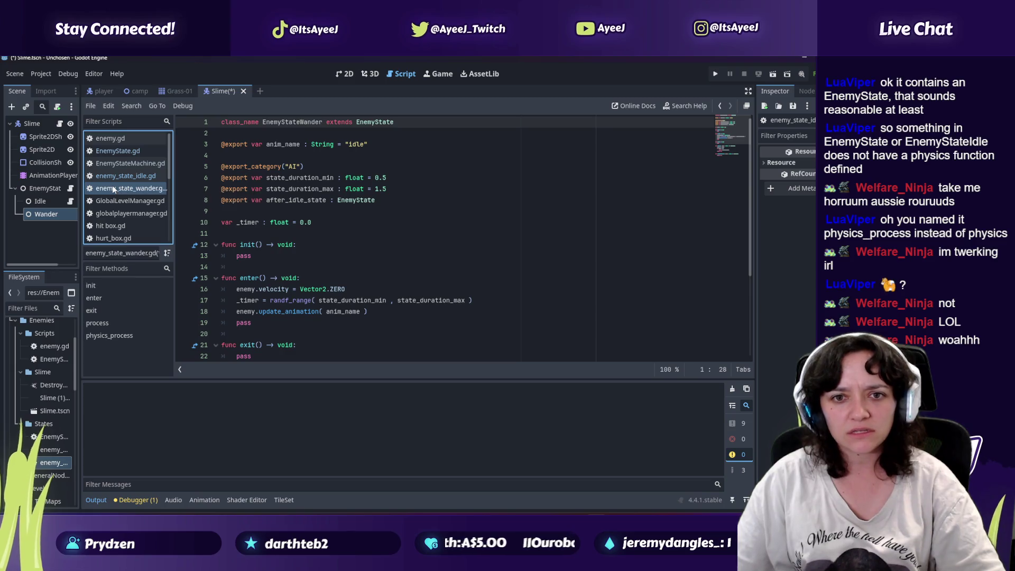
pyautogui.hotkey('alt', 'Tab')
pyautogui.click(280, 180)
pyautogui.click(306, 205)
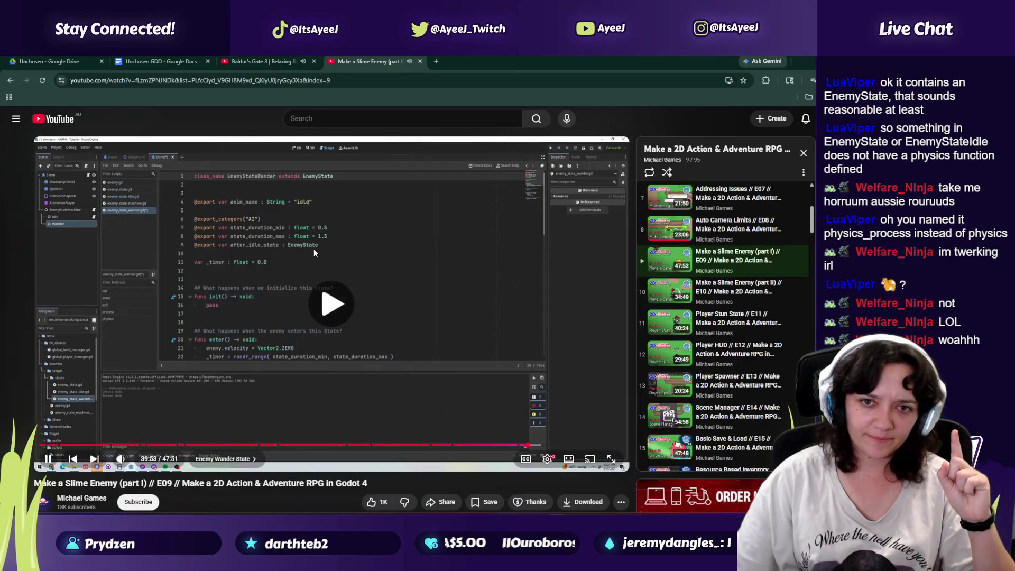
pyautogui.hotkey('alt', 'Tab')
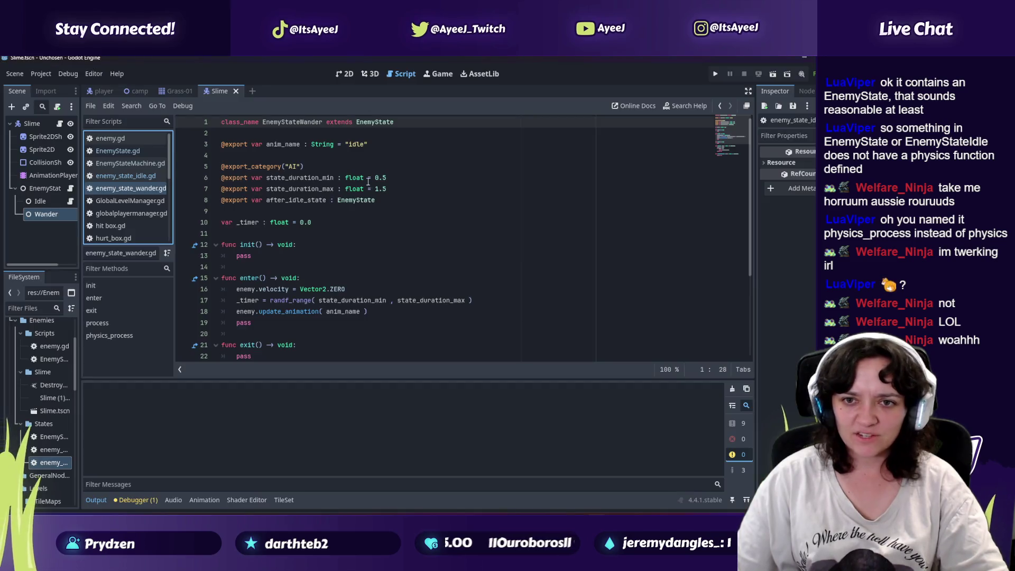
# Replace the anim_name default "idle" with "walk" on line 3
pyautogui.doubleClick(358, 142)
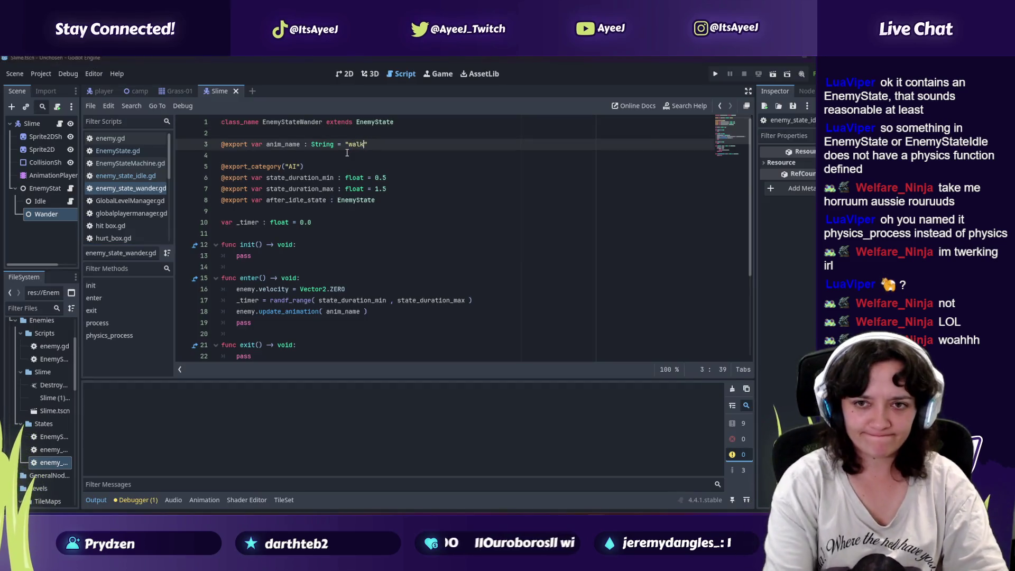
pyautogui.hotkey('alt', 'Tab')
pyautogui.click(347, 155)
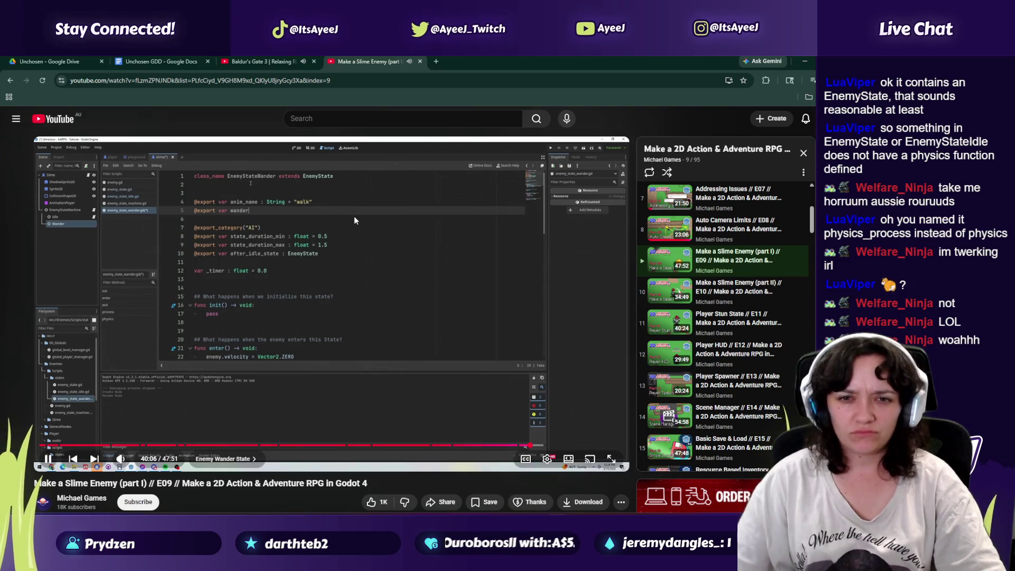
pyautogui.hotkey('alt', 'Tab')
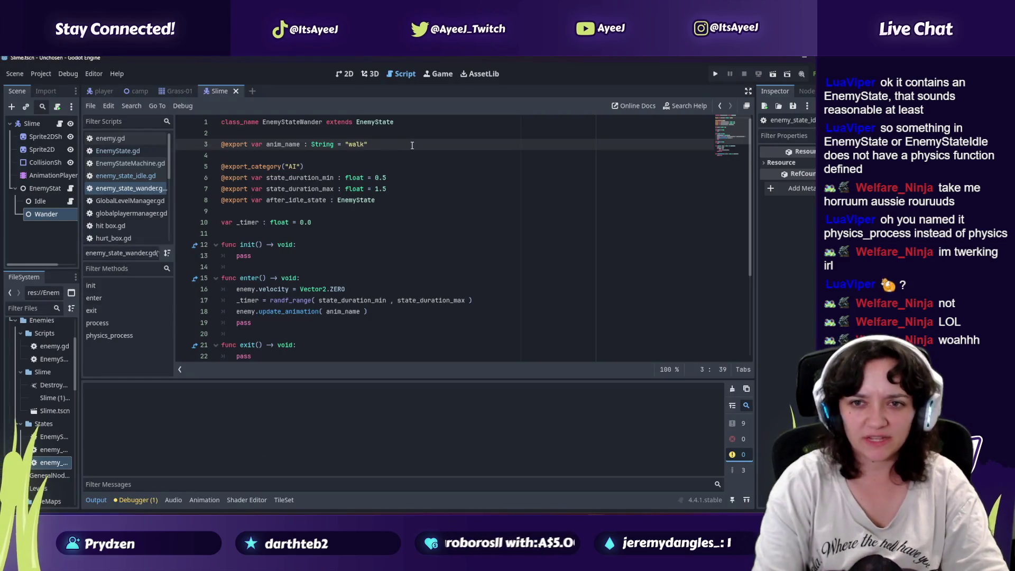
pyautogui.press('Return')
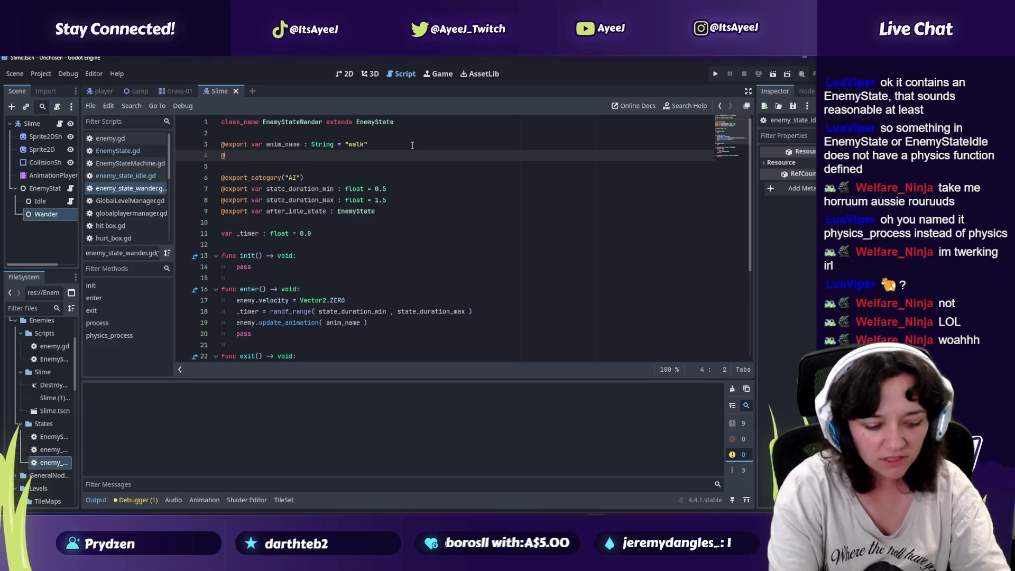
pyautogui.write('export var wand')
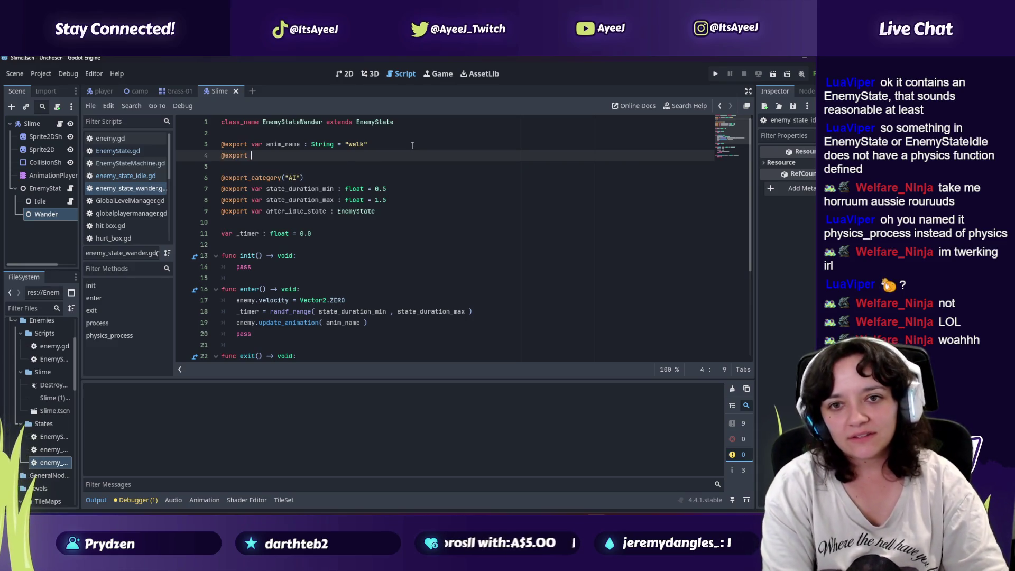
pyautogui.press('Escape')
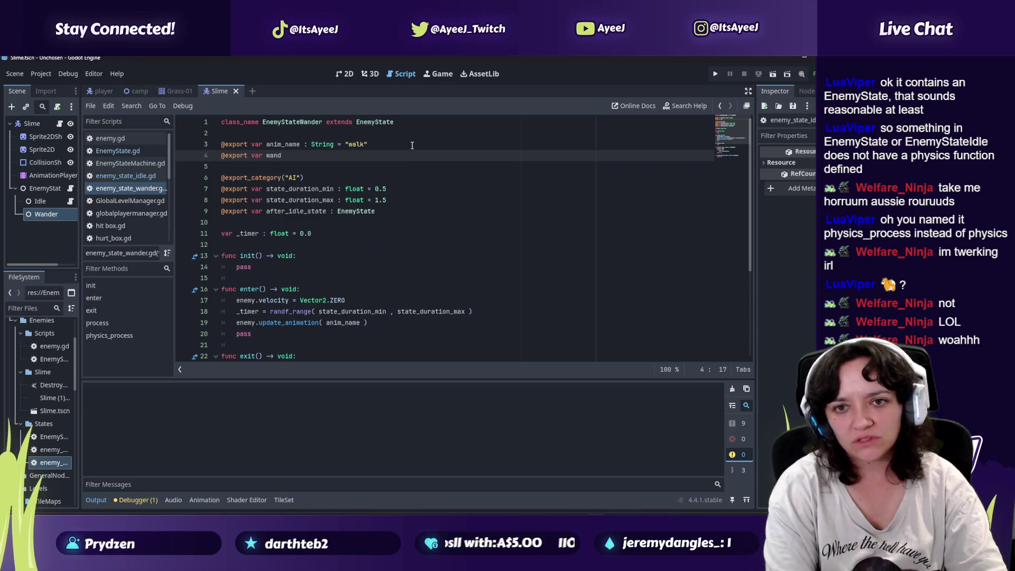
pyautogui.hotkey('alt', 'Tab')
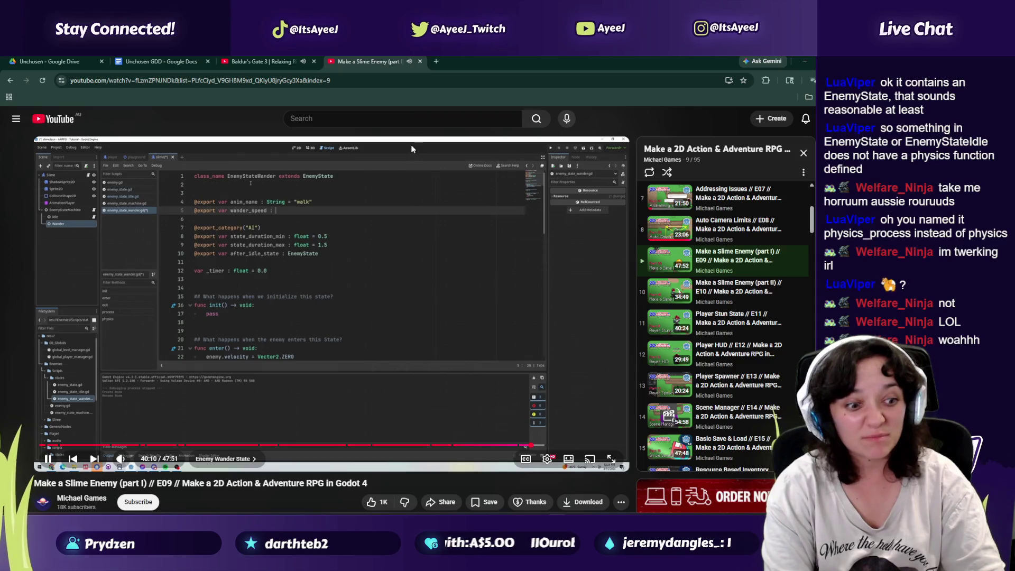
pyautogui.click(411, 149)
pyautogui.hotkey('alt', 'Tab')
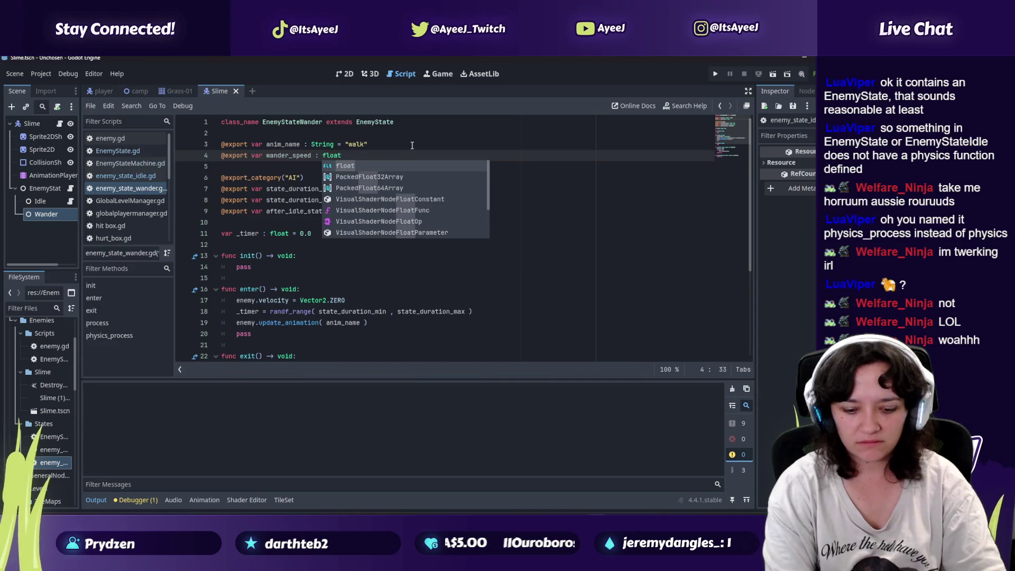
# Complete the wander_speed declaration as a float defaulting to 20, matching the tutorial
pyautogui.hotkey('alt', 'Tab')
pyautogui.click(411, 150)
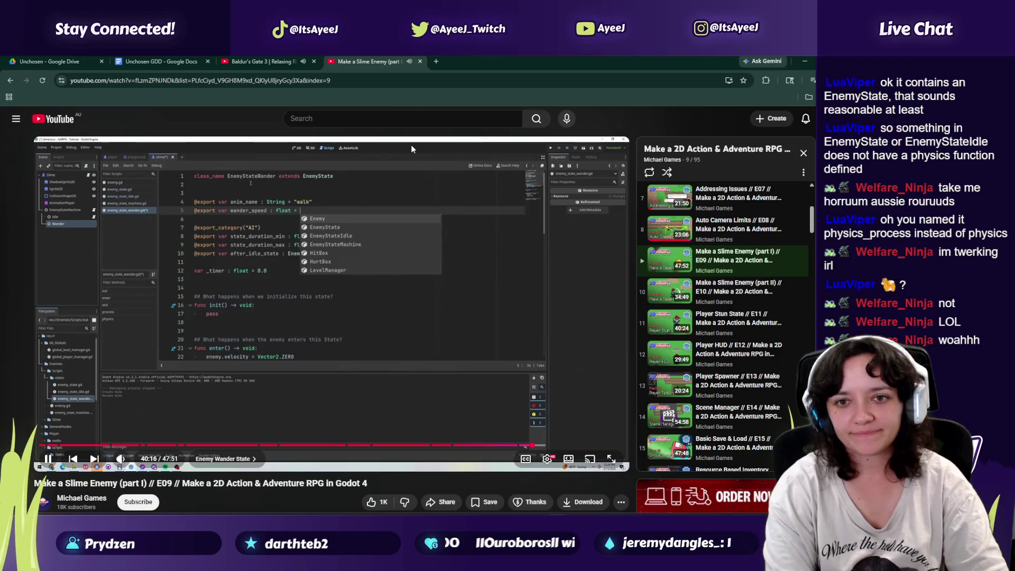
pyautogui.click(411, 149)
pyautogui.hotkey('alt', 'Tab')
pyautogui.write('20')
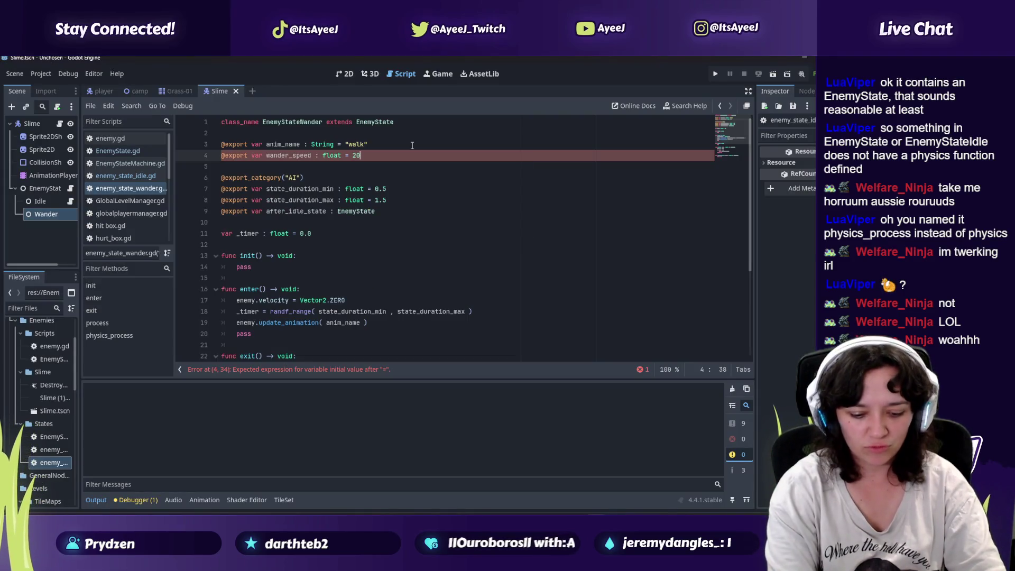
pyautogui.hotkey('alt', 'Tab')
pyautogui.click(412, 149)
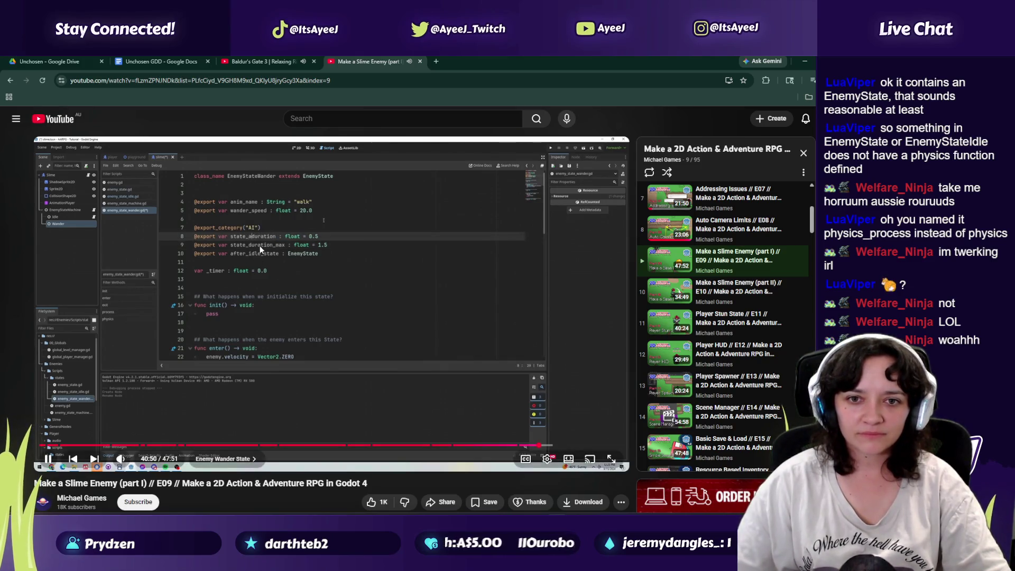
pyautogui.click(259, 245)
pyautogui.hotkey('alt', 'Tab')
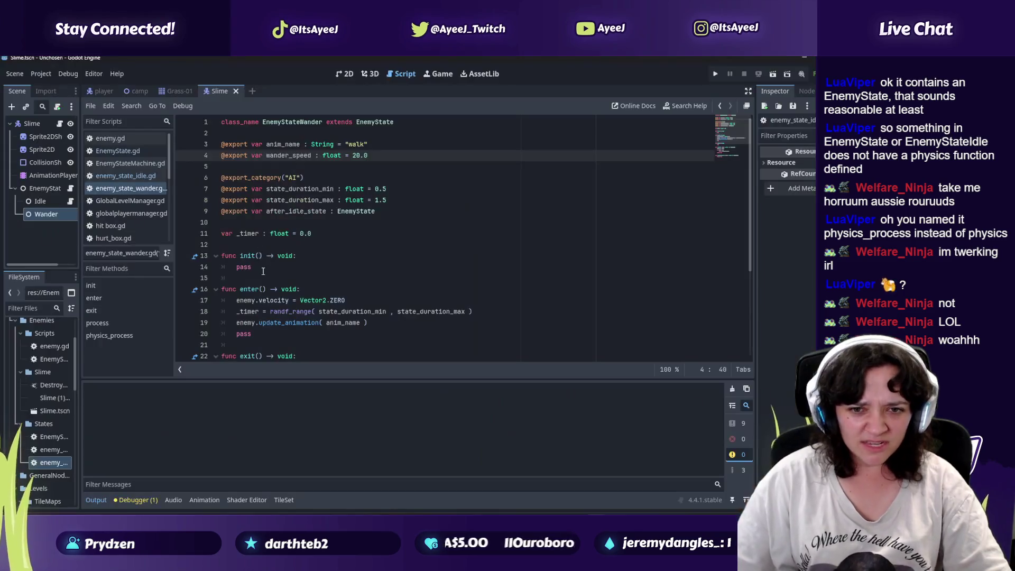
# Rename line 7's state_duration_min variable to state_animation_duration
pyautogui.moveTo(335, 190); pyautogui.dragTo(290, 189)
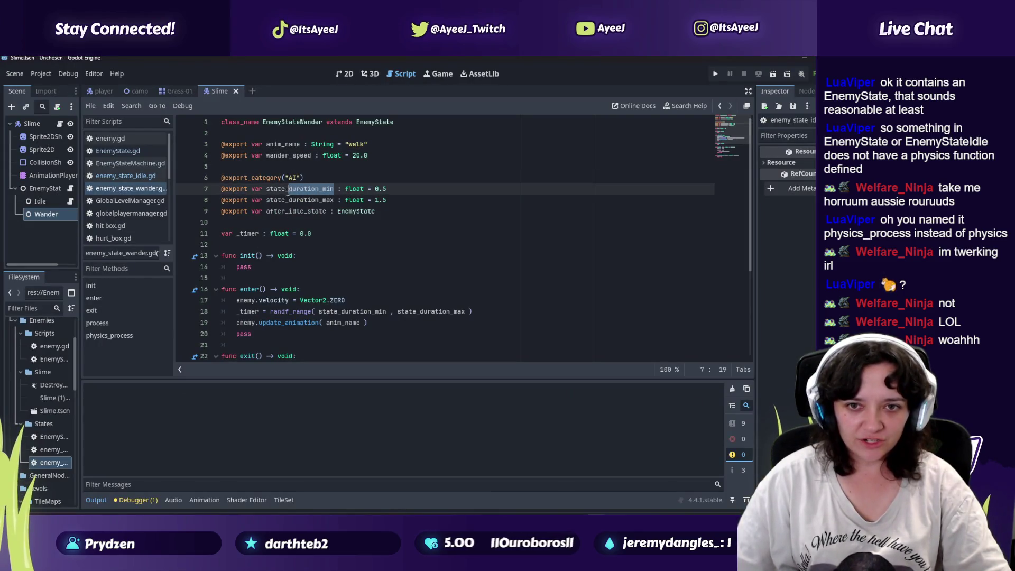
pyautogui.write('anima')
pyautogui.write('tion_duration')
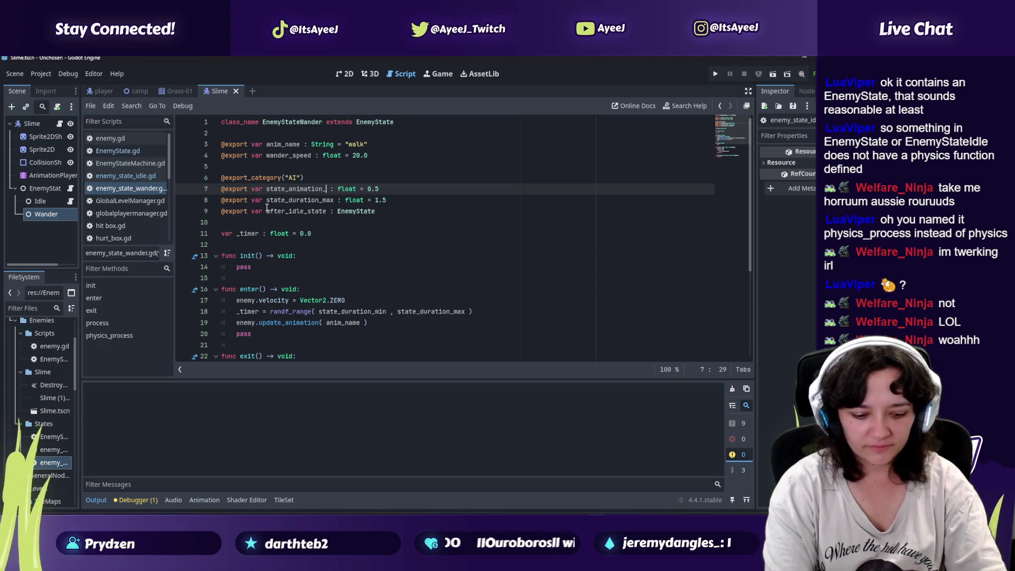
pyautogui.hotkey('alt', 'Tab')
pyautogui.click(267, 210)
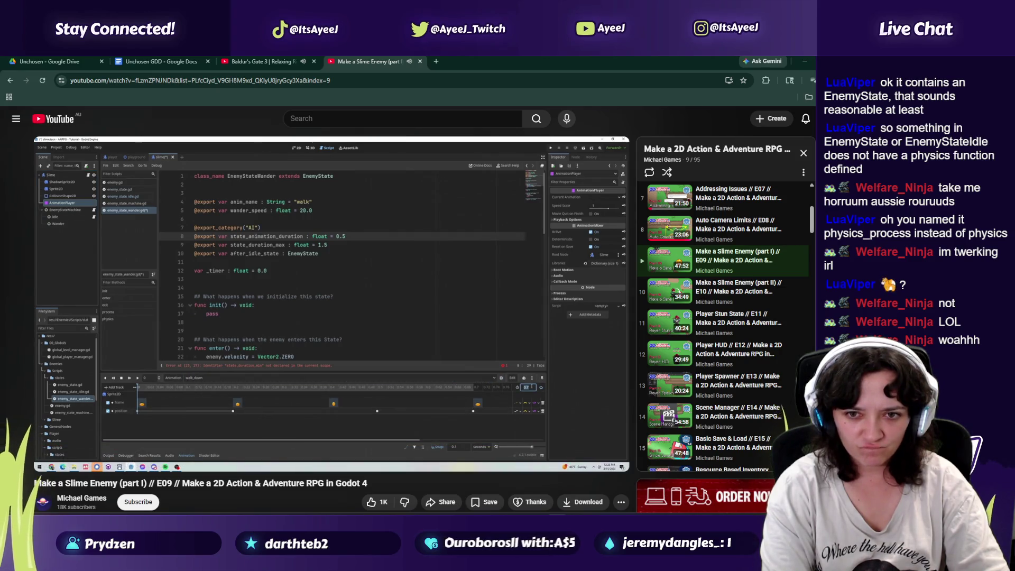
pyautogui.click(315, 217)
pyautogui.hotkey('alt', 'Tab')
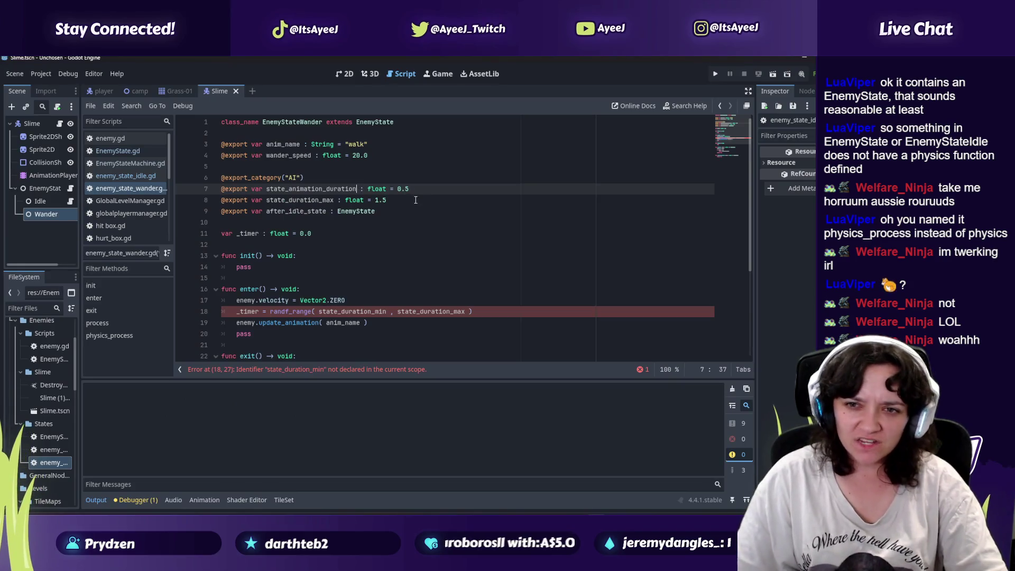
pyautogui.hotkey('alt', 'Tab')
pyautogui.click(413, 188)
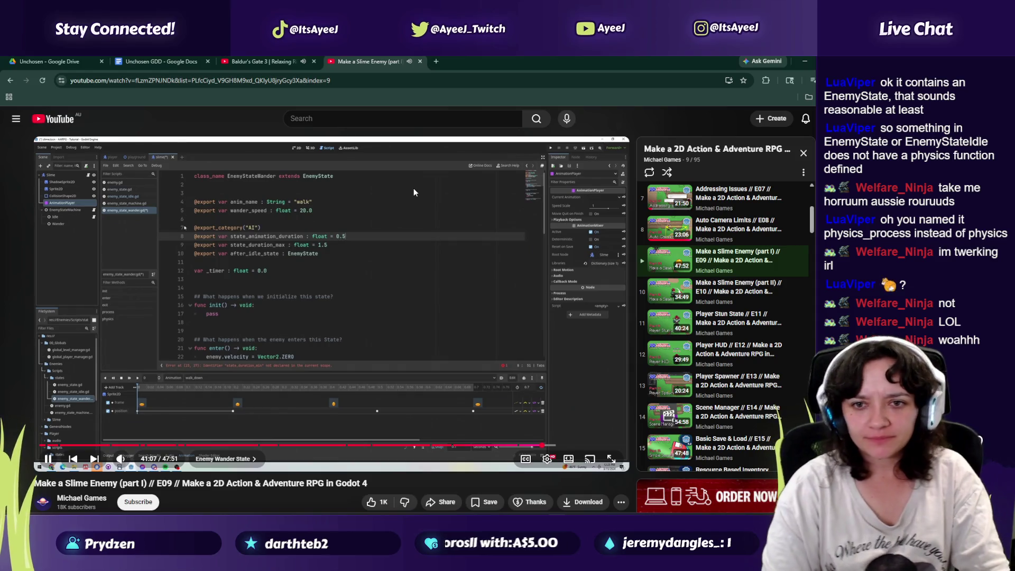
pyautogui.hotkey('alt', 'Tab')
pyautogui.hotkey('alt', 'Tab')
pyautogui.click(371, 265)
pyautogui.hotkey('alt', 'Tab')
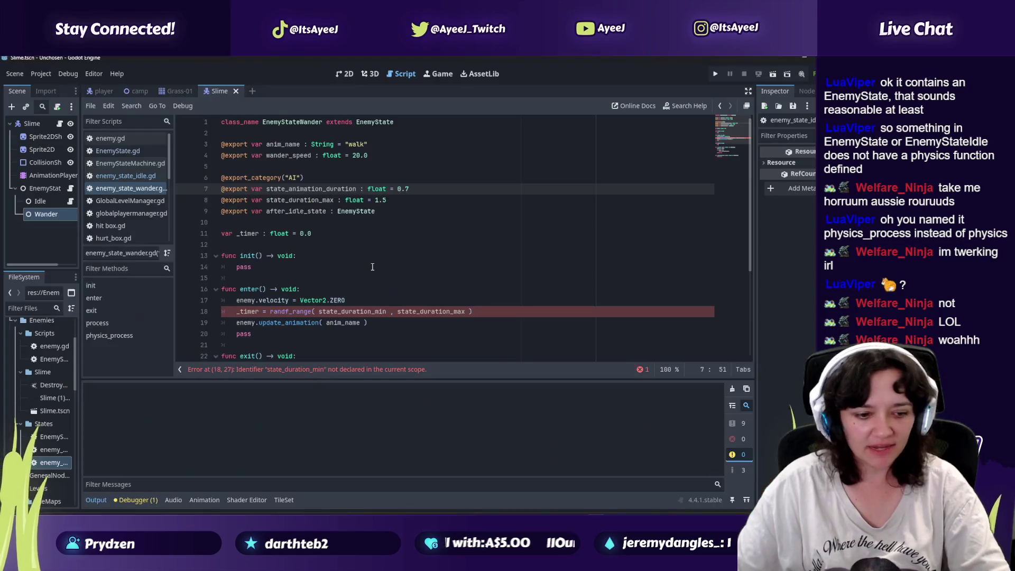
# Save the wander script and attach it to the Wander node
pyautogui.hotkey('ctrl', 's')
pyautogui.moveTo(144, 190); pyautogui.dragTo(55, 214)
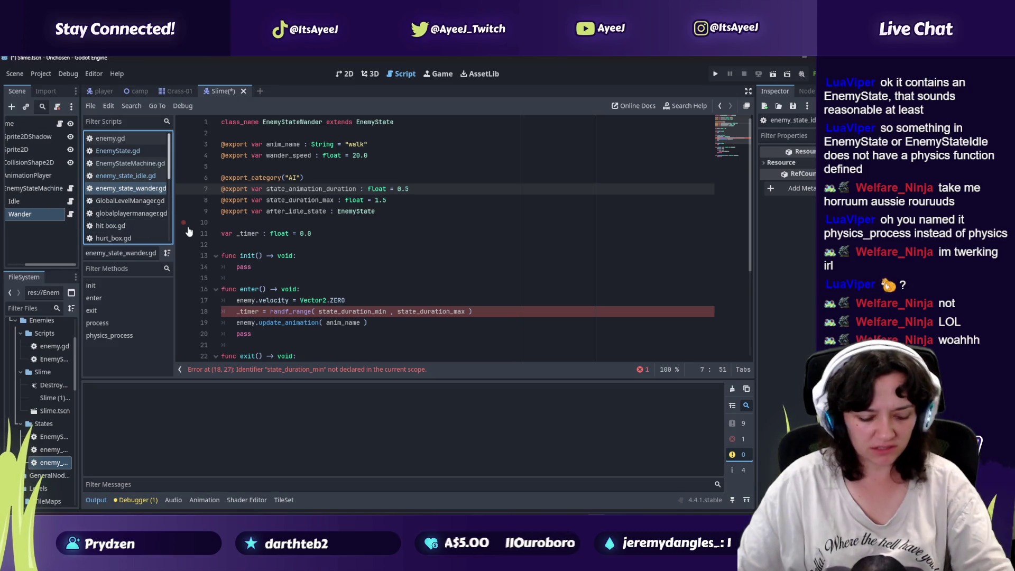
pyautogui.hotkey('alt', 'Tab')
pyautogui.click(258, 265)
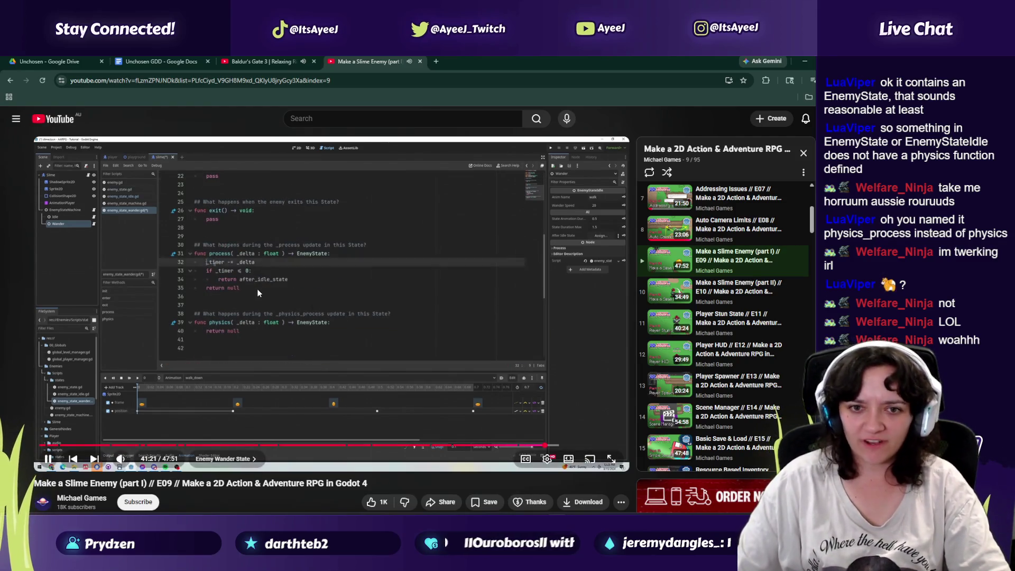
pyautogui.click(243, 233)
pyautogui.hotkey('alt', 'Tab')
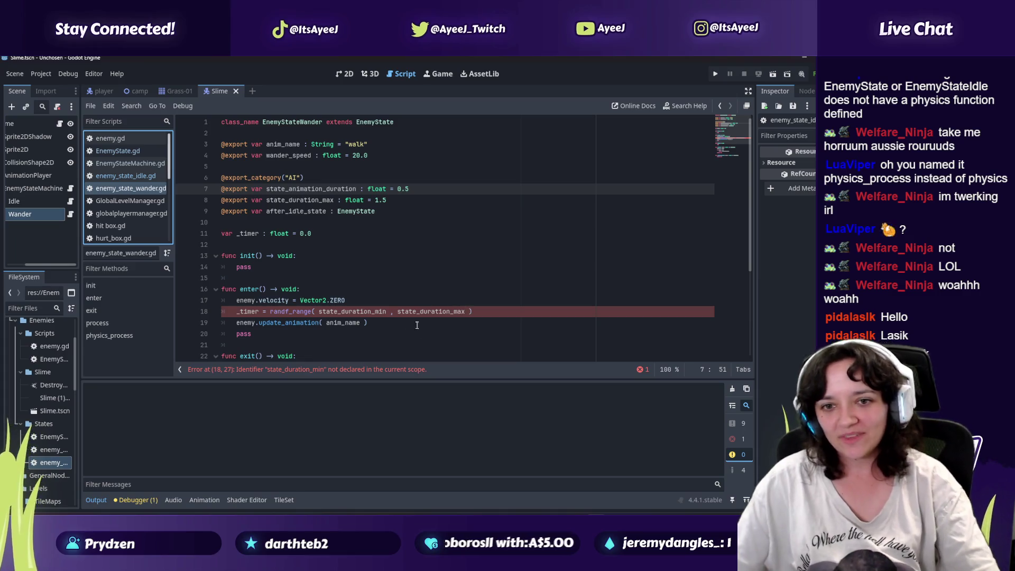
pyautogui.hotkey('alt', 'Tab')
pyautogui.hotkey('alt', 'Tab')
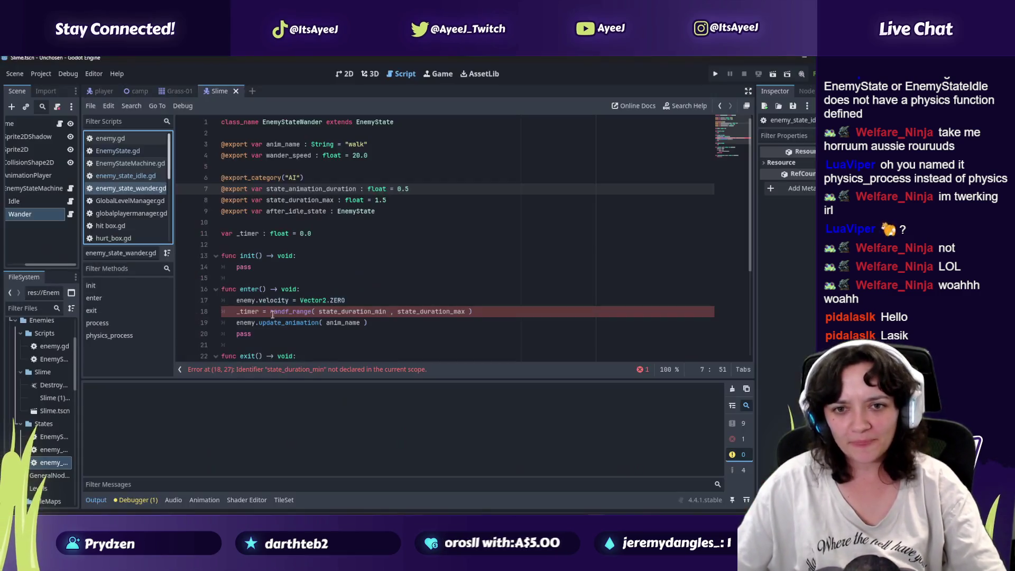
pyautogui.hotkey('alt', 'Tab')
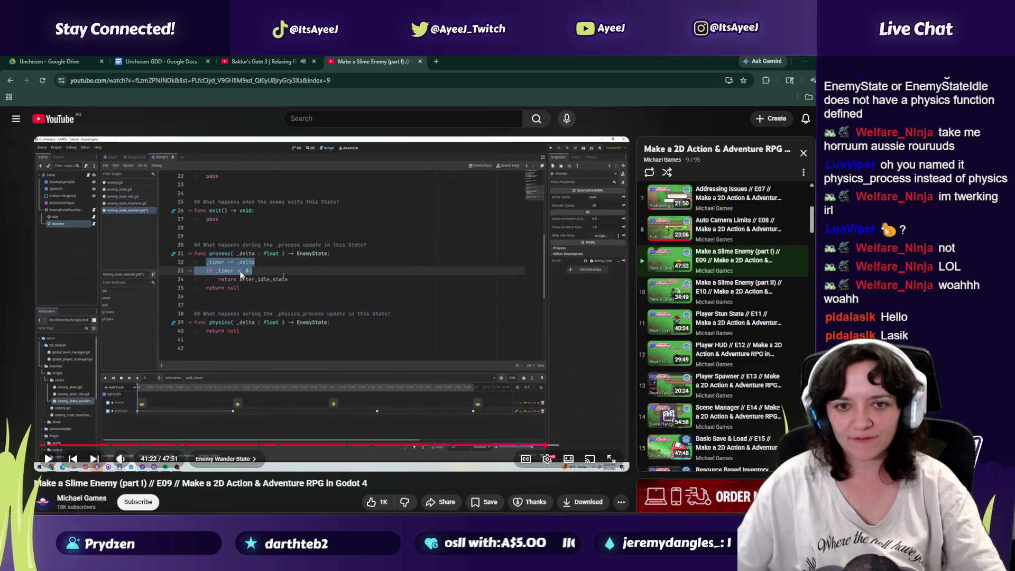
pyautogui.hotkey('alt', 'Tab')
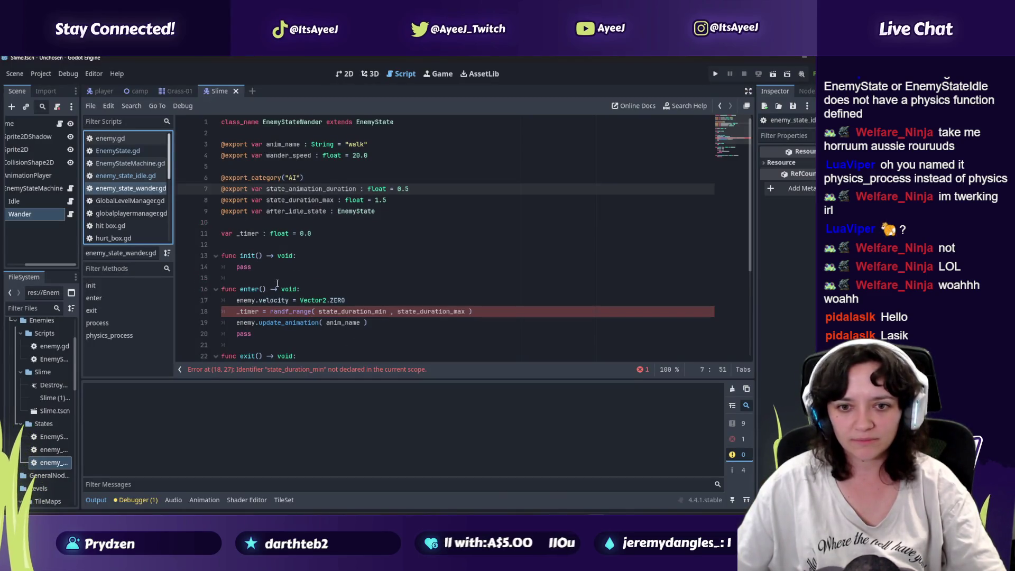
pyautogui.scroll(-4, 277, 284)
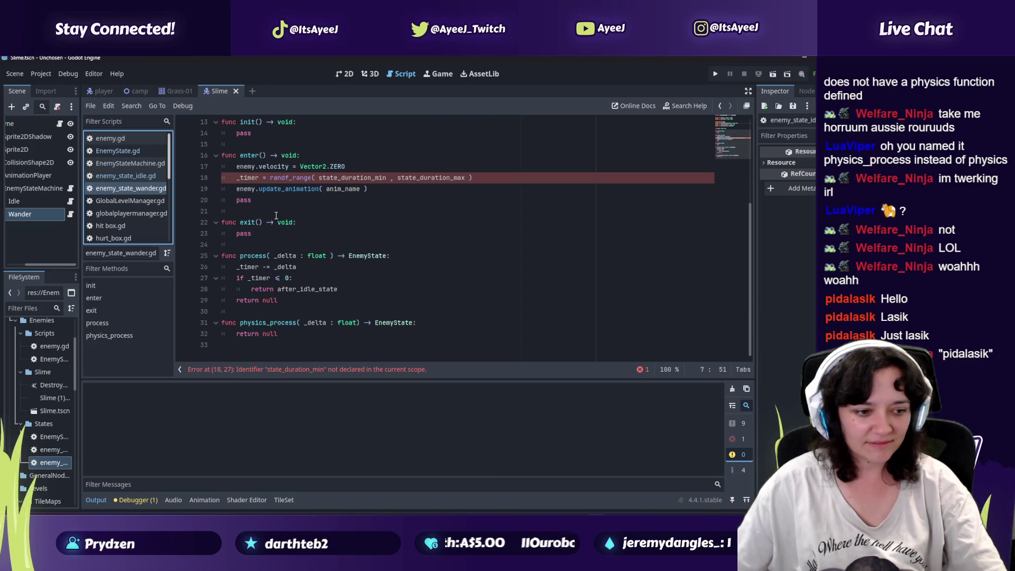
# Delete the timer countdown lines from process(), leaving only return null
pyautogui.hotkey('alt', 'Tab')
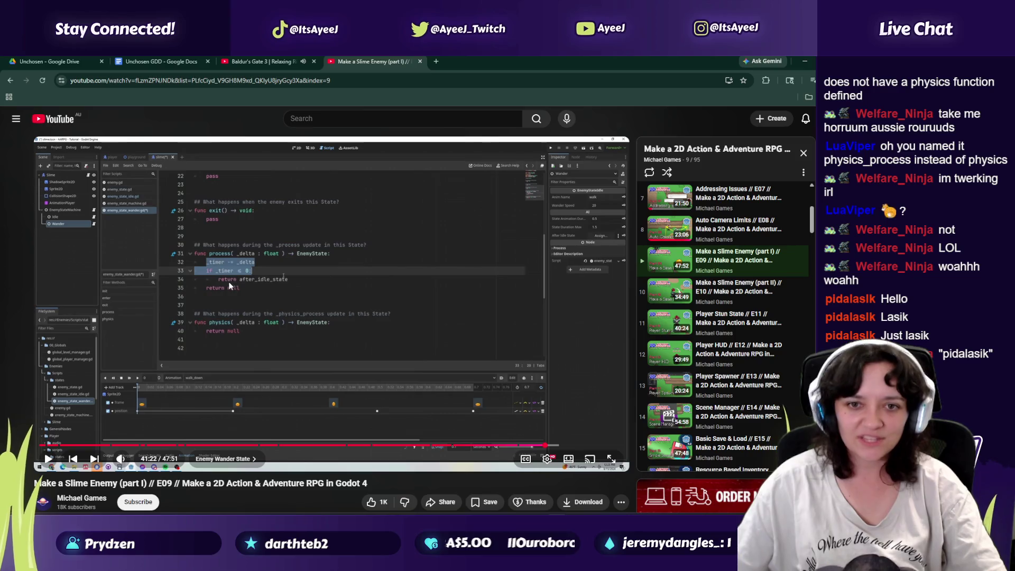
pyautogui.click(252, 278)
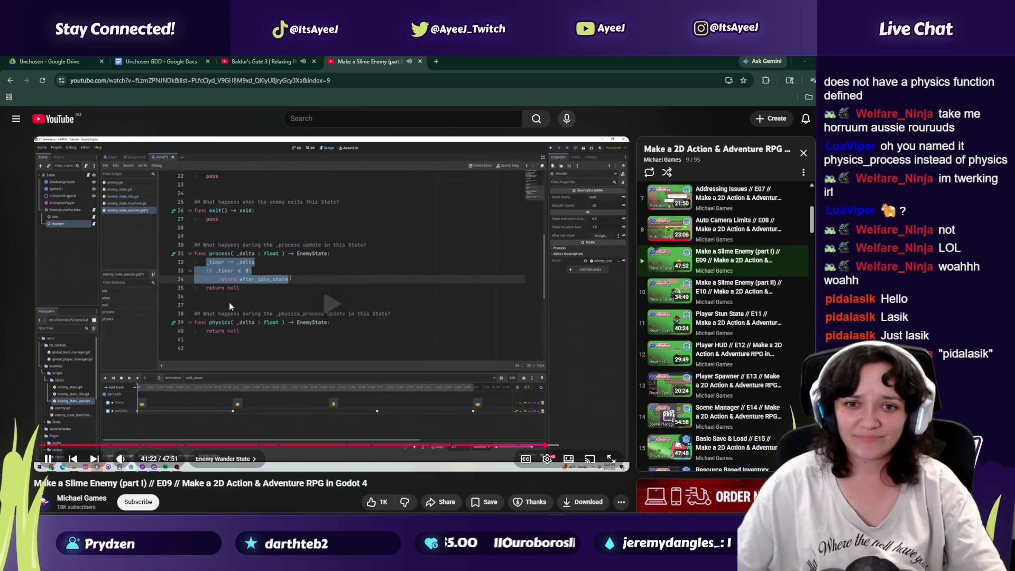
pyautogui.click(227, 270)
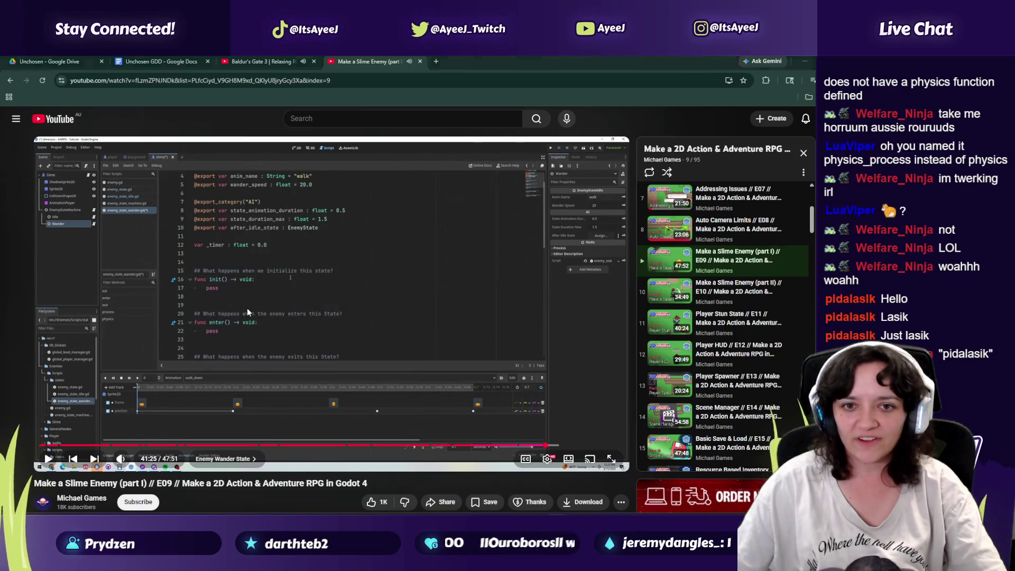
pyautogui.hotkey('alt', 'Tab')
pyautogui.moveTo(338, 289); pyautogui.dragTo(236, 267)
pyautogui.press('BackSpace')
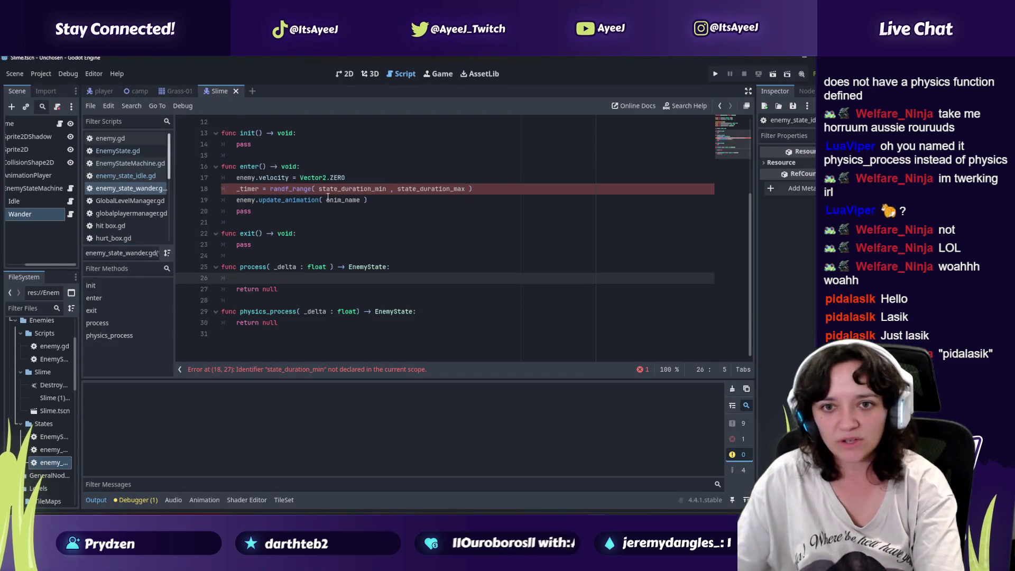
# Select lines 18–19, replay the tutorial from 41:01, then open the Unchosen GDD document
pyautogui.doubleClick(351, 201)
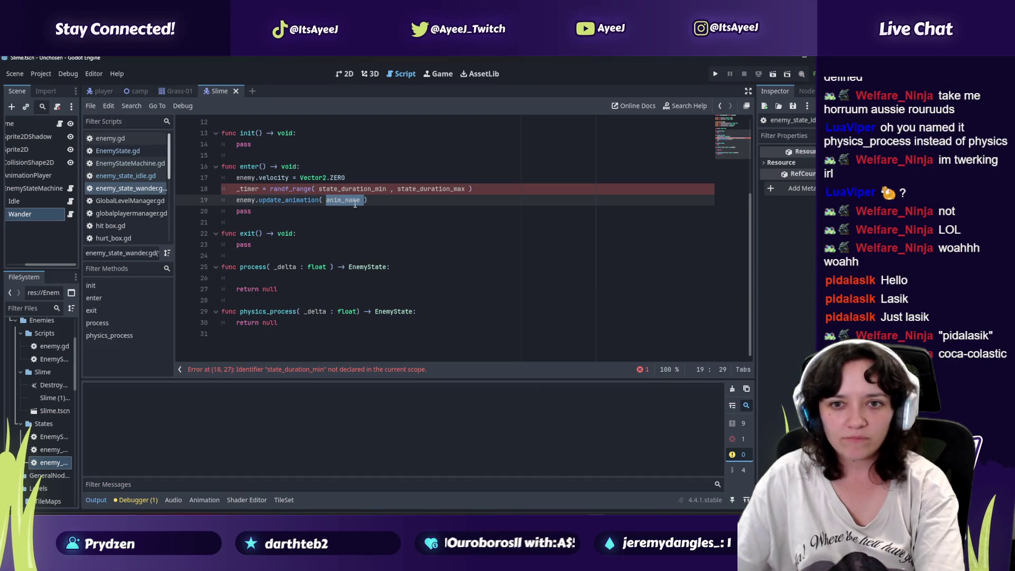
pyautogui.moveTo(472, 189); pyautogui.dragTo(222, 188)
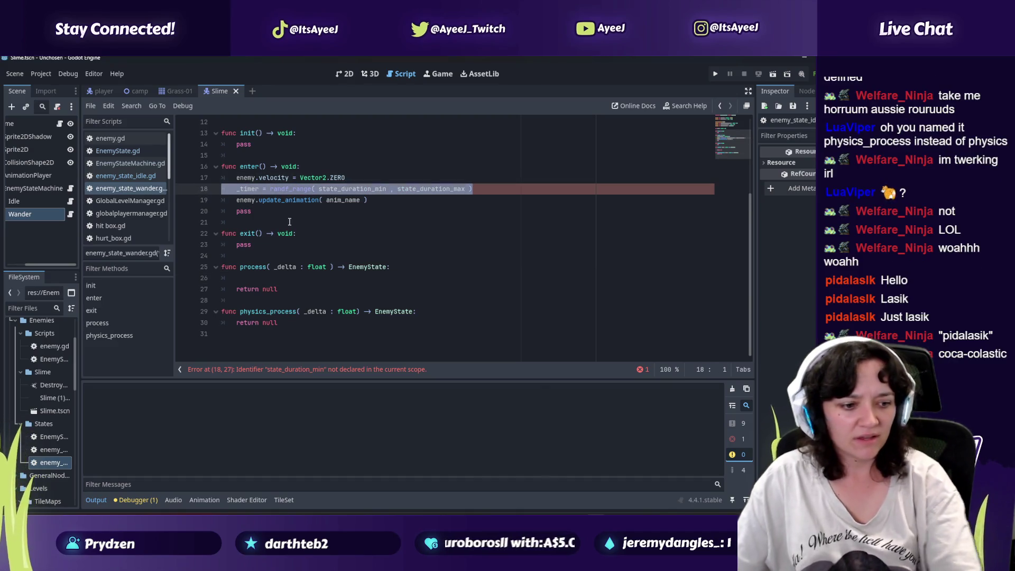
pyautogui.hotkey('alt', 'Tab')
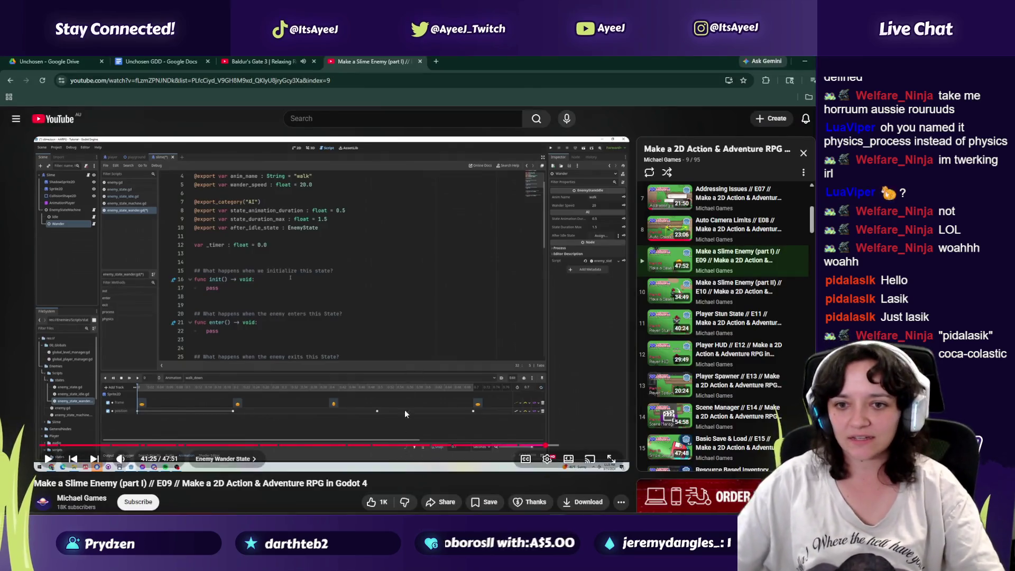
pyautogui.click(540, 446)
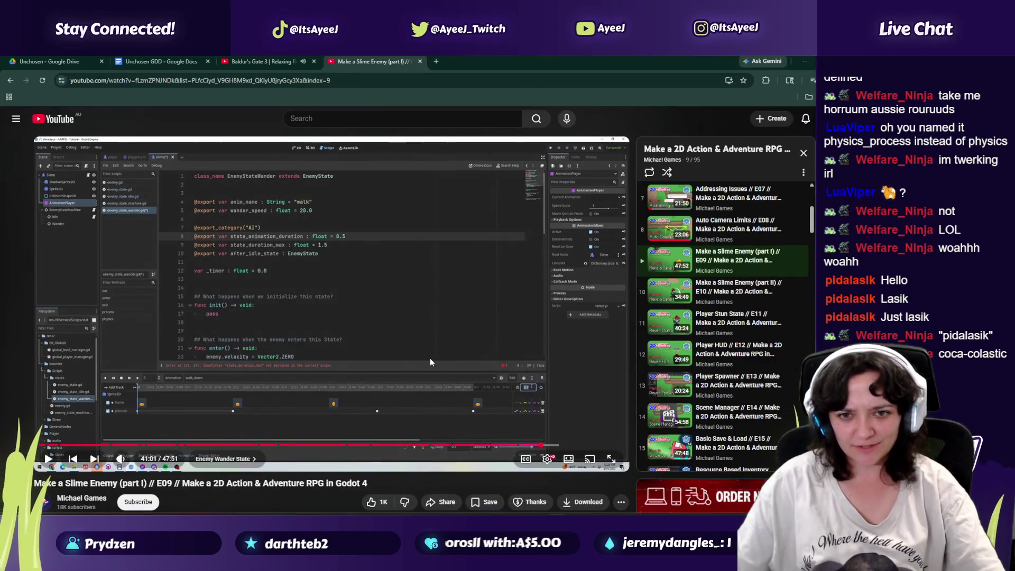
pyautogui.click(430, 358)
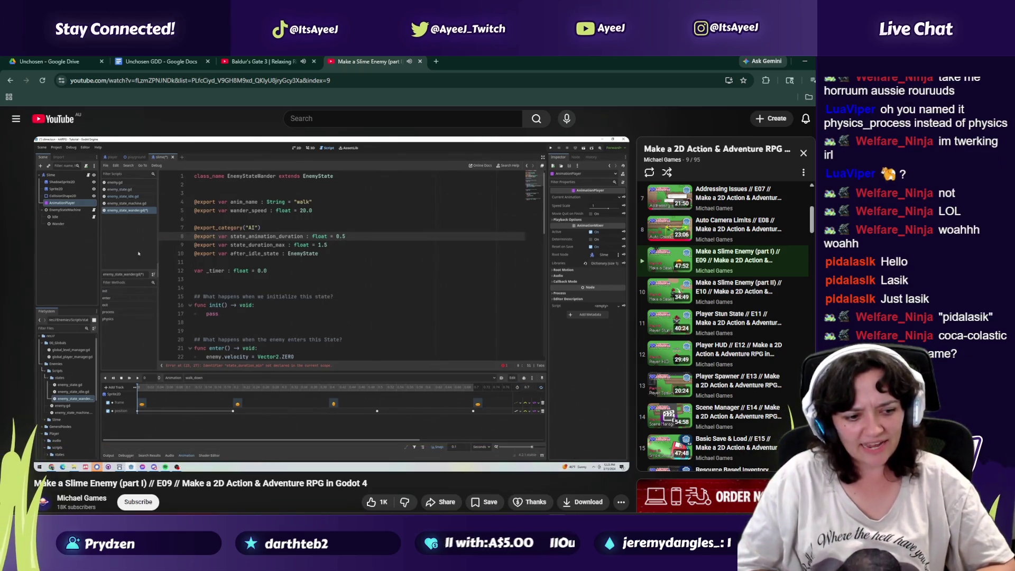
pyautogui.click(399, 341)
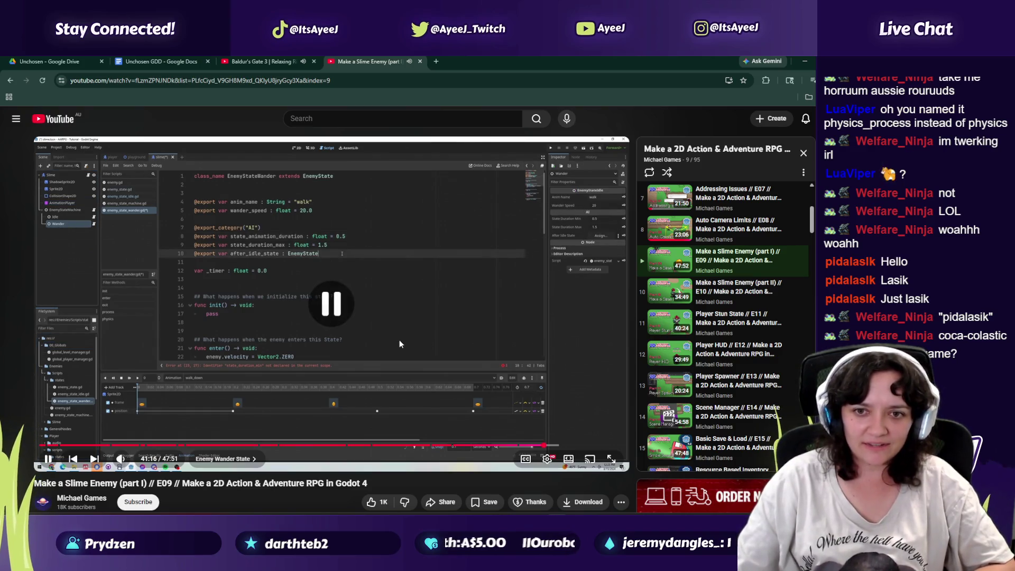
pyautogui.click(173, 61)
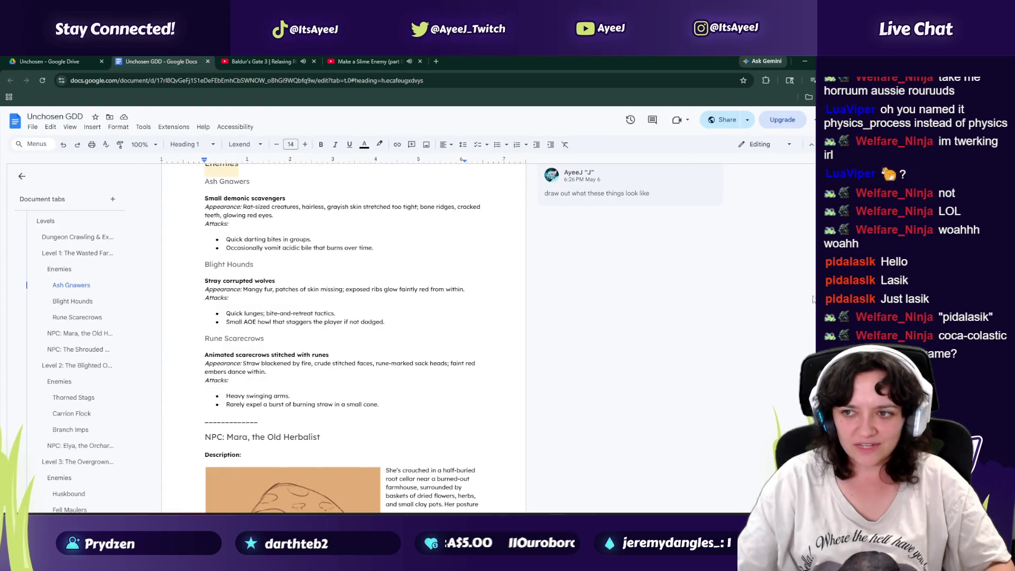